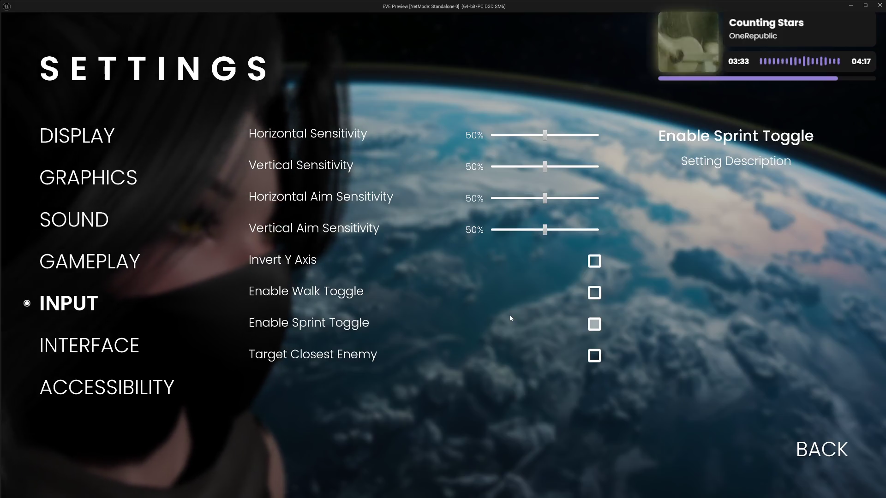
Turn off Enable Sprint Toggle and turn on Invert Y Axis, then go back and exit play
{"action": "left_click", "coordinate": [598, 317]}
{"action": "left_click", "coordinate": [594, 261]}
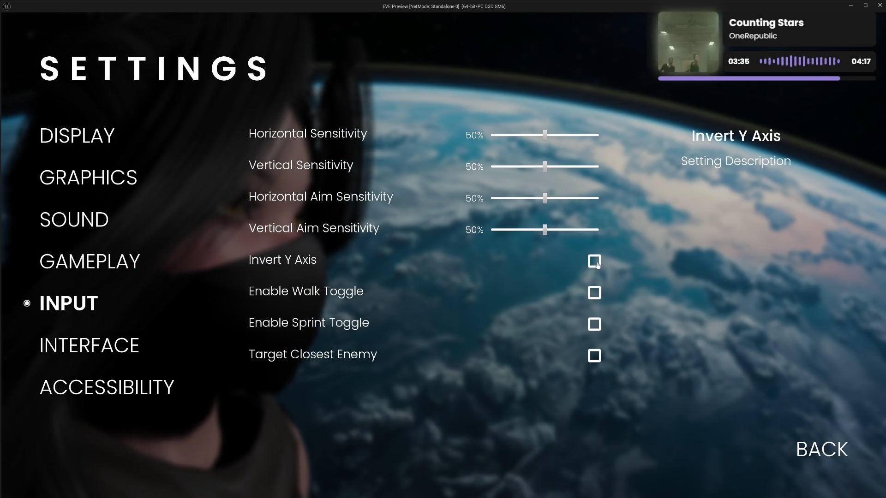
{"action": "left_click", "coordinate": [808, 451]}
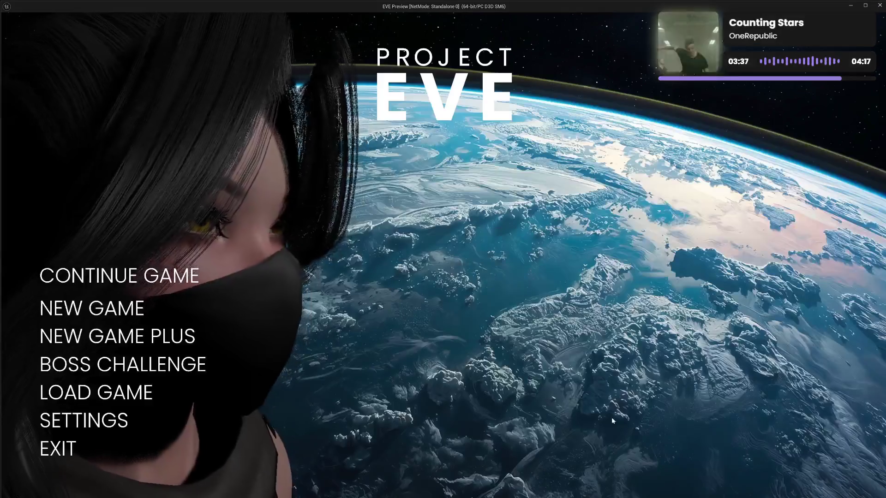
{"action": "left_click", "coordinate": [59, 448]}
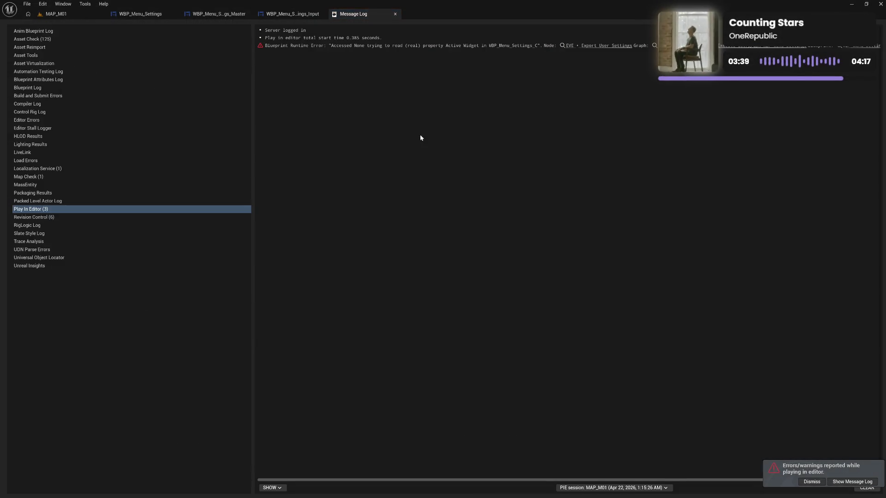
Jump to the node behind the Accessed None Active Widget error, then return to the WBP_Menu_Settings graph
{"action": "left_click", "coordinate": [595, 46]}
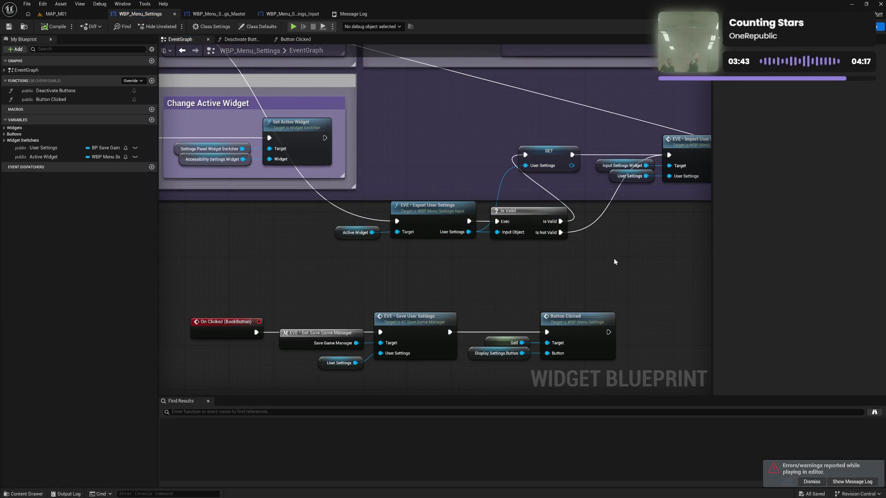
{"action": "left_click", "coordinate": [358, 14]}
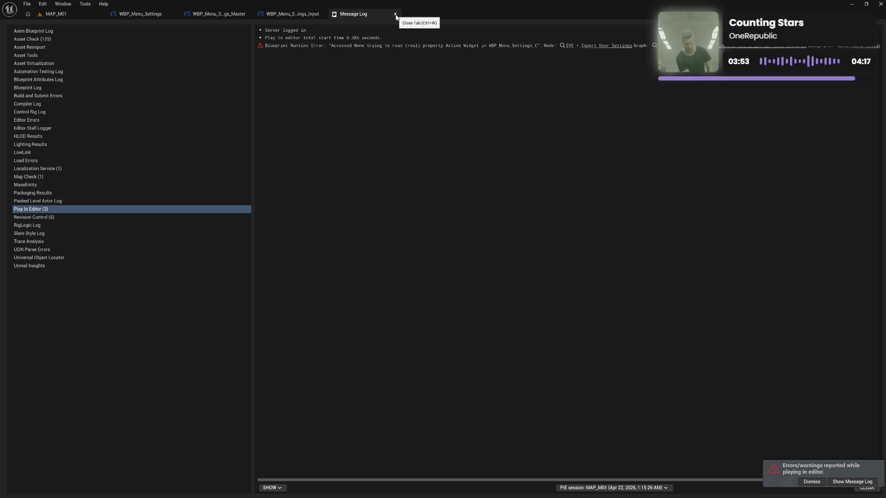
{"action": "left_click", "coordinate": [141, 15]}
{"action": "mouse_move", "coordinate": [441, 152]}
{"action": "left_mouse_down"}
{"action": "mouse_move", "coordinate": [475, 325]}
{"action": "mouse_move", "coordinate": [530, 300]}
{"action": "mouse_move", "coordinate": [652, 271]}
{"action": "mouse_move", "coordinate": [475, 214]}
{"action": "left_mouse_up"}
Add an Active Widget getter and a SET Active Widget node, then open the Button Clicked function
{"action": "left_click_drag", "start_coordinate": [487, 97], "coordinate": [346, 135]}
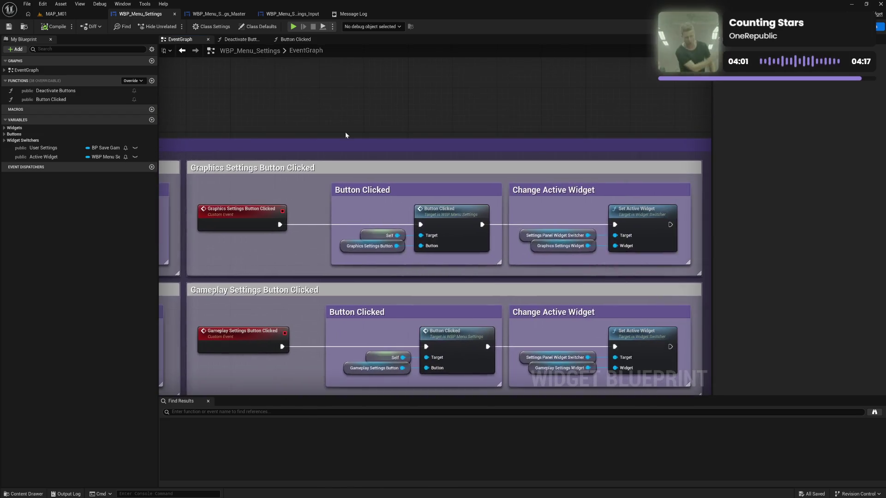
{"action": "left_click_drag", "start_coordinate": [361, 235], "coordinate": [350, 222]}
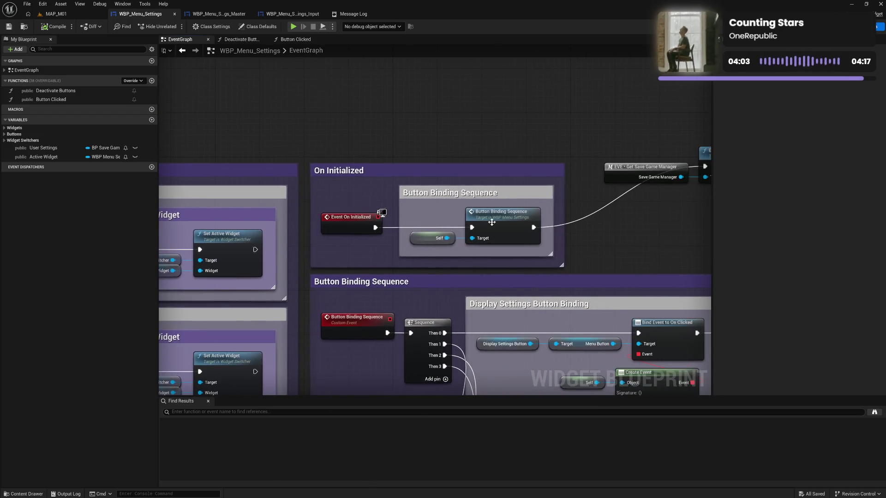
{"action": "mouse_move", "coordinate": [43, 157]}
{"action": "left_mouse_down"}
{"action": "mouse_move", "coordinate": [603, 240]}
{"action": "mouse_move", "coordinate": [595, 223]}
{"action": "mouse_move", "coordinate": [511, 224]}
{"action": "left_mouse_up"}
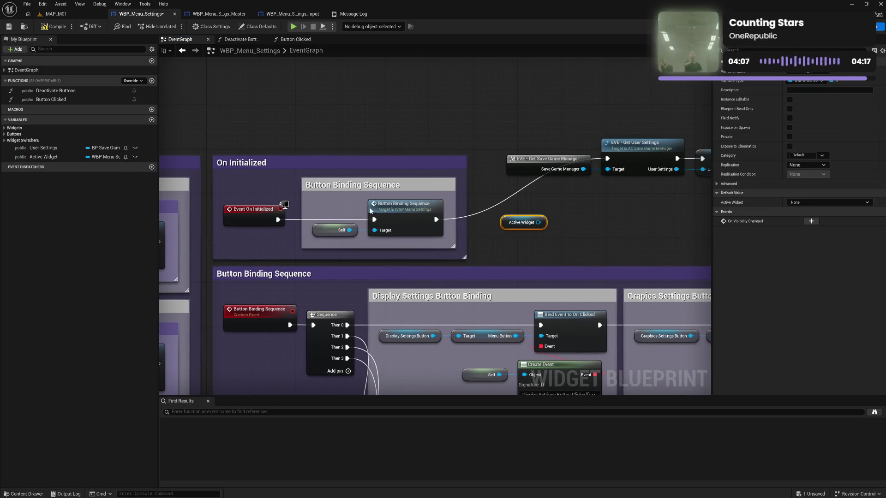
{"action": "mouse_move", "coordinate": [43, 157]}
{"action": "left_mouse_down"}
{"action": "mouse_move", "coordinate": [574, 205]}
{"action": "mouse_move", "coordinate": [613, 229]}
{"action": "mouse_move", "coordinate": [477, 226]}
{"action": "left_mouse_up"}
{"action": "left_click_drag", "start_coordinate": [358, 214], "coordinate": [569, 220]}
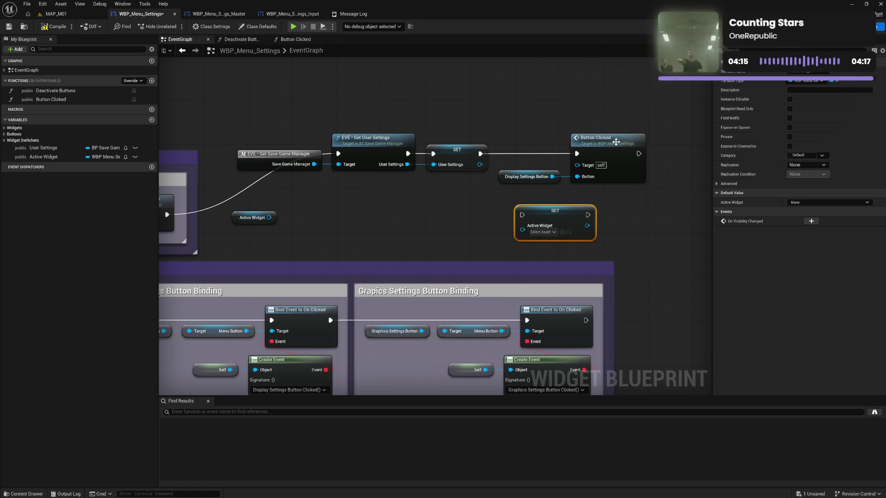
{"action": "double_click", "coordinate": [604, 138]}
{"action": "left_click_drag", "start_coordinate": [520, 278], "coordinate": [403, 276]}
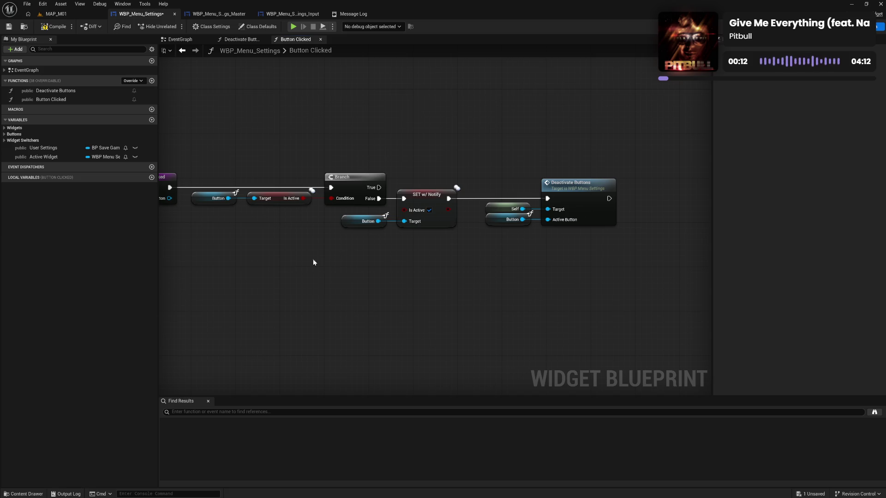
Review the Button Clicked function, compile and save WBP_Menu_Settings, and return to the EventGraph
{"action": "left_click_drag", "start_coordinate": [313, 258], "coordinate": [419, 269]}
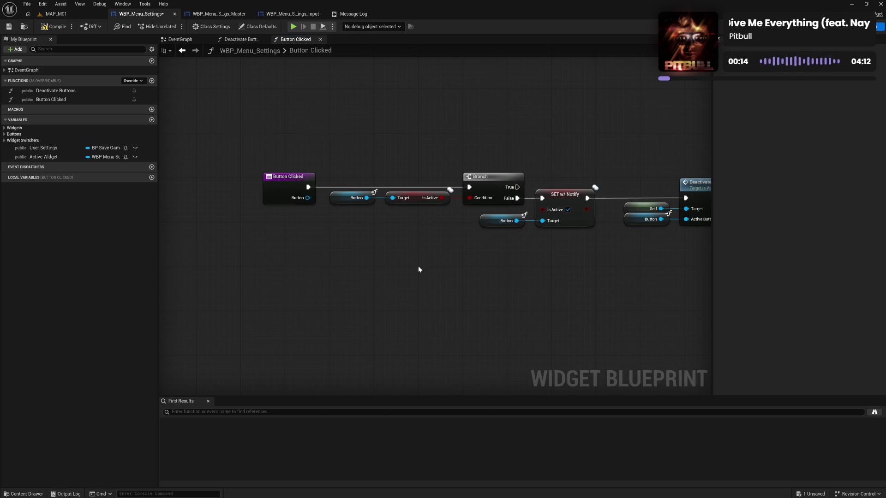
{"action": "left_click_drag", "start_coordinate": [490, 271], "coordinate": [422, 287]}
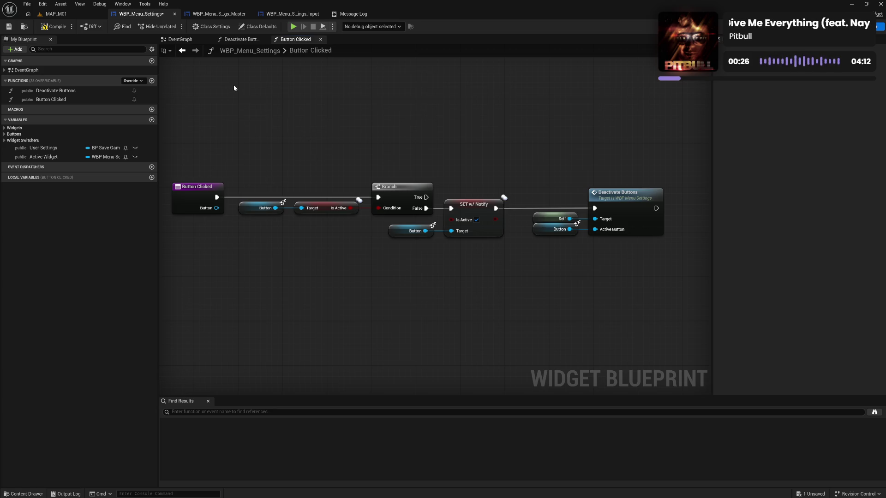
{"action": "left_click", "coordinate": [56, 26]}
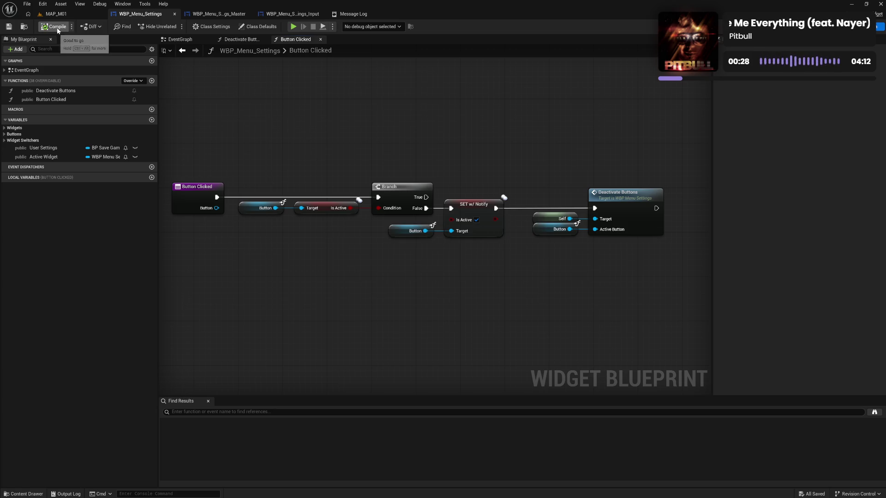
{"action": "left_click_drag", "start_coordinate": [238, 107], "coordinate": [328, 112]}
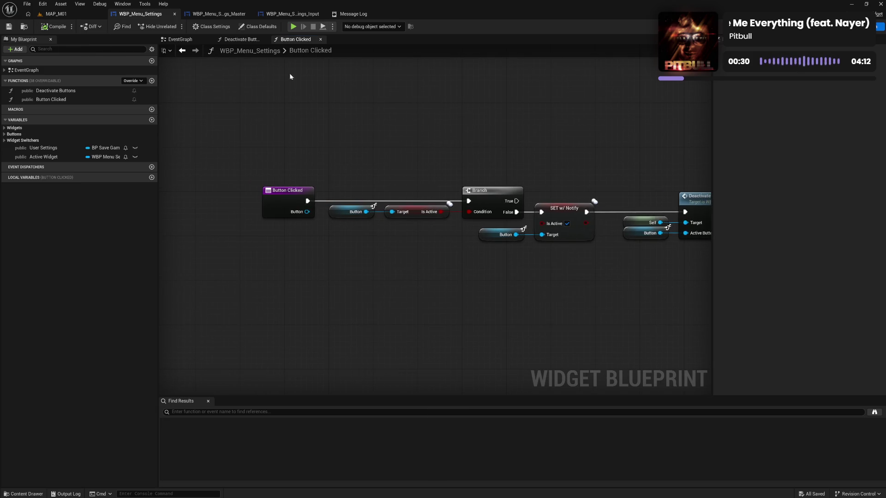
{"action": "left_click", "coordinate": [183, 40]}
{"action": "left_click_drag", "start_coordinate": [307, 227], "coordinate": [433, 221]}
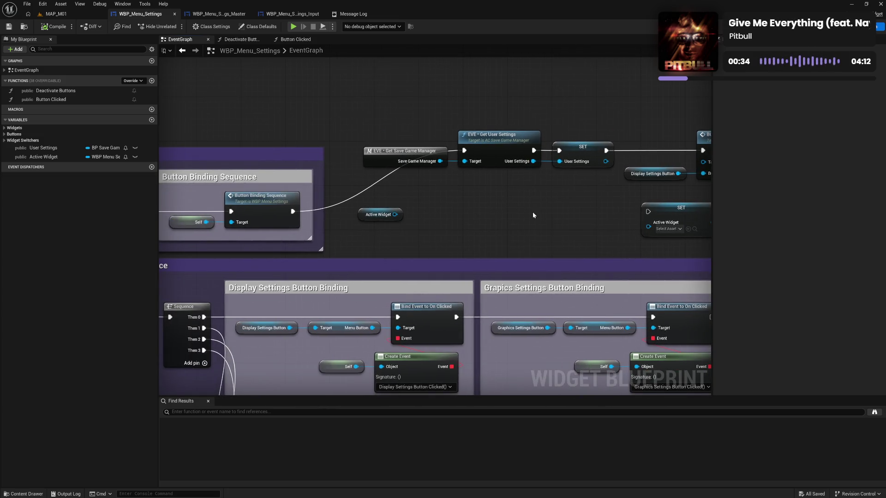
Add a new input named Widget to the Button Clicked function
{"action": "mouse_move", "coordinate": [533, 216]}
{"action": "left_mouse_down"}
{"action": "mouse_move", "coordinate": [455, 212]}
{"action": "mouse_move", "coordinate": [504, 214]}
{"action": "mouse_move", "coordinate": [402, 227]}
{"action": "mouse_move", "coordinate": [451, 223]}
{"action": "left_mouse_up"}
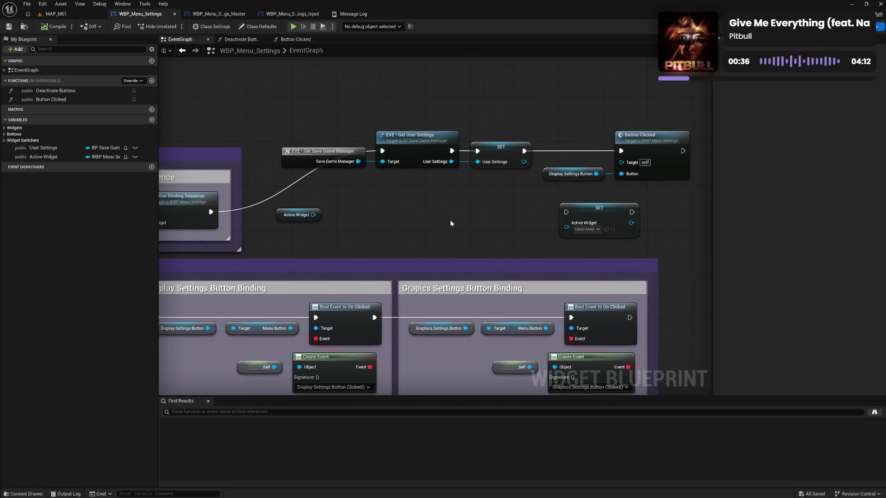
{"action": "left_click", "coordinate": [664, 167]}
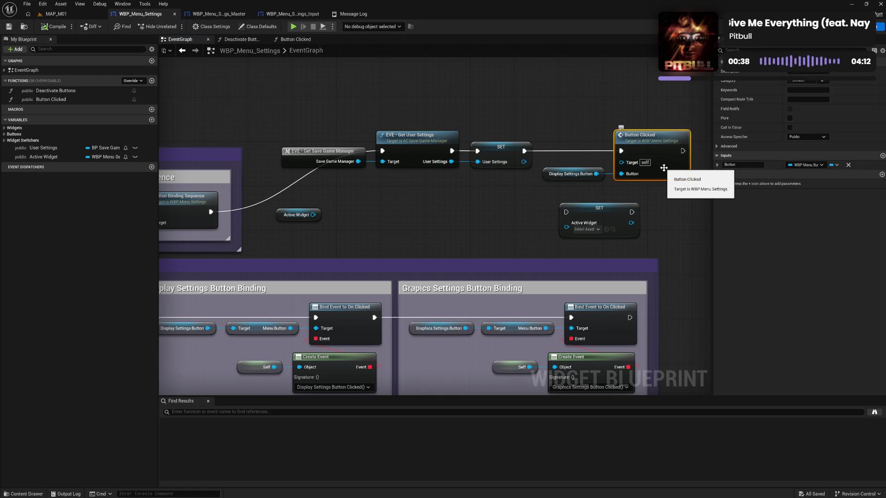
{"action": "left_click", "coordinate": [882, 156]}
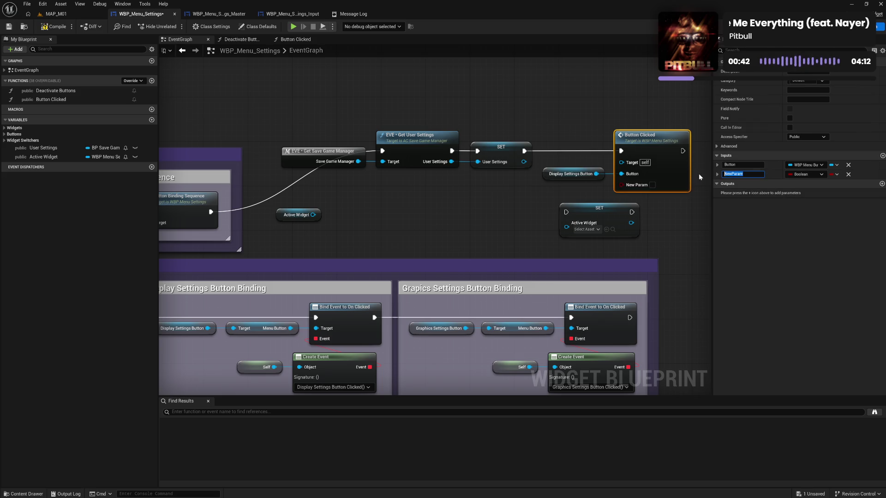
{"action": "type", "text": "Widget"}
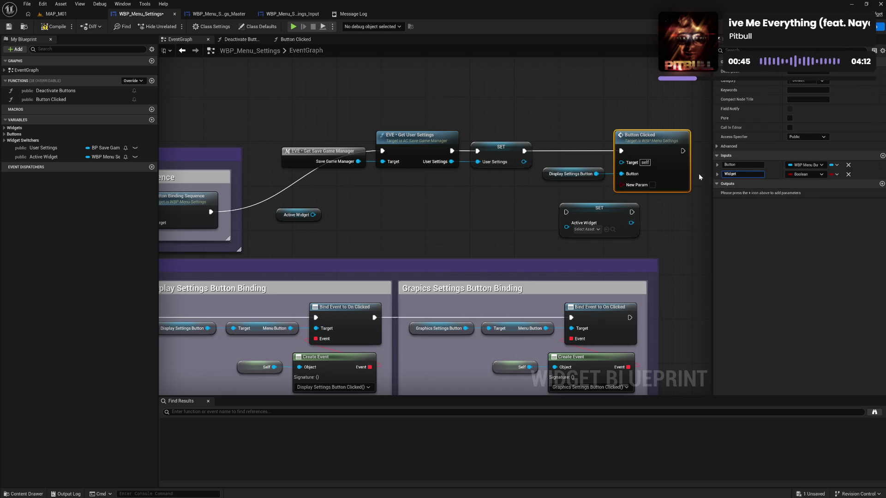
{"action": "key", "text": "Return"}
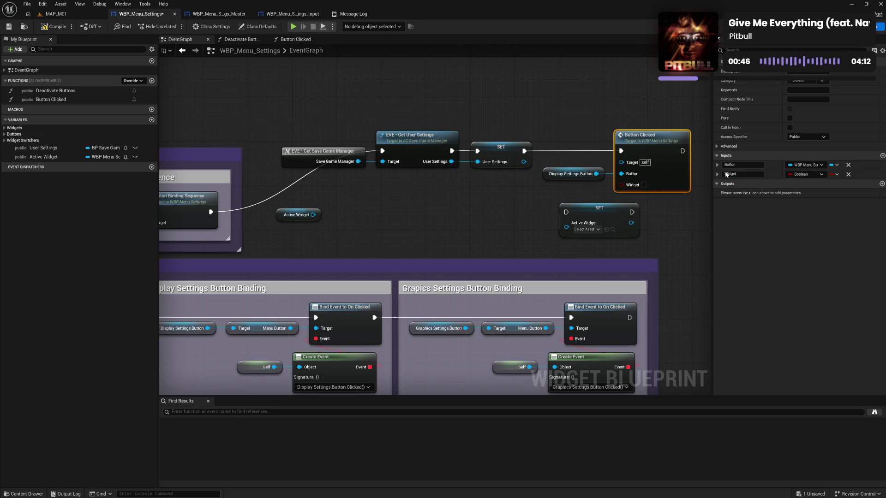
Make the Widget input a WBP Menu Settings Master object reference and compile the blueprint
{"action": "left_click", "coordinate": [805, 174]}
{"action": "type", "text": "wi"}
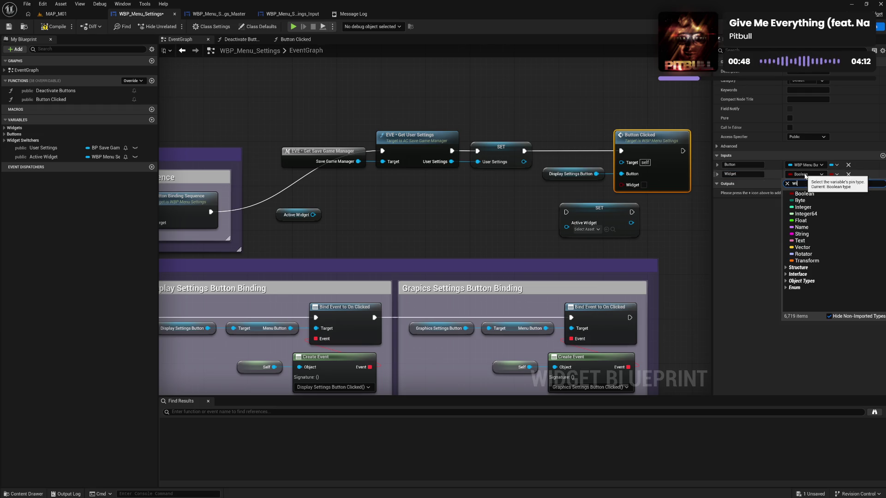
{"action": "type", "text": "d mas"}
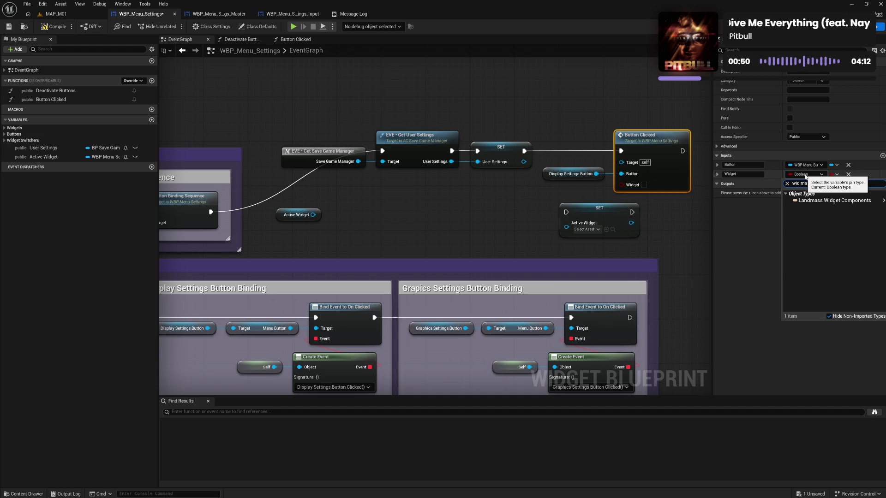
{"action": "key", "text": "ctrl+a"}
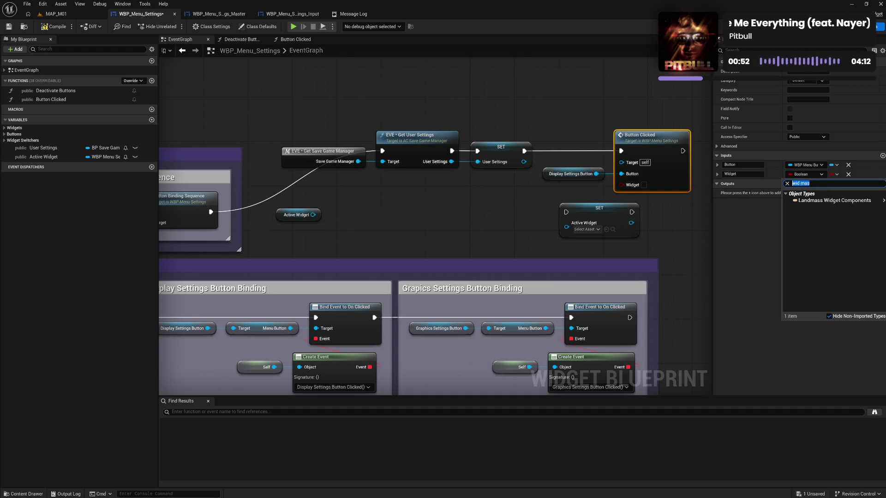
{"action": "type", "text": "master"}
{"action": "mouse_move", "coordinate": [811, 209]}
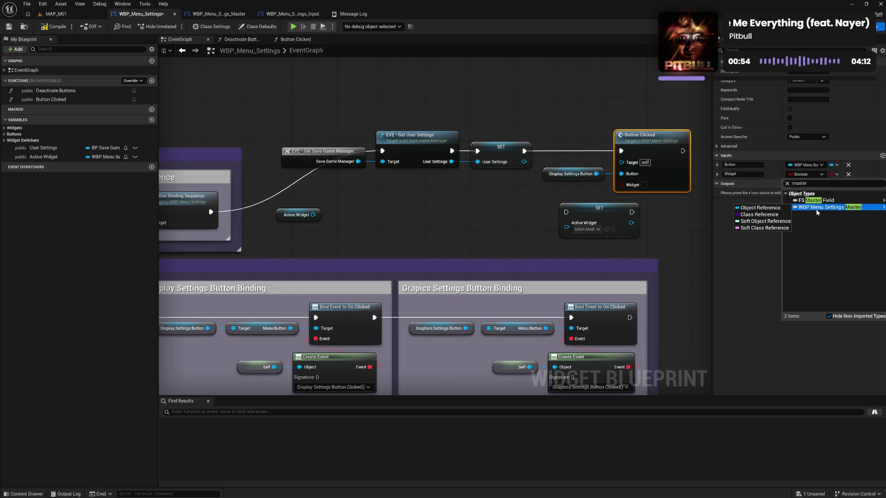
{"action": "left_click", "coordinate": [771, 207]}
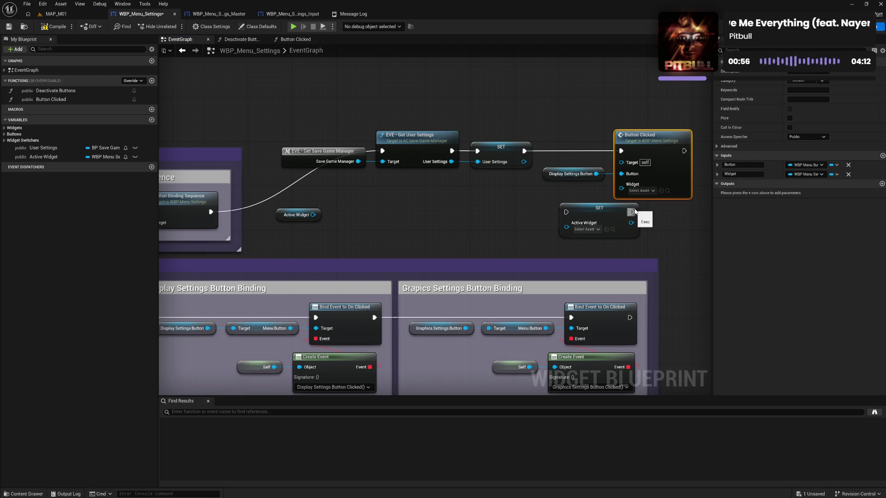
{"action": "left_click_drag", "start_coordinate": [632, 215], "coordinate": [540, 215]}
{"action": "left_click", "coordinate": [53, 27]}
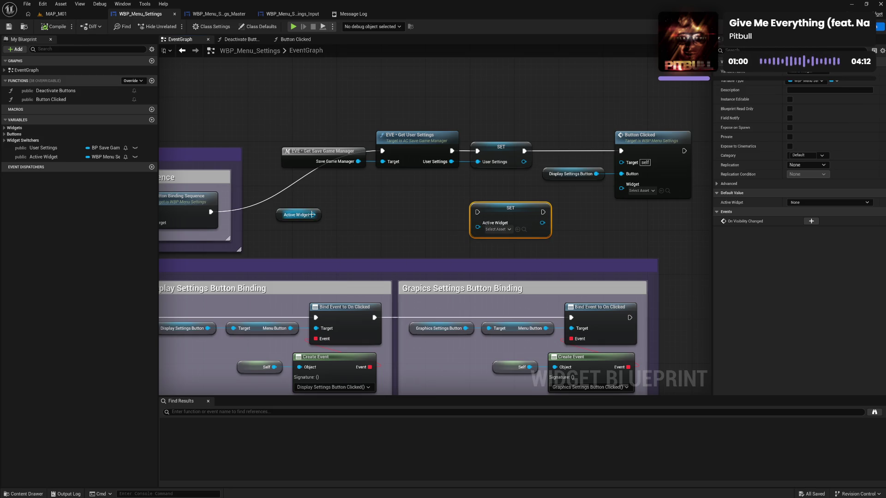
Wire the Active Widget getter into Button Clicked's Widget input and align it beside the node
{"action": "mouse_move", "coordinate": [313, 214]}
{"action": "left_mouse_down"}
{"action": "mouse_move", "coordinate": [633, 187]}
{"action": "mouse_move", "coordinate": [622, 184]}
{"action": "left_mouse_up"}
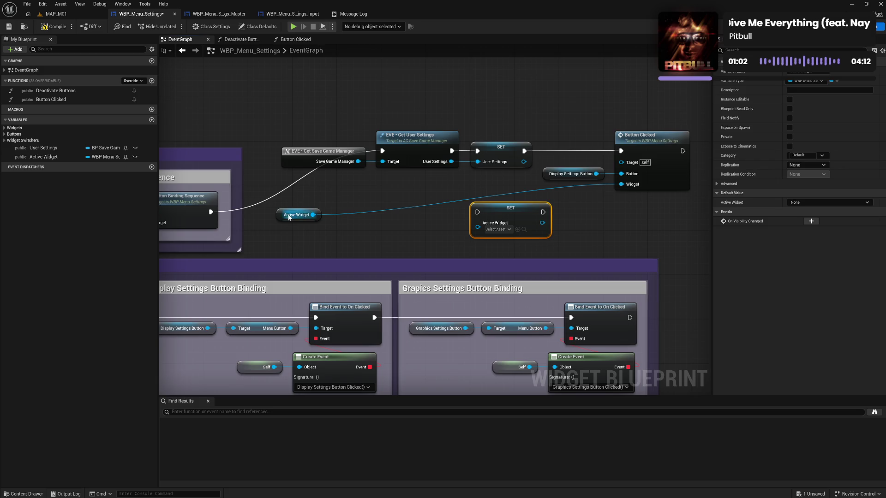
{"action": "mouse_move", "coordinate": [285, 214]}
{"action": "left_mouse_down"}
{"action": "mouse_move", "coordinate": [557, 188]}
{"action": "mouse_move", "coordinate": [590, 194]}
{"action": "left_mouse_up"}
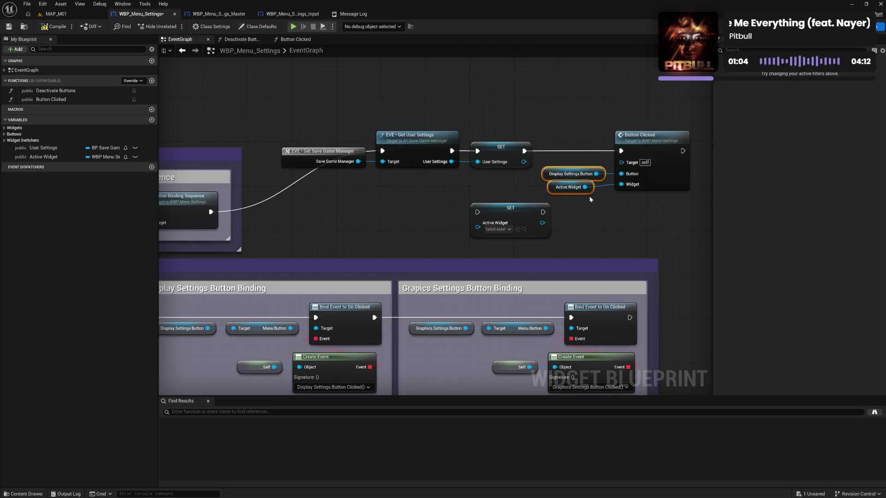
{"action": "left_click_drag", "start_coordinate": [585, 154], "coordinate": [635, 213]}
{"action": "left_click", "coordinate": [631, 214]}
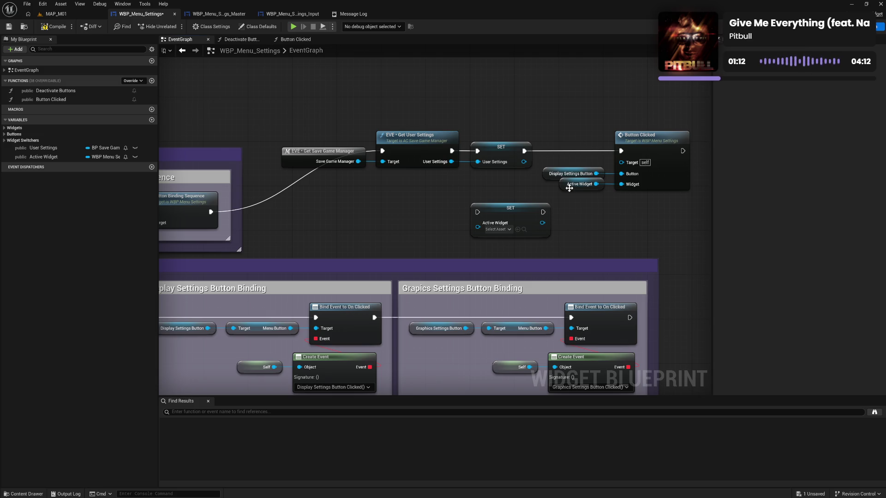
Connect Display Settings Widget to the Widget input of Button Clicked and compile
{"action": "left_click", "coordinate": [4, 128]}
{"action": "mouse_move", "coordinate": [364, 200]}
{"action": "left_mouse_down"}
{"action": "mouse_move", "coordinate": [606, 193]}
{"action": "mouse_move", "coordinate": [350, 198]}
{"action": "left_mouse_up"}
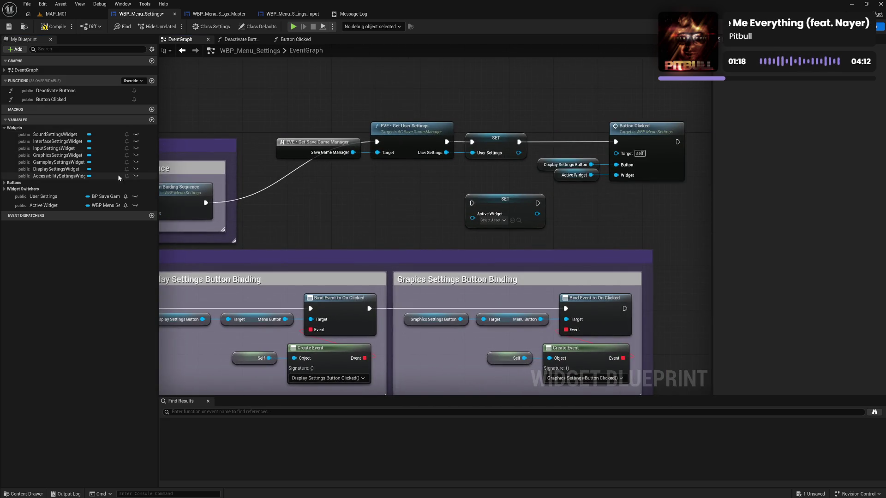
{"action": "mouse_move", "coordinate": [53, 171]}
{"action": "left_mouse_down"}
{"action": "mouse_move", "coordinate": [553, 169]}
{"action": "mouse_move", "coordinate": [582, 186]}
{"action": "mouse_move", "coordinate": [565, 184]}
{"action": "left_mouse_up"}
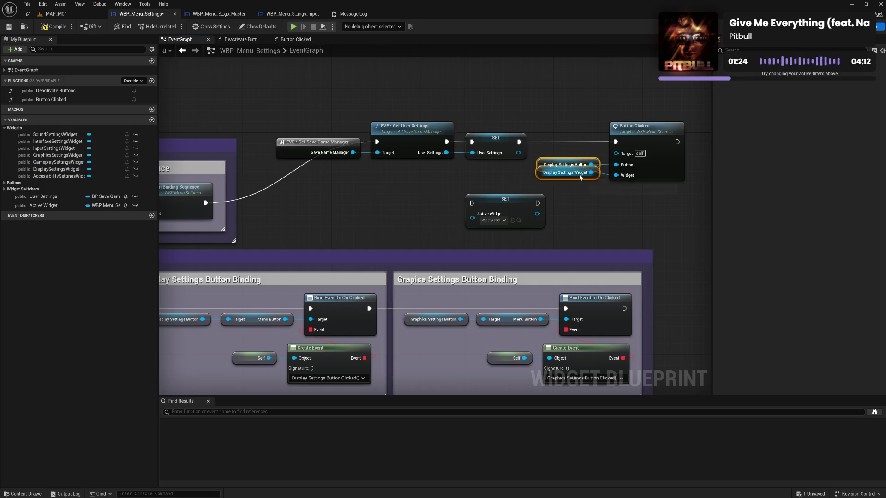
{"action": "left_click_drag", "start_coordinate": [567, 151], "coordinate": [635, 176]}
{"action": "left_click", "coordinate": [636, 195]}
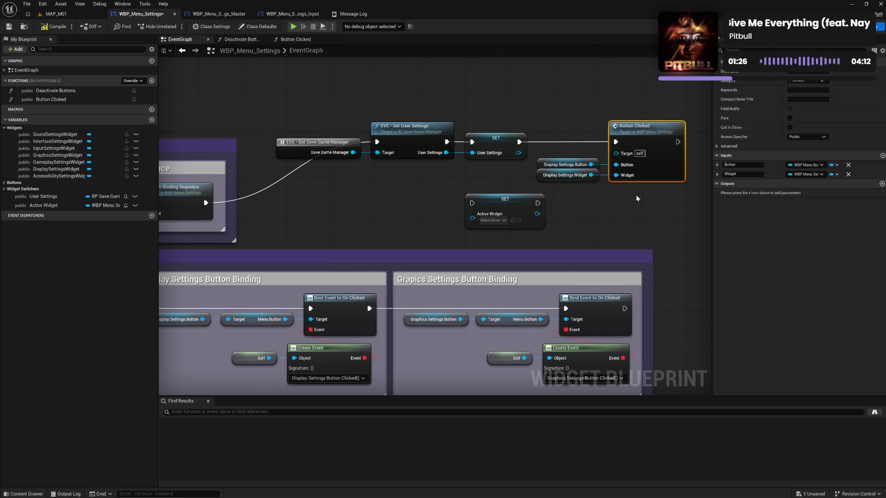
{"action": "left_click", "coordinate": [54, 26]}
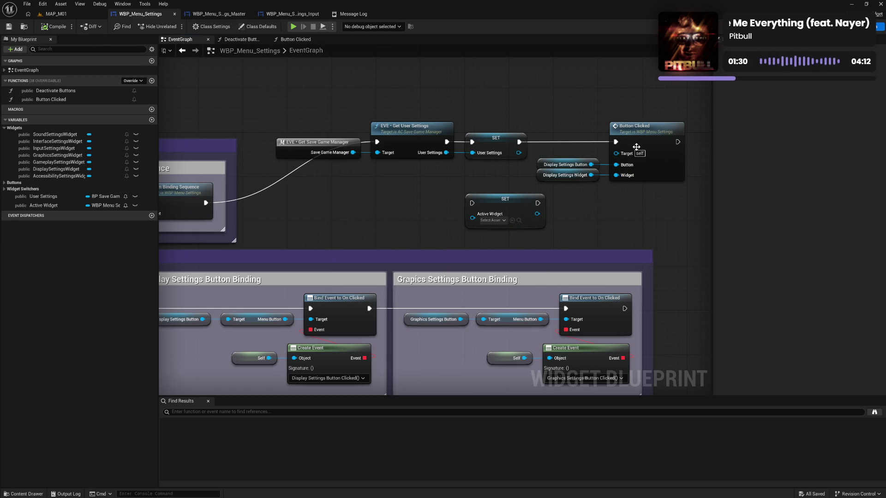
{"action": "left_click_drag", "start_coordinate": [389, 222], "coordinate": [525, 138]}
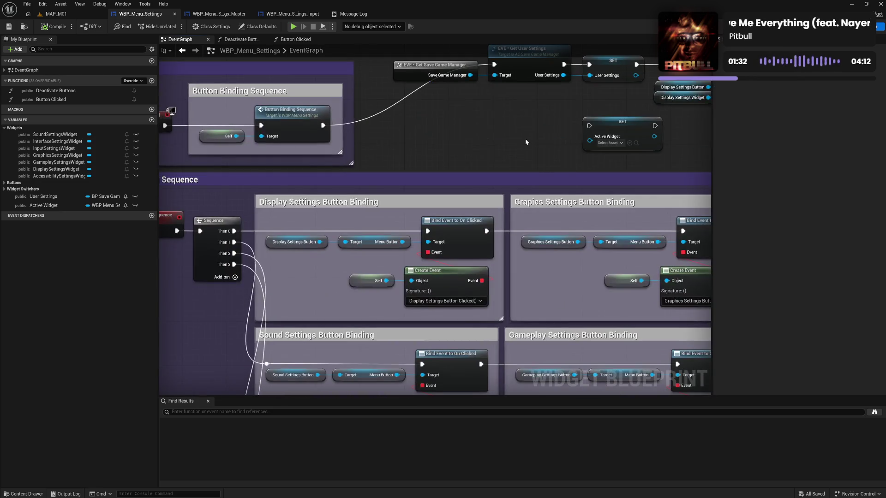
Move the Active Widget, Export User Settings and Is Valid nodes together into a tidier spot
{"action": "mouse_move", "coordinate": [475, 205]}
{"action": "left_mouse_down"}
{"action": "mouse_move", "coordinate": [486, 165]}
{"action": "mouse_move", "coordinate": [433, 79]}
{"action": "mouse_move", "coordinate": [279, 191]}
{"action": "mouse_move", "coordinate": [313, 207]}
{"action": "mouse_move", "coordinate": [467, 218]}
{"action": "mouse_move", "coordinate": [656, 203]}
{"action": "left_mouse_up"}
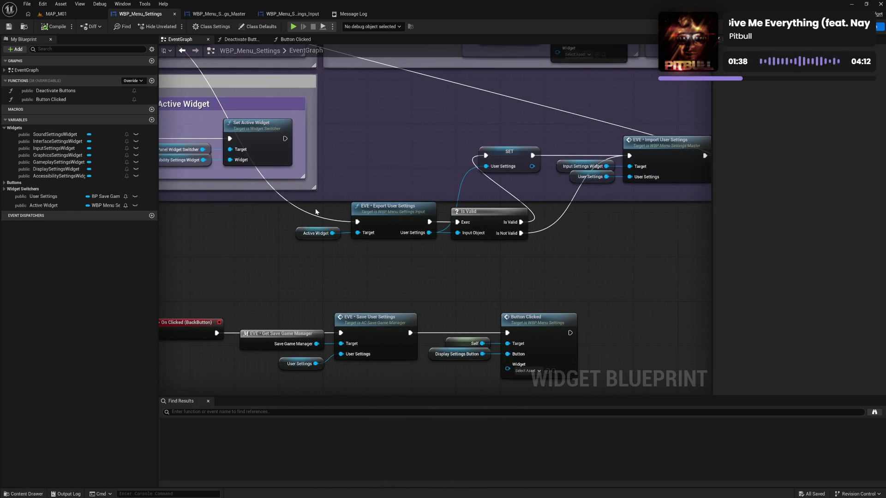
{"action": "mouse_move", "coordinate": [315, 212]}
{"action": "left_mouse_down"}
{"action": "mouse_move", "coordinate": [488, 248]}
{"action": "mouse_move", "coordinate": [478, 224]}
{"action": "left_mouse_up"}
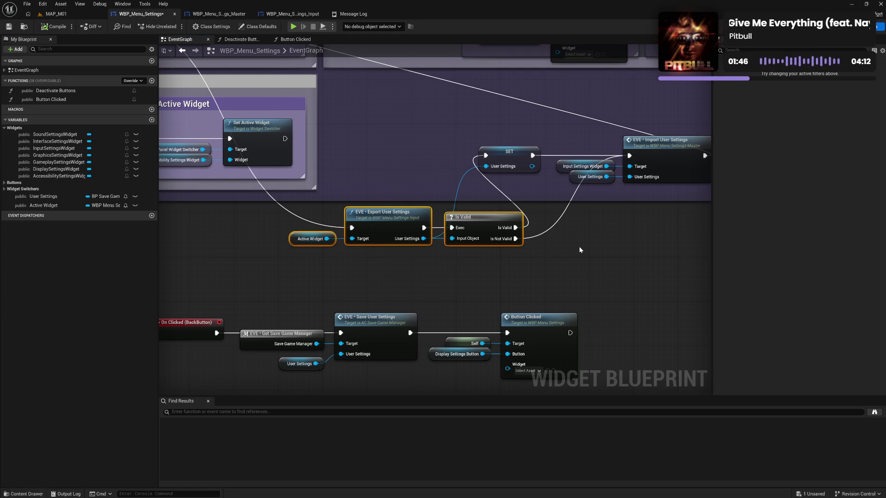
{"action": "left_click_drag", "start_coordinate": [580, 246], "coordinate": [502, 263]}
{"action": "mouse_move", "coordinate": [319, 170]}
{"action": "left_mouse_down"}
{"action": "mouse_move", "coordinate": [445, 253]}
{"action": "mouse_move", "coordinate": [442, 205]}
{"action": "mouse_move", "coordinate": [406, 182]}
{"action": "mouse_move", "coordinate": [400, 154]}
{"action": "mouse_move", "coordinate": [549, 280]}
{"action": "mouse_move", "coordinate": [554, 211]}
{"action": "mouse_move", "coordinate": [533, 184]}
{"action": "mouse_move", "coordinate": [498, 200]}
{"action": "left_mouse_up"}
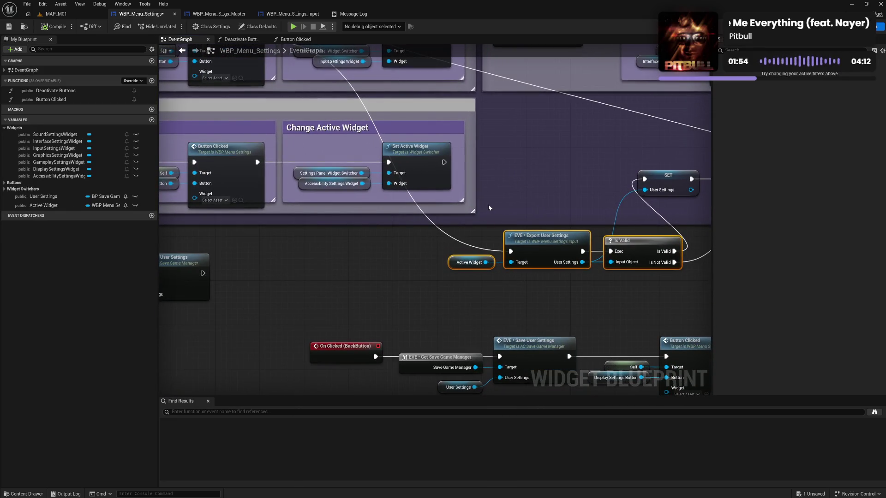
{"action": "left_click", "coordinate": [507, 181]}
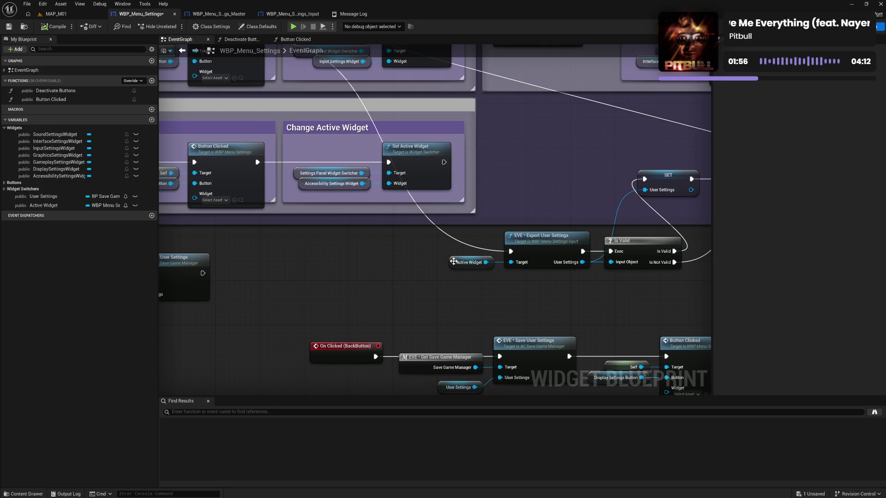
{"action": "left_click_drag", "start_coordinate": [308, 243], "coordinate": [539, 294]}
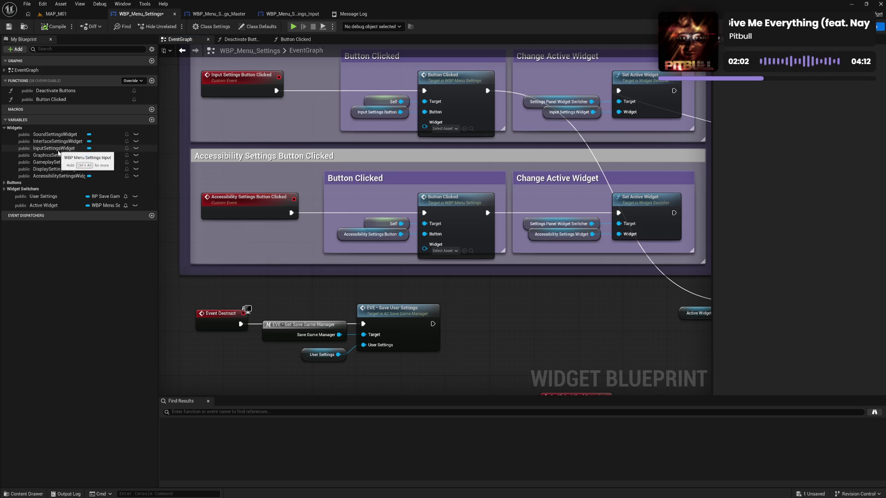
Connect Input Settings Widget to its Button Clicked Widget pin and compile
{"action": "left_click_drag", "start_coordinate": [56, 148], "coordinate": [433, 129]}
{"action": "left_click_drag", "start_coordinate": [410, 93], "coordinate": [388, 136]}
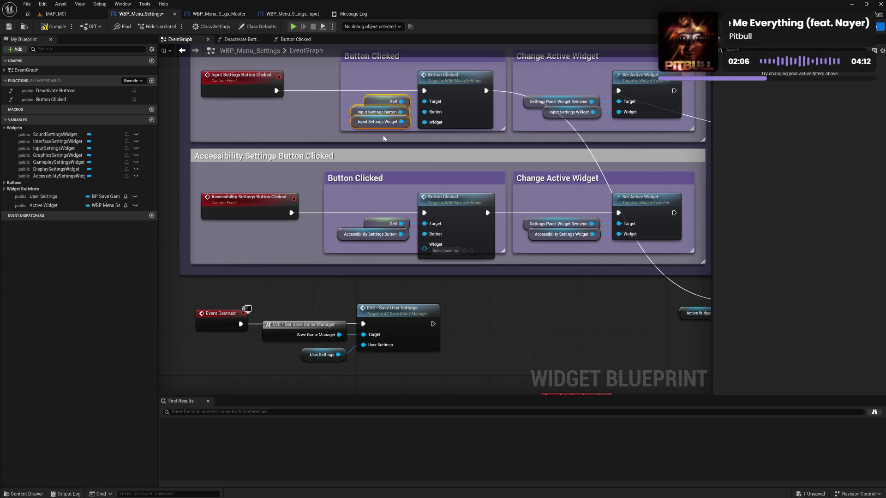
{"action": "left_click", "coordinate": [377, 89]}
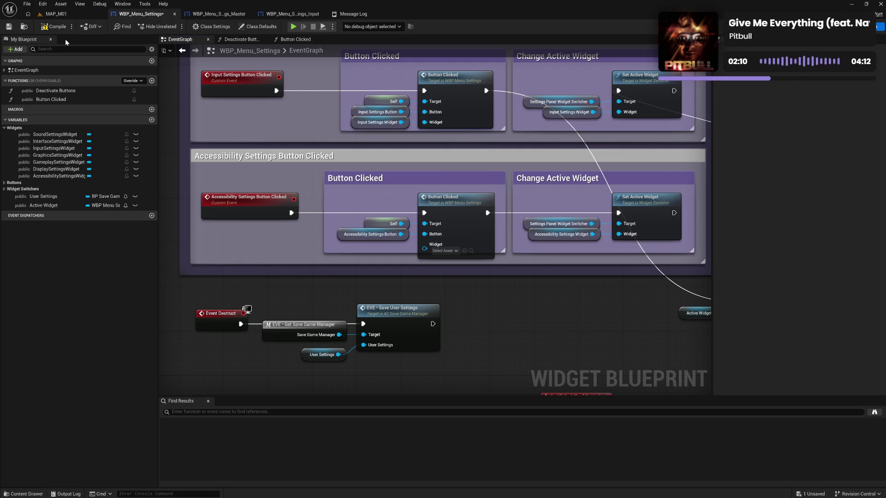
{"action": "left_click", "coordinate": [54, 27]}
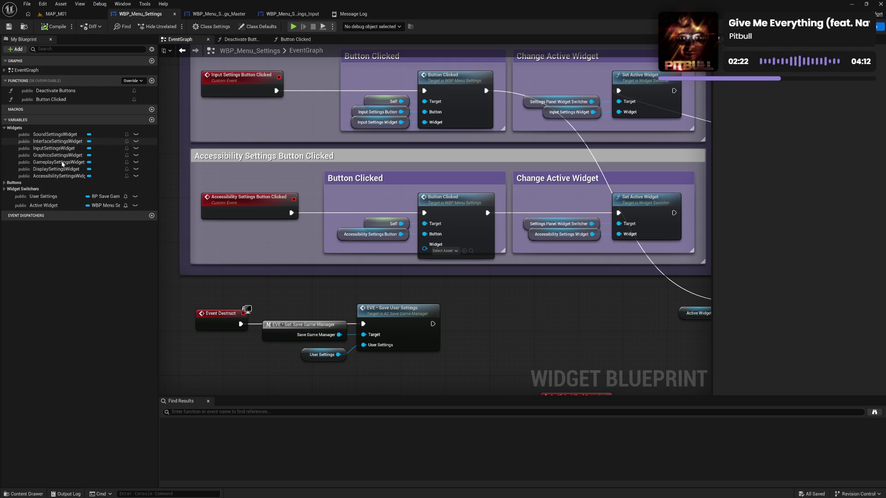
Feed Accessibility Settings Widget and Sound Settings Widget into their Button Clicked Widget pins, aligning the getters
{"action": "left_click_drag", "start_coordinate": [64, 176], "coordinate": [423, 245]}
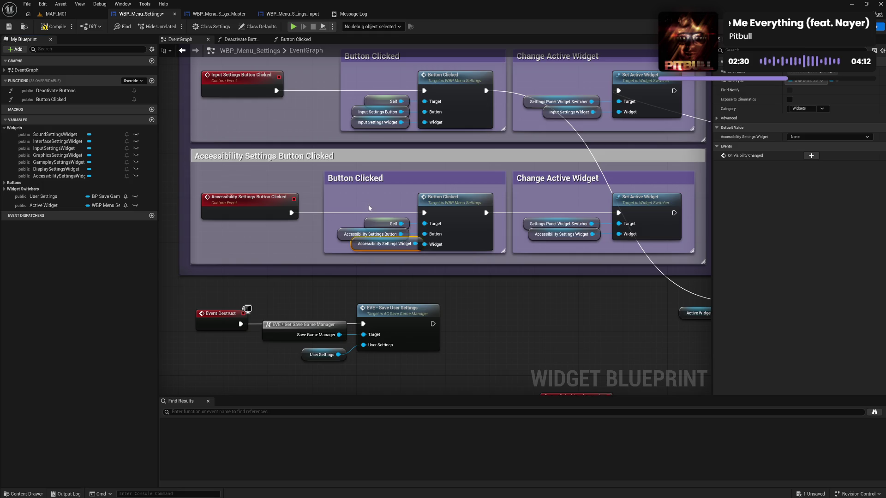
{"action": "left_click_drag", "start_coordinate": [369, 207], "coordinate": [377, 264]}
{"action": "key", "text": "shift+d"}
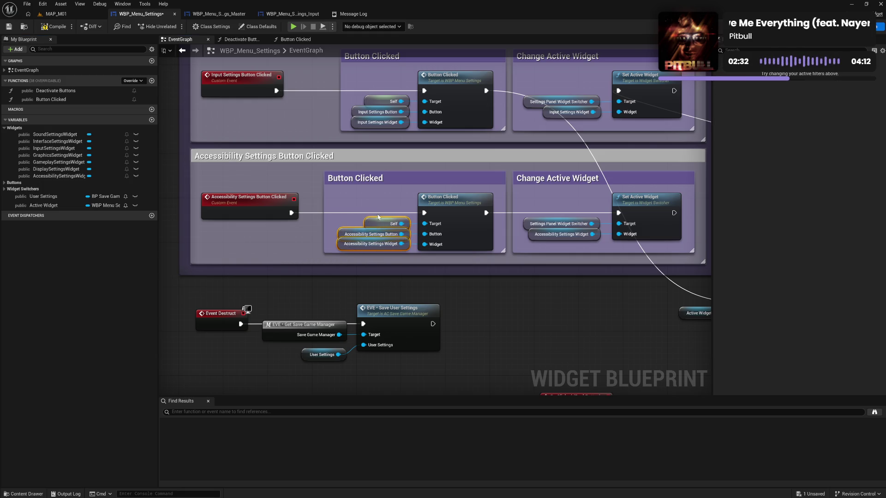
{"action": "left_click", "coordinate": [487, 270]}
{"action": "scroll", "coordinate": [545, 247], "scroll_direction": "up", "scroll_amount": 5}
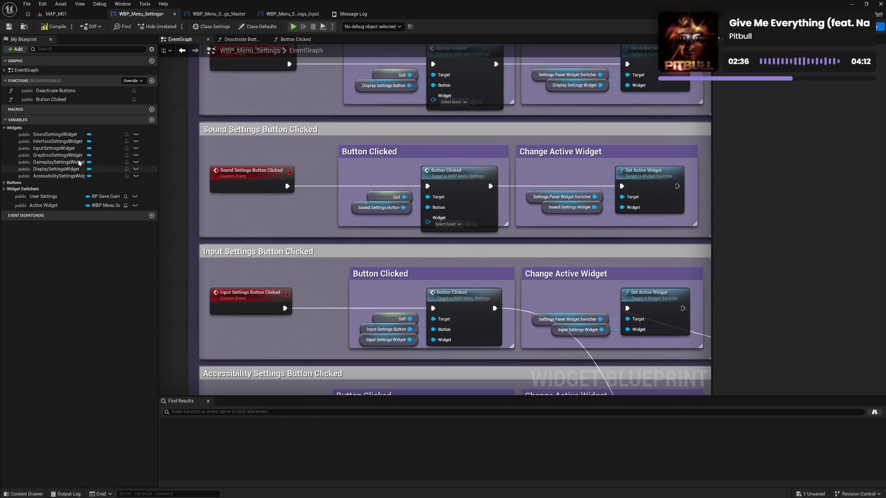
{"action": "left_click_drag", "start_coordinate": [55, 134], "coordinate": [437, 226]}
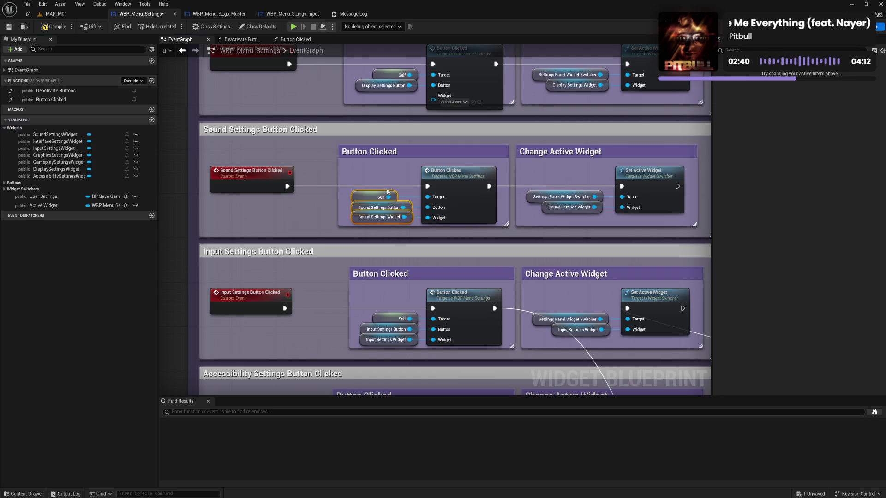
{"action": "left_click_drag", "start_coordinate": [479, 221], "coordinate": [389, 175]}
{"action": "left_click", "coordinate": [390, 174]}
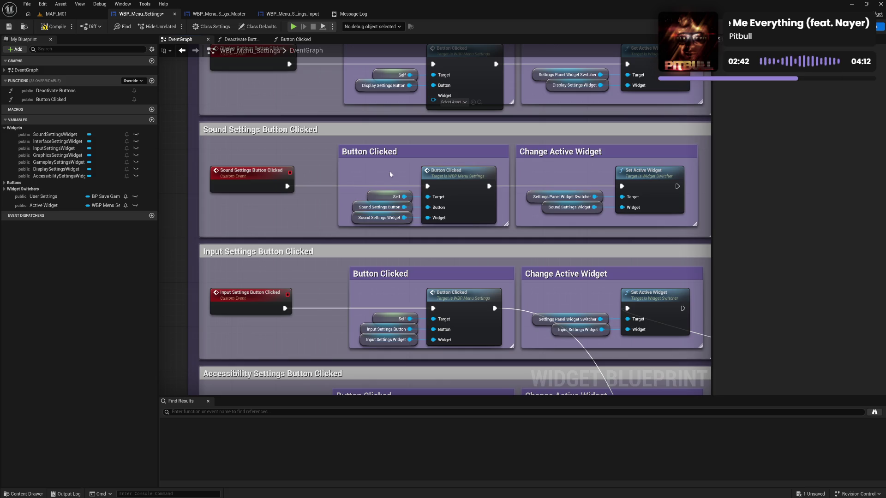
{"action": "scroll", "coordinate": [505, 174], "scroll_direction": "up", "scroll_amount": 3}
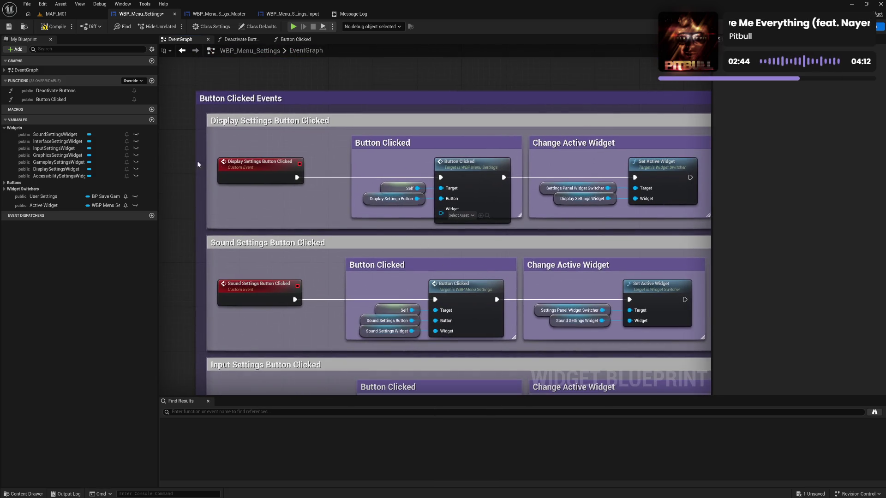
Feed Display Settings Widget and Graphics Settings Widget into their Button Clicked Widget pins, aligning the getters
{"action": "left_click_drag", "start_coordinate": [56, 168], "coordinate": [451, 210]}
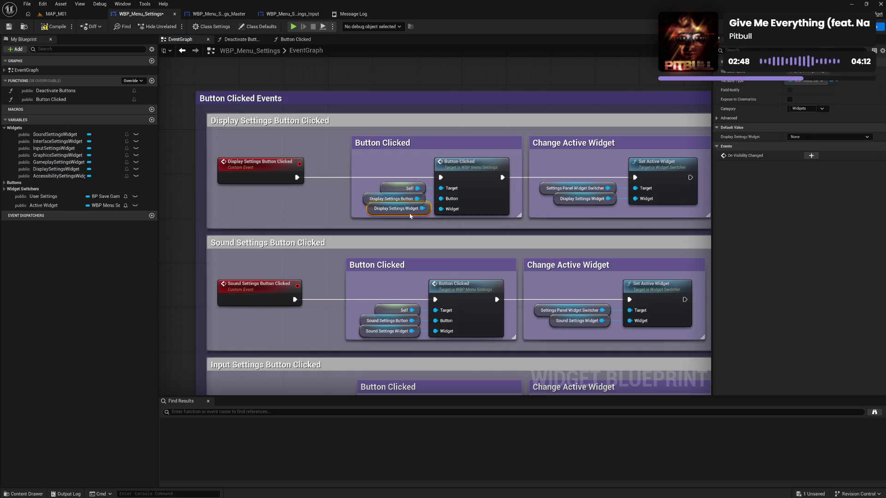
{"action": "left_click_drag", "start_coordinate": [362, 217], "coordinate": [403, 176]}
{"action": "left_click", "coordinate": [456, 203], "text": "shift"}
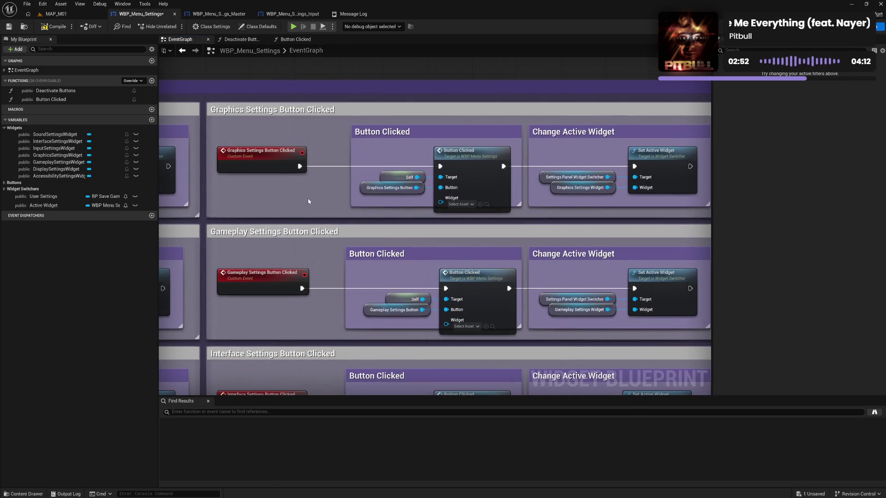
{"action": "left_click_drag", "start_coordinate": [58, 156], "coordinate": [441, 203]}
{"action": "left_click_drag", "start_coordinate": [395, 162], "coordinate": [359, 205]}
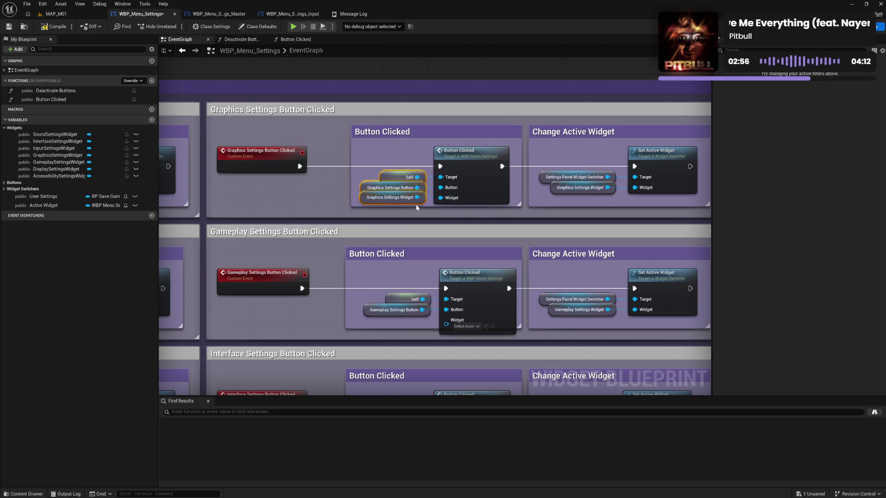
{"action": "key", "text": "shift+d"}
{"action": "left_click_drag", "start_coordinate": [405, 163], "coordinate": [472, 216]}
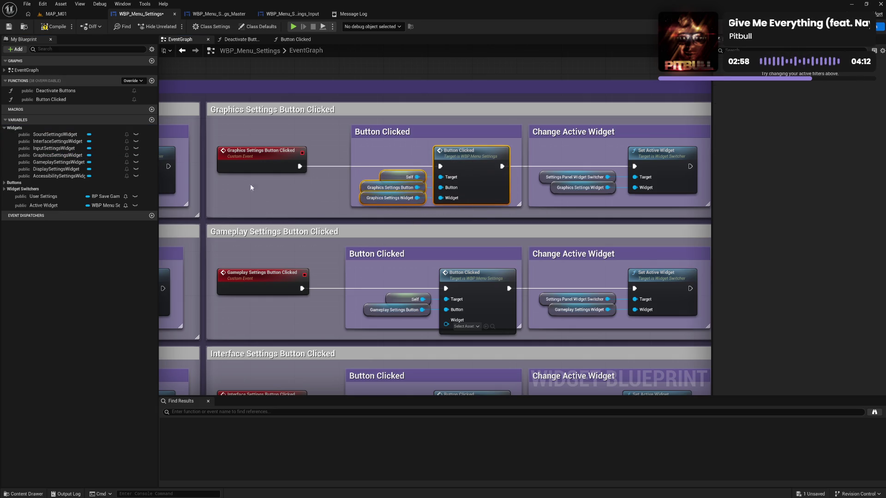
{"action": "left_click_drag", "start_coordinate": [248, 258], "coordinate": [237, 181]}
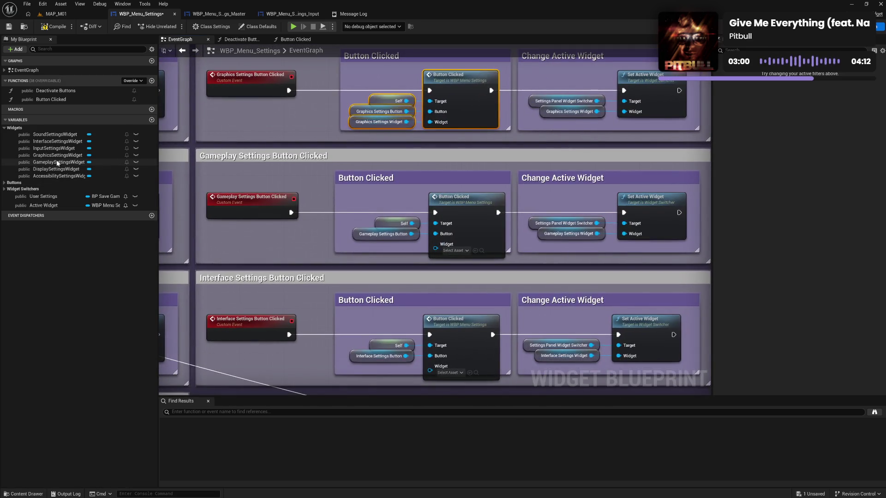
Connect Gameplay and Interface Settings Widgets to their Button Clicked Widget pins, then compile
{"action": "left_click_drag", "start_coordinate": [57, 162], "coordinate": [443, 252]}
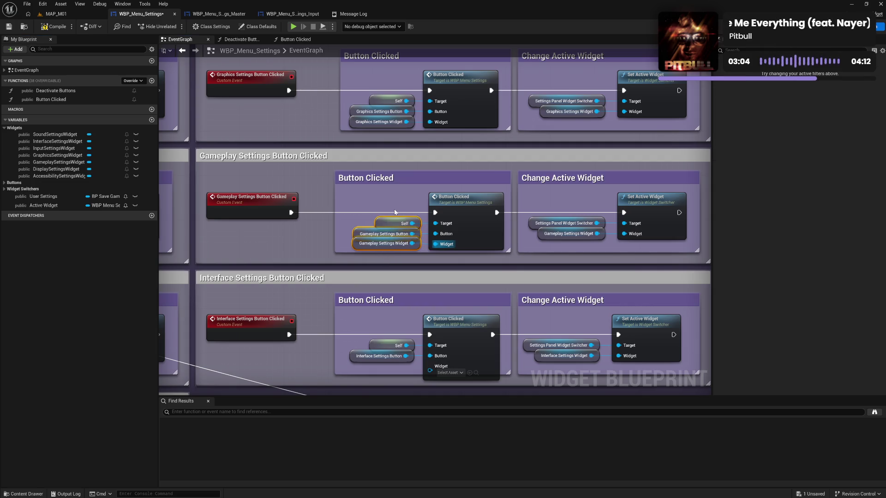
{"action": "left_click_drag", "start_coordinate": [365, 216], "coordinate": [448, 245]}
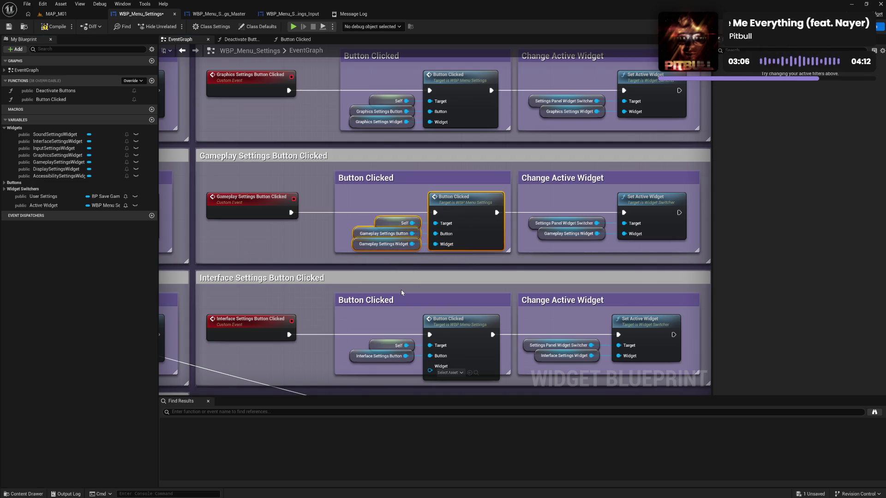
{"action": "scroll", "coordinate": [400, 290], "scroll_direction": "down", "scroll_amount": 3}
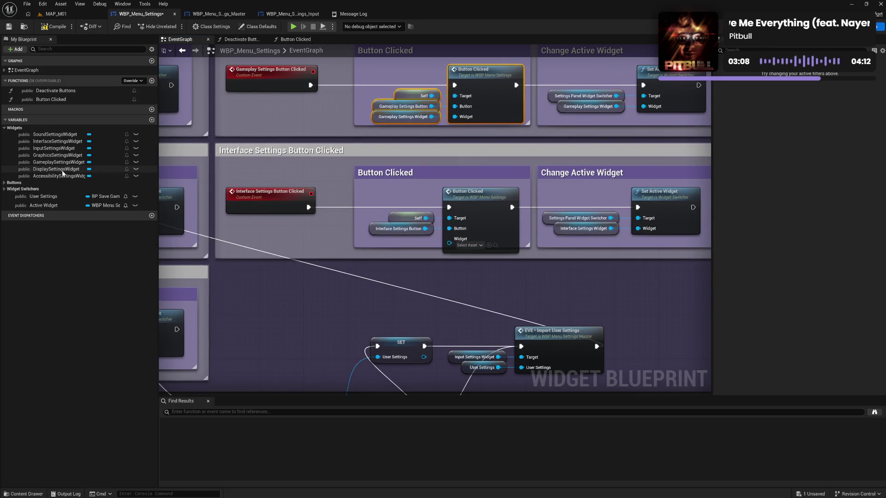
{"action": "mouse_move", "coordinate": [57, 141]}
{"action": "left_mouse_down"}
{"action": "mouse_move", "coordinate": [199, 189]}
{"action": "mouse_move", "coordinate": [449, 247]}
{"action": "mouse_move", "coordinate": [406, 229]}
{"action": "mouse_move", "coordinate": [386, 200]}
{"action": "left_mouse_up"}
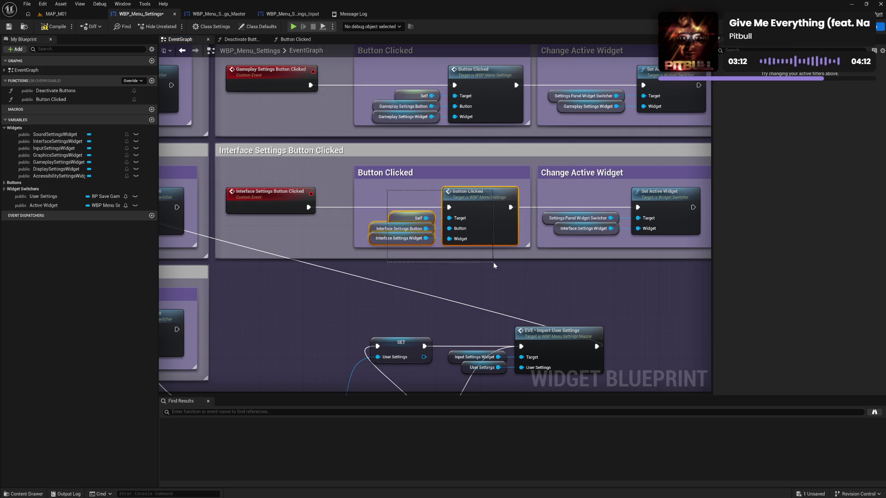
{"action": "left_click", "coordinate": [480, 265]}
{"action": "left_click", "coordinate": [54, 27]}
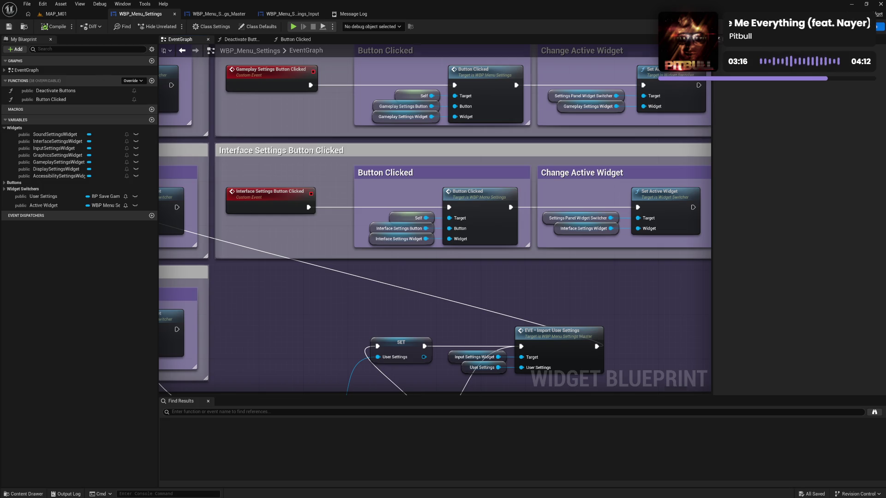
{"action": "left_click_drag", "start_coordinate": [345, 340], "coordinate": [424, 173]}
{"action": "mouse_move", "coordinate": [408, 250]}
{"action": "left_mouse_down"}
{"action": "mouse_move", "coordinate": [410, 176]}
{"action": "mouse_move", "coordinate": [457, 190]}
{"action": "left_mouse_up"}
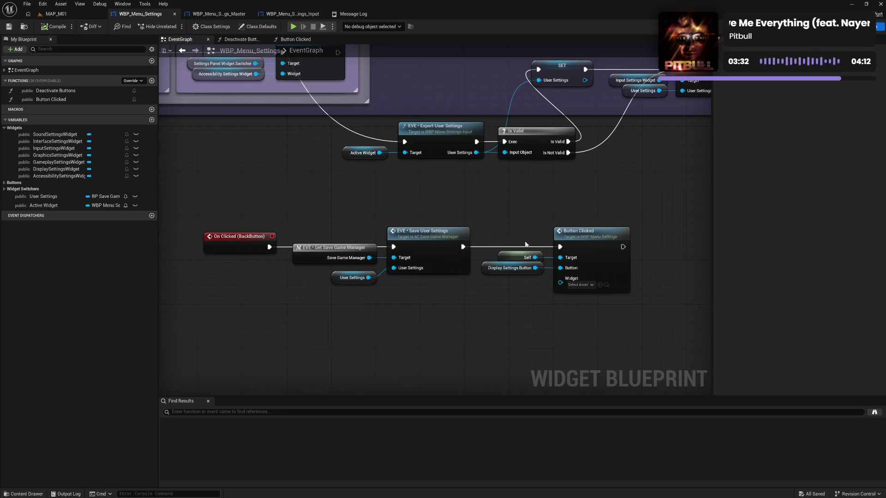
{"action": "double_click", "coordinate": [598, 252]}
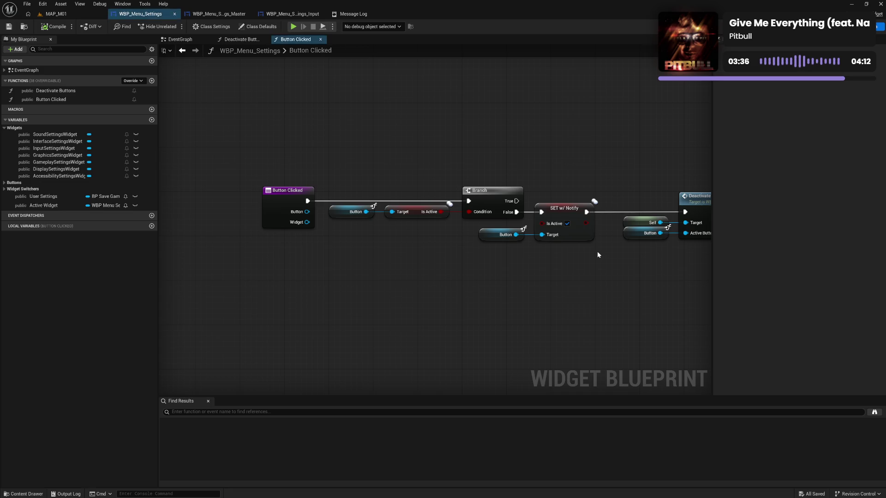
{"action": "left_click_drag", "start_coordinate": [519, 267], "coordinate": [409, 257]}
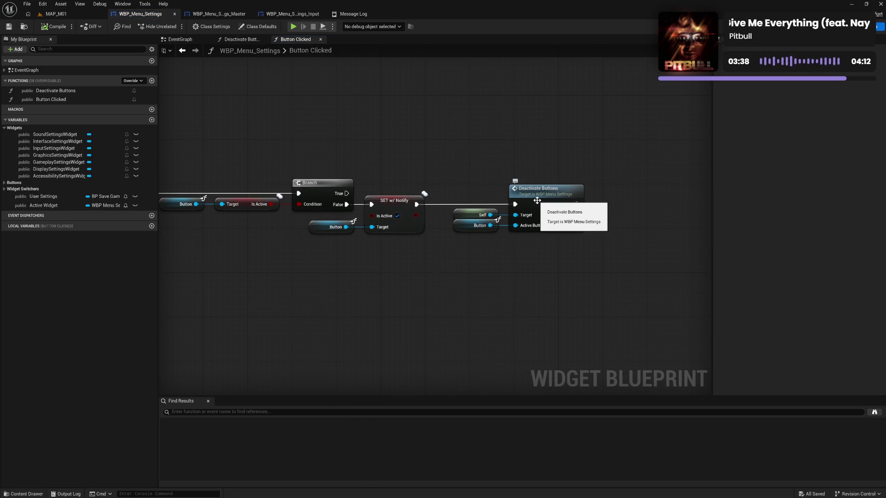
{"action": "mouse_move", "coordinate": [334, 262]}
{"action": "left_mouse_down"}
{"action": "mouse_move", "coordinate": [479, 252]}
{"action": "mouse_move", "coordinate": [428, 251]}
{"action": "left_mouse_up"}
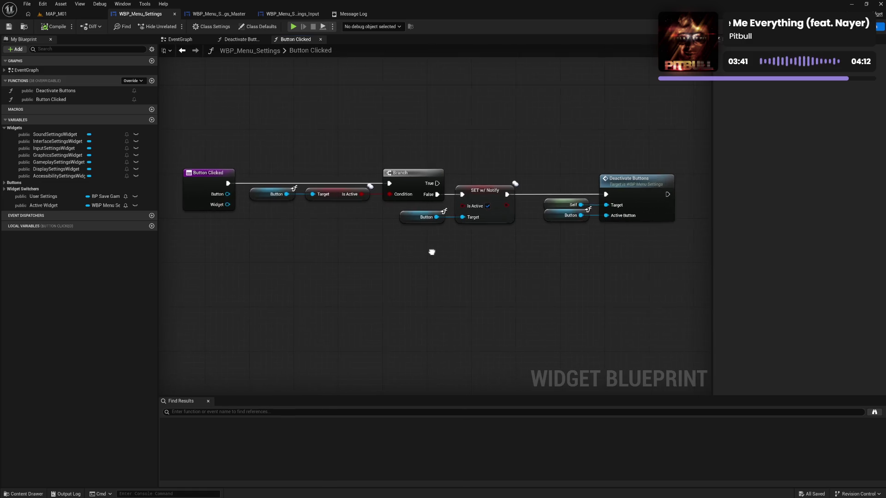
{"action": "double_click", "coordinate": [627, 189]}
{"action": "mouse_move", "coordinate": [513, 232]}
{"action": "left_mouse_down"}
{"action": "mouse_move", "coordinate": [536, 239]}
{"action": "mouse_move", "coordinate": [409, 241]}
{"action": "left_mouse_up"}
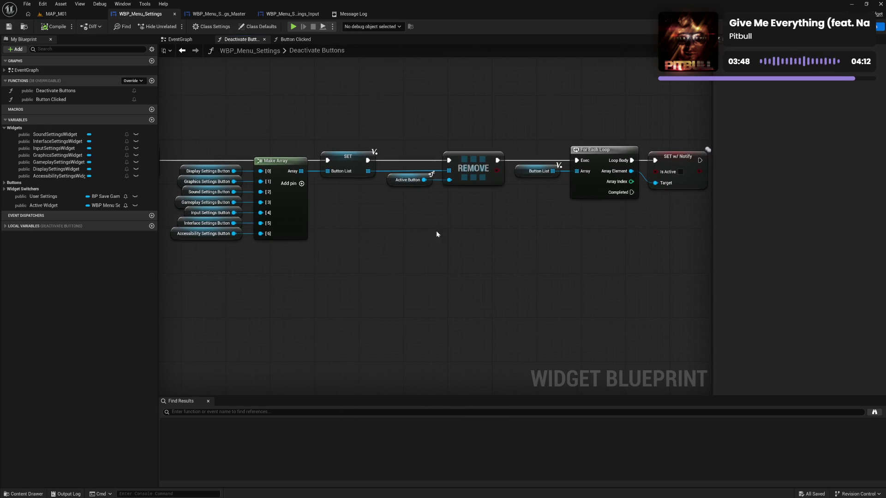
{"action": "mouse_move", "coordinate": [480, 234]}
{"action": "left_mouse_down"}
{"action": "mouse_move", "coordinate": [452, 237]}
{"action": "mouse_move", "coordinate": [516, 225]}
{"action": "mouse_move", "coordinate": [536, 226]}
{"action": "mouse_move", "coordinate": [483, 230]}
{"action": "mouse_move", "coordinate": [581, 229]}
{"action": "mouse_move", "coordinate": [460, 220]}
{"action": "left_mouse_up"}
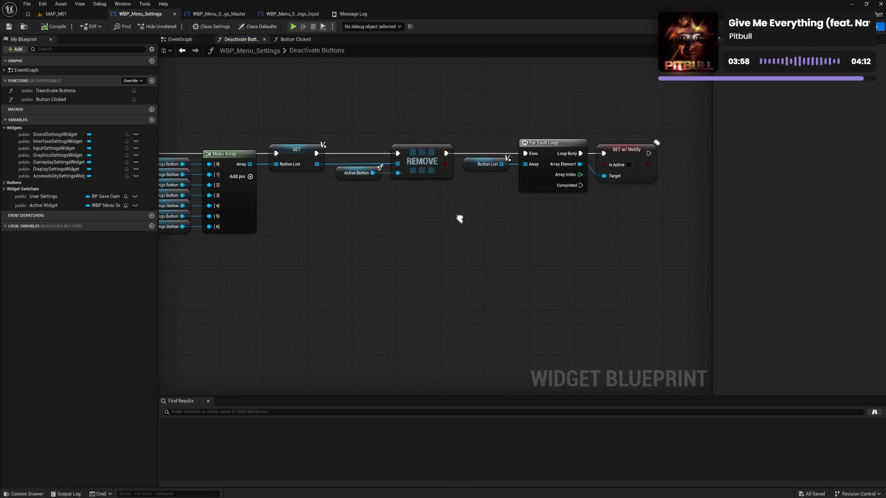
{"action": "left_click", "coordinate": [196, 49]}
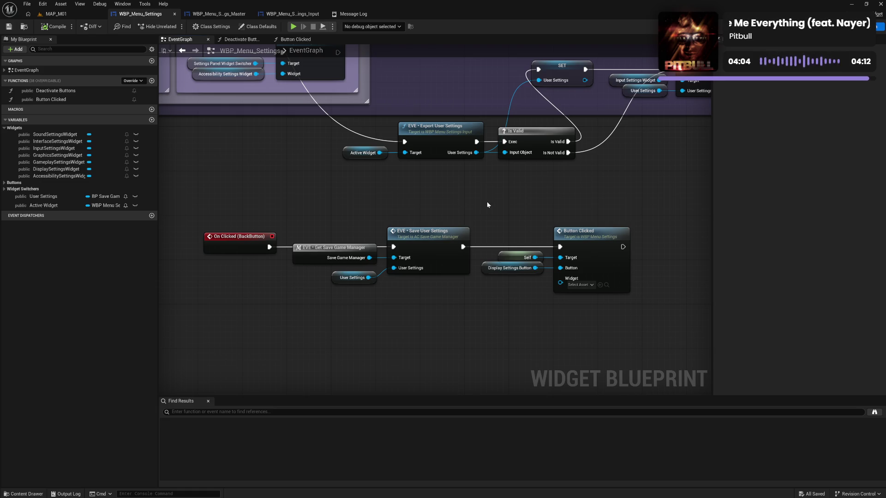
Move the Set Active Widget node and its inputs beside Import User Settings
{"action": "left_click_drag", "start_coordinate": [480, 190], "coordinate": [484, 227]}
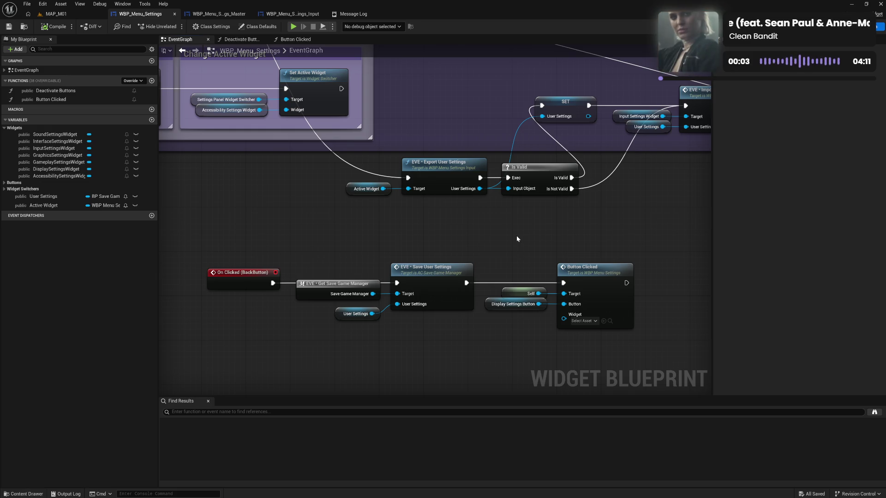
{"action": "left_click_drag", "start_coordinate": [482, 216], "coordinate": [494, 306]}
{"action": "left_click_drag", "start_coordinate": [482, 215], "coordinate": [661, 190]}
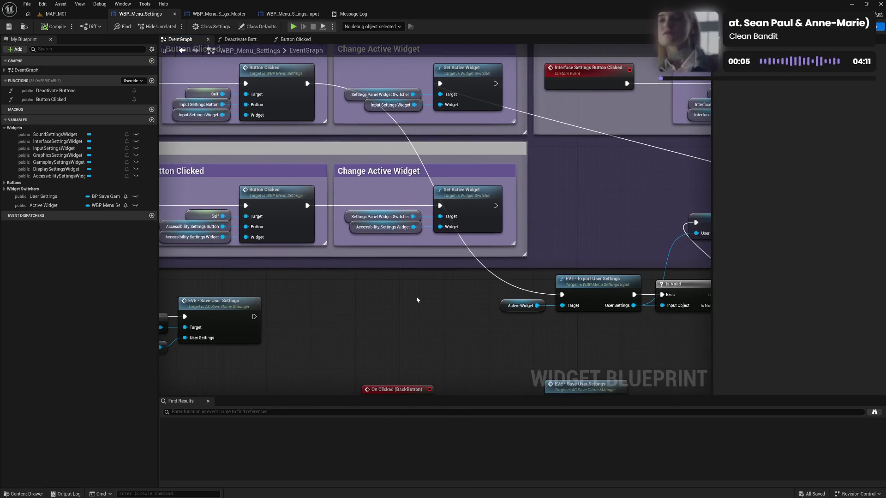
{"action": "mouse_move", "coordinate": [416, 297]}
{"action": "left_mouse_down"}
{"action": "mouse_move", "coordinate": [542, 267]}
{"action": "mouse_move", "coordinate": [288, 269]}
{"action": "left_mouse_up"}
{"action": "mouse_move", "coordinate": [347, 236]}
{"action": "left_mouse_down"}
{"action": "mouse_move", "coordinate": [498, 257]}
{"action": "mouse_move", "coordinate": [594, 248]}
{"action": "mouse_move", "coordinate": [530, 203]}
{"action": "mouse_move", "coordinate": [522, 216]}
{"action": "mouse_move", "coordinate": [459, 223]}
{"action": "left_mouse_up"}
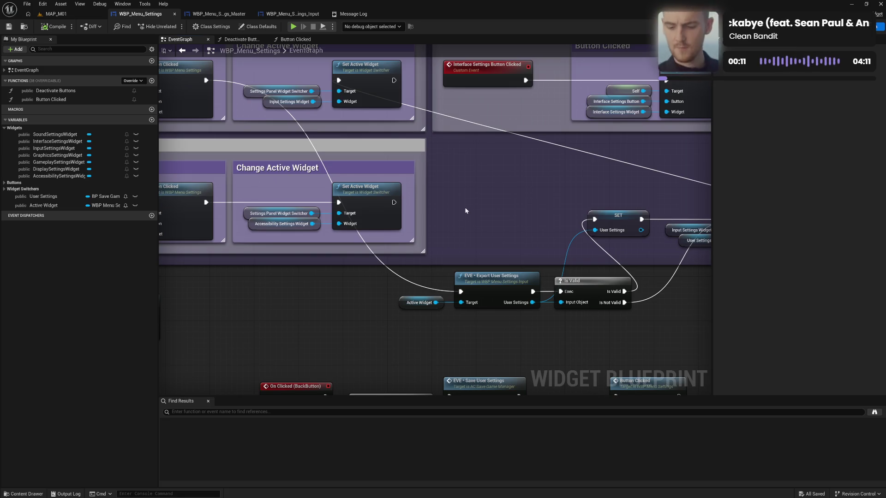
{"action": "mouse_move", "coordinate": [295, 74]}
{"action": "left_mouse_down"}
{"action": "mouse_move", "coordinate": [346, 103]}
{"action": "mouse_move", "coordinate": [850, 215]}
{"action": "mouse_move", "coordinate": [613, 227]}
{"action": "mouse_move", "coordinate": [635, 220]}
{"action": "mouse_move", "coordinate": [641, 231]}
{"action": "mouse_move", "coordinate": [629, 222]}
{"action": "left_mouse_up"}
Select the Export, Is Valid, SET, Import and Set Active Widget chain and paste it into Button Clicked
{"action": "left_click_drag", "start_coordinate": [465, 293], "coordinate": [622, 275]}
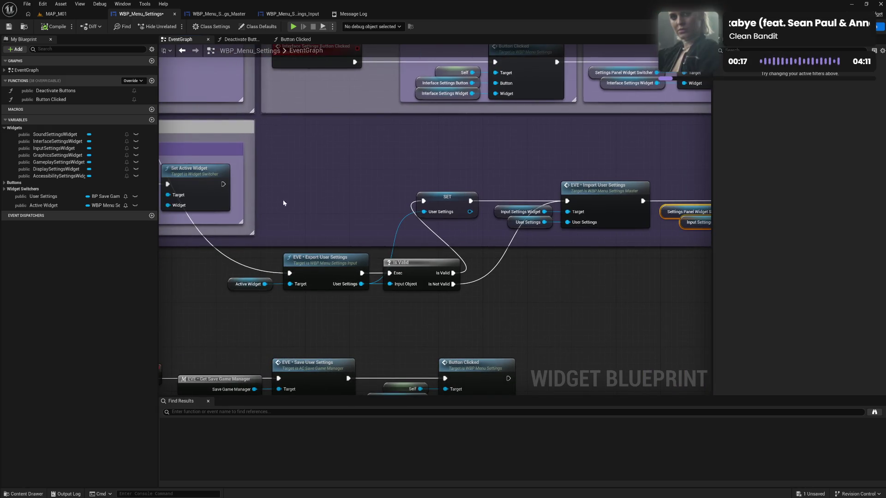
{"action": "mouse_move", "coordinate": [268, 190]}
{"action": "left_mouse_down"}
{"action": "mouse_move", "coordinate": [582, 297]}
{"action": "mouse_move", "coordinate": [736, 303]}
{"action": "mouse_move", "coordinate": [663, 296]}
{"action": "left_mouse_up"}
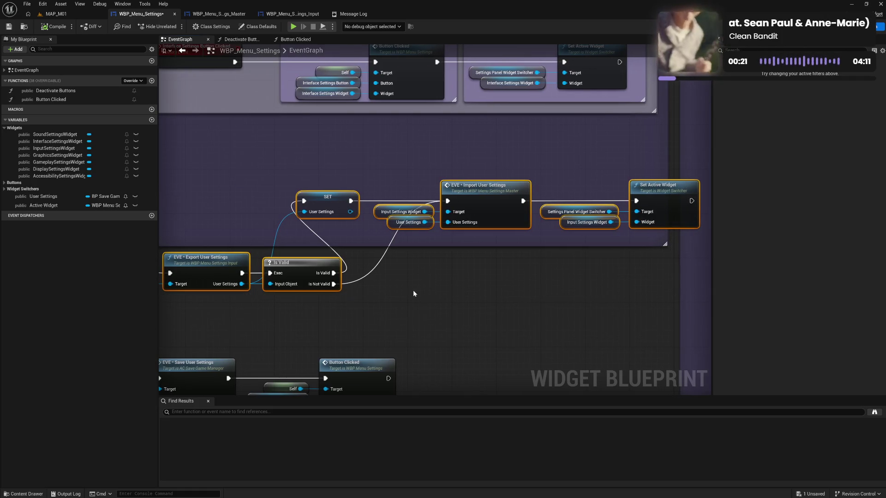
{"action": "left_click_drag", "start_coordinate": [413, 293], "coordinate": [685, 271]}
{"action": "left_click", "coordinate": [295, 41]}
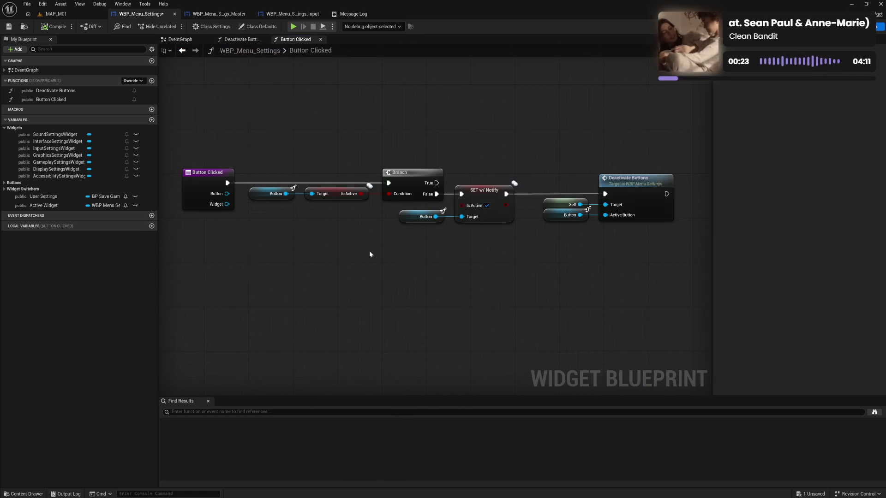
{"action": "key", "text": "ctrl+v"}
{"action": "left_click_drag", "start_coordinate": [465, 222], "coordinate": [531, 189]}
Move the pasted Active Widget, Export and Is Valid nodes up and left
{"action": "left_click", "coordinate": [494, 254]}
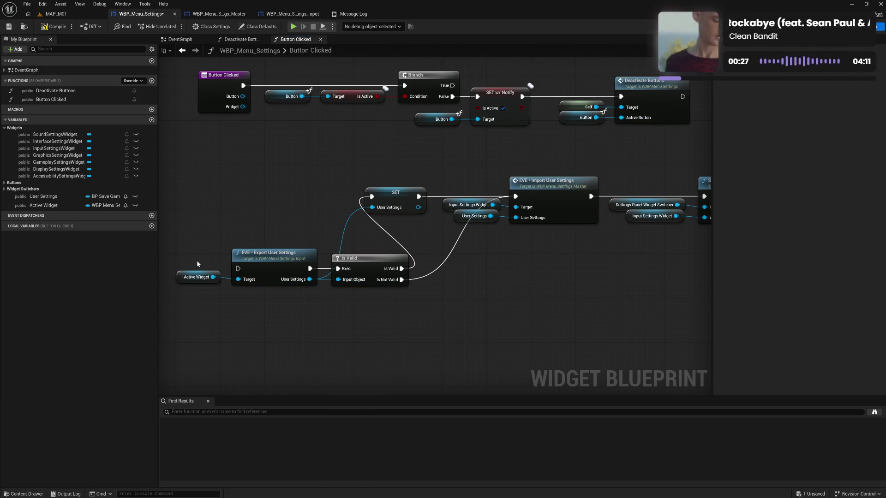
{"action": "left_click_drag", "start_coordinate": [197, 260], "coordinate": [410, 293]}
{"action": "mouse_move", "coordinate": [361, 265]}
{"action": "left_mouse_down"}
{"action": "mouse_move", "coordinate": [328, 232]}
{"action": "mouse_move", "coordinate": [315, 199]}
{"action": "left_mouse_up"}
{"action": "left_click", "coordinate": [273, 210]}
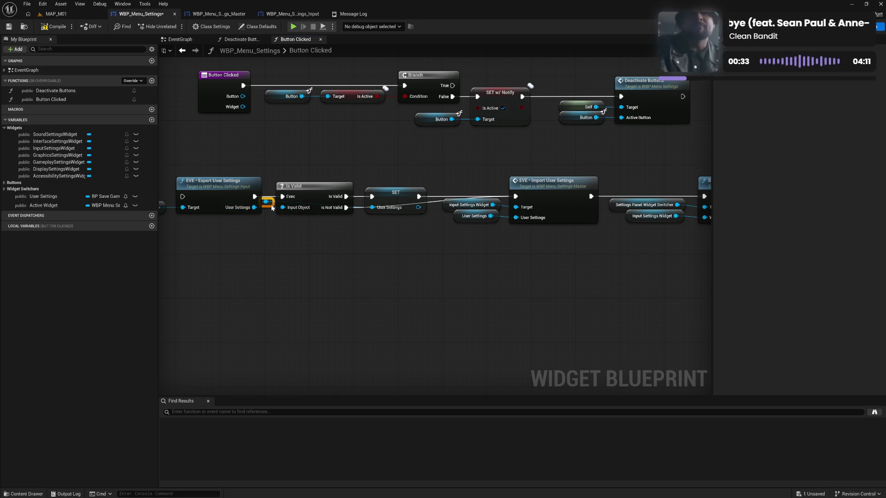
Add reroute points on the User Settings and Is Not Valid wires and position them
{"action": "left_click_drag", "start_coordinate": [285, 223], "coordinate": [366, 250]}
{"action": "left_click", "coordinate": [312, 222]}
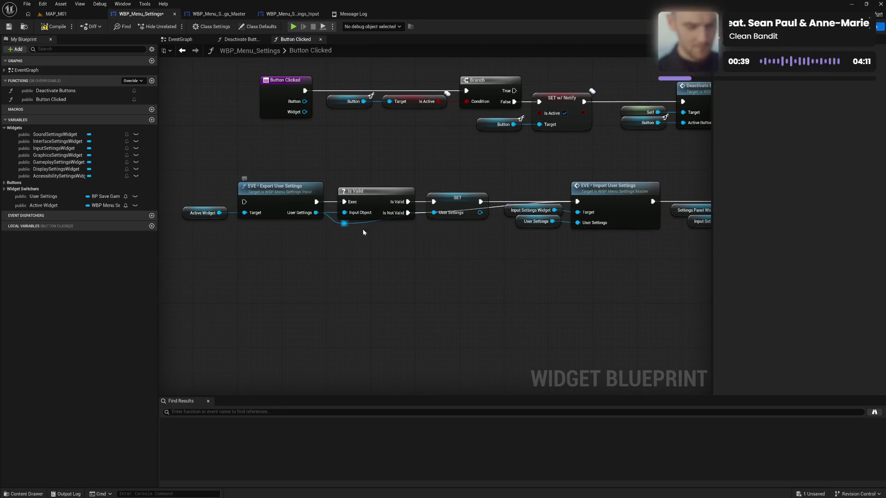
{"action": "double_click", "coordinate": [373, 222]}
{"action": "left_click_drag", "start_coordinate": [370, 222], "coordinate": [412, 230]}
{"action": "left_click", "coordinate": [435, 250]}
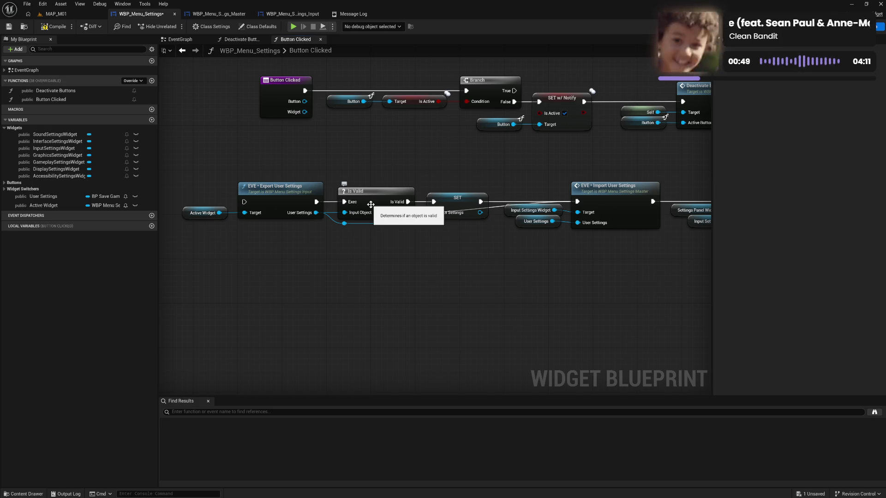
{"action": "left_click_drag", "start_coordinate": [486, 254], "coordinate": [386, 251]}
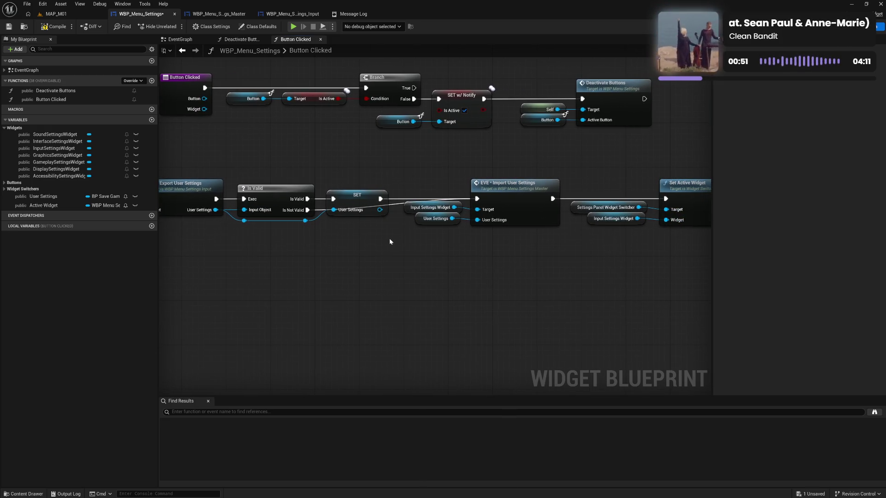
{"action": "double_click", "coordinate": [392, 206]}
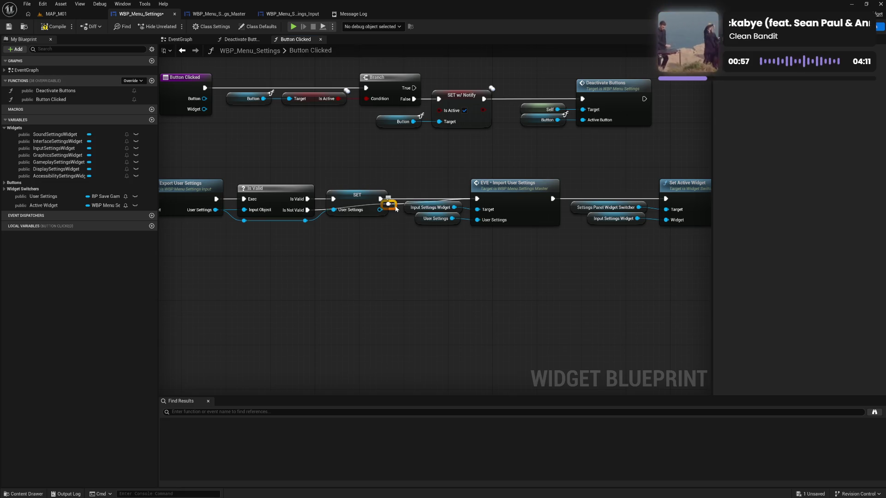
{"action": "mouse_move", "coordinate": [393, 207]}
{"action": "left_mouse_down"}
{"action": "mouse_move", "coordinate": [380, 222]}
{"action": "mouse_move", "coordinate": [339, 189]}
{"action": "mouse_move", "coordinate": [351, 182]}
{"action": "mouse_move", "coordinate": [463, 194]}
{"action": "left_mouse_up"}
{"action": "left_click", "coordinate": [454, 247]}
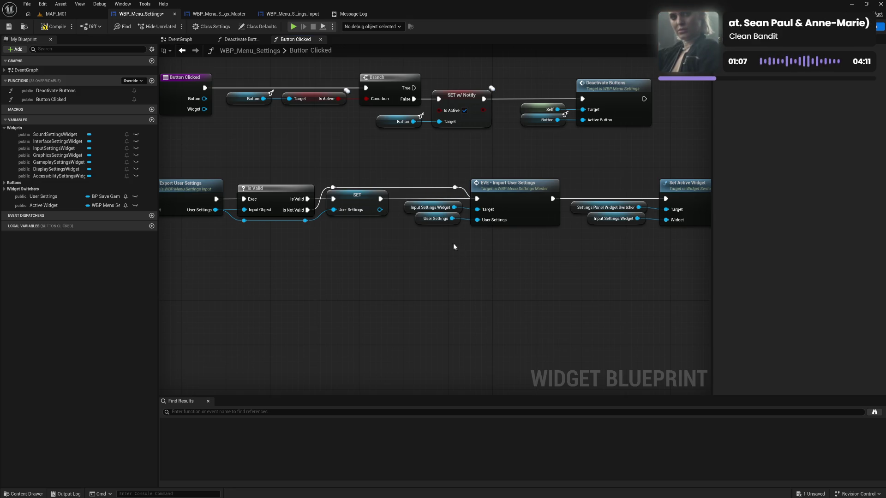
Position the Import User Settings group and the Set Active Widget node with its inputs
{"action": "left_click_drag", "start_coordinate": [402, 195], "coordinate": [519, 236]}
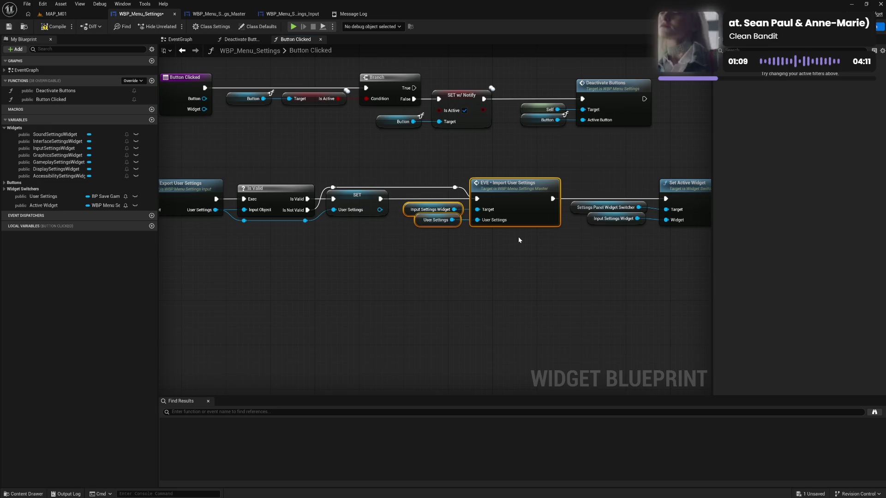
{"action": "left_click", "coordinate": [503, 259]}
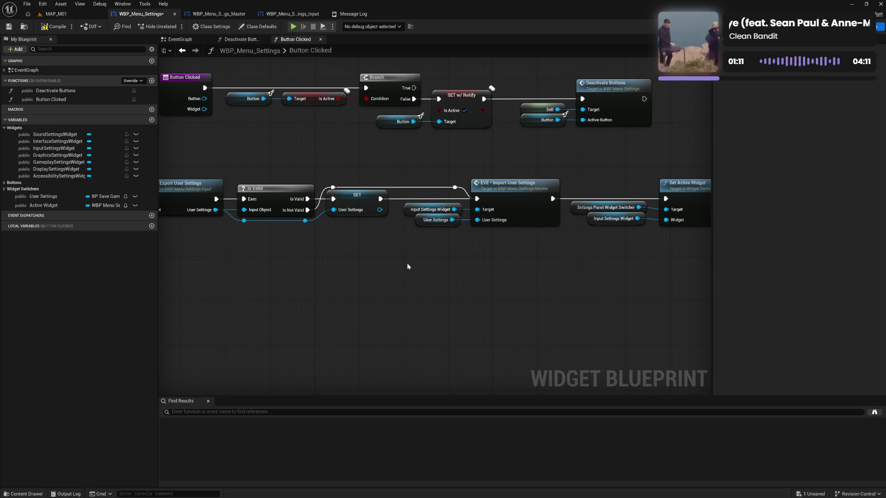
{"action": "mouse_move", "coordinate": [408, 266]}
{"action": "left_mouse_down"}
{"action": "mouse_move", "coordinate": [520, 262]}
{"action": "mouse_move", "coordinate": [379, 252]}
{"action": "left_mouse_up"}
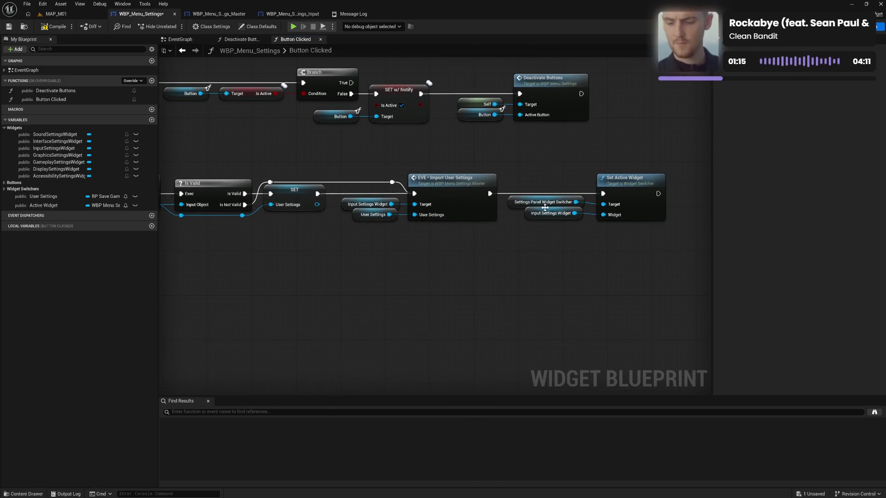
{"action": "left_click_drag", "start_coordinate": [549, 182], "coordinate": [642, 256]}
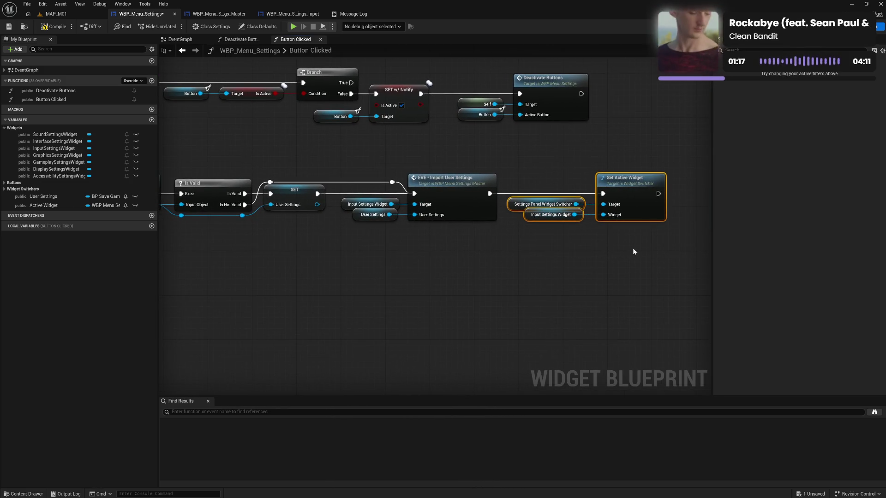
{"action": "left_click", "coordinate": [623, 261]}
{"action": "left_click_drag", "start_coordinate": [356, 260], "coordinate": [436, 261]}
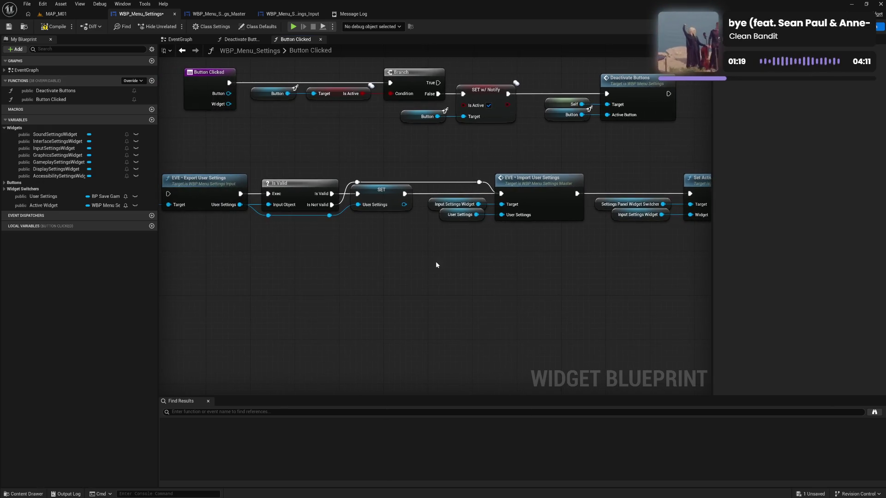
{"action": "right_click", "coordinate": [394, 255]}
Add a Widget getter, wire it to Import User Settings' Target, and place it beside that node
{"action": "type", "text": "get w"}
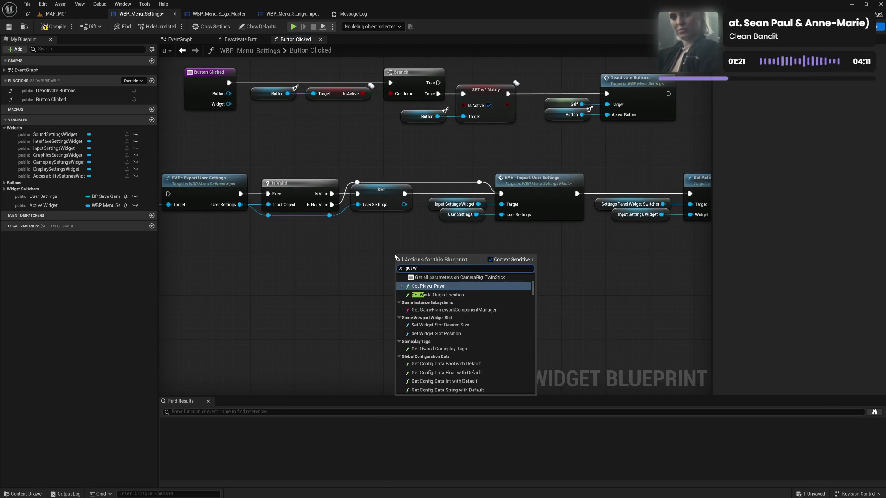
{"action": "type", "text": "idg var"}
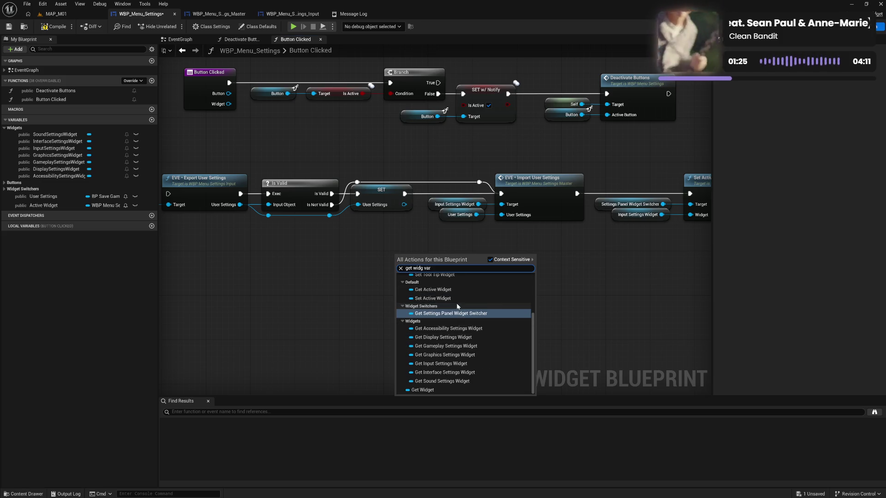
{"action": "left_click", "coordinate": [423, 390]}
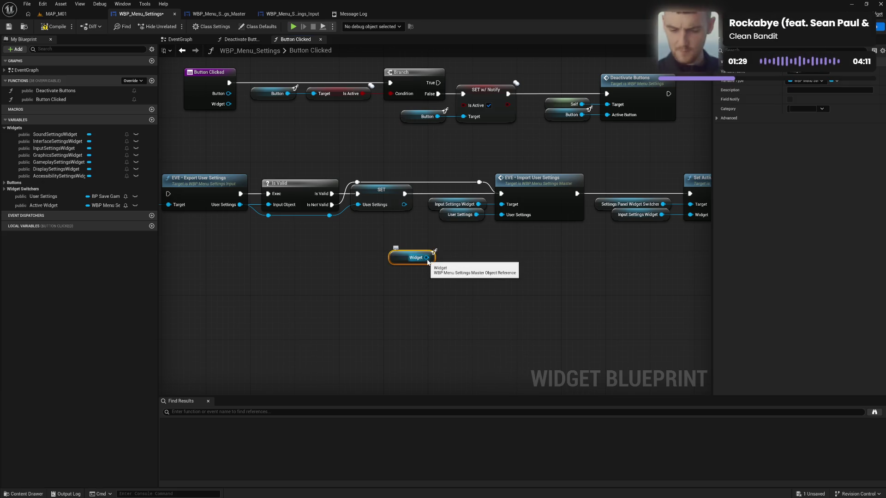
{"action": "left_click_drag", "start_coordinate": [426, 257], "coordinate": [503, 204]}
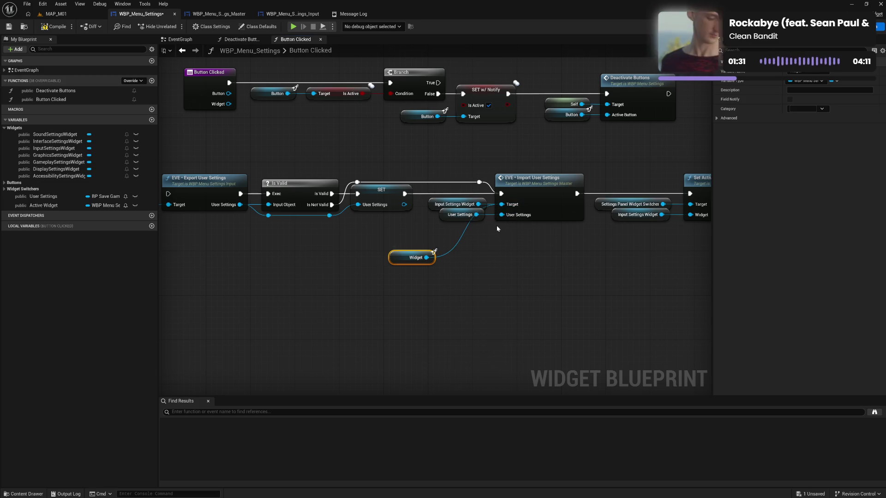
{"action": "left_click_drag", "start_coordinate": [434, 205], "coordinate": [343, 271]}
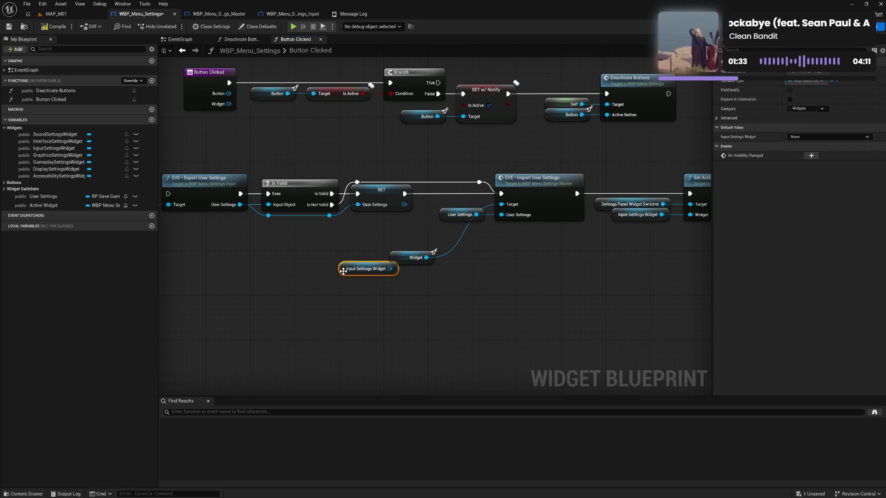
{"action": "mouse_move", "coordinate": [414, 257]}
{"action": "left_mouse_down"}
{"action": "mouse_move", "coordinate": [452, 203]}
{"action": "mouse_move", "coordinate": [525, 251]}
{"action": "left_mouse_up"}
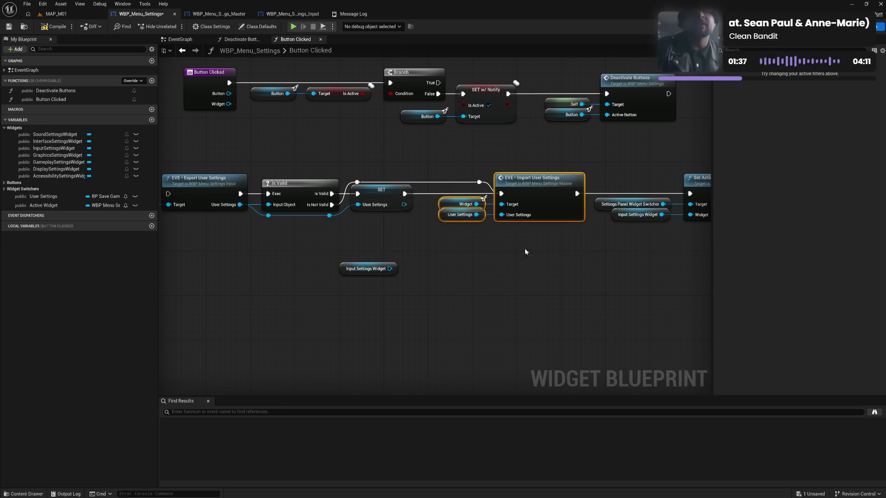
{"action": "left_click", "coordinate": [513, 253]}
{"action": "mouse_move", "coordinate": [463, 255]}
{"action": "left_mouse_down"}
{"action": "mouse_move", "coordinate": [568, 250]}
{"action": "mouse_move", "coordinate": [458, 249]}
{"action": "mouse_move", "coordinate": [548, 243]}
{"action": "mouse_move", "coordinate": [544, 260]}
{"action": "left_mouse_up"}
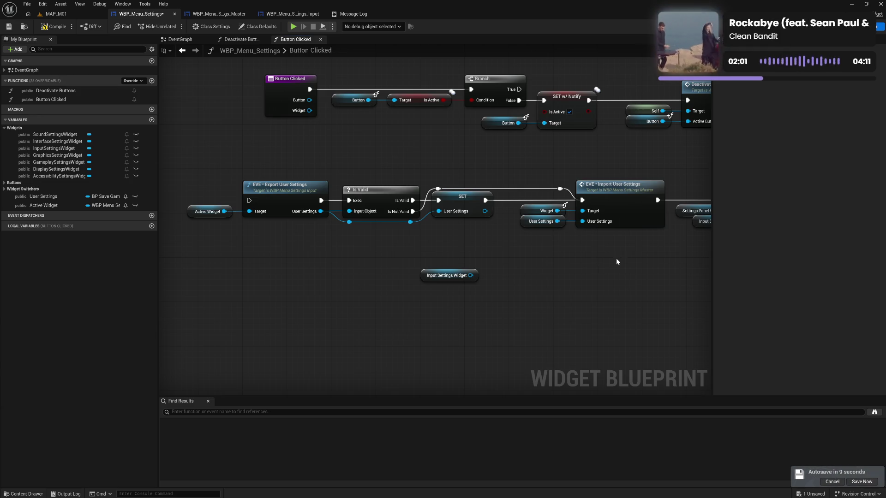
Shift the Import User Settings node group slightly to the left
{"action": "left_click_drag", "start_coordinate": [545, 172], "coordinate": [632, 251]}
{"action": "left_click_drag", "start_coordinate": [621, 216], "coordinate": [604, 216]}
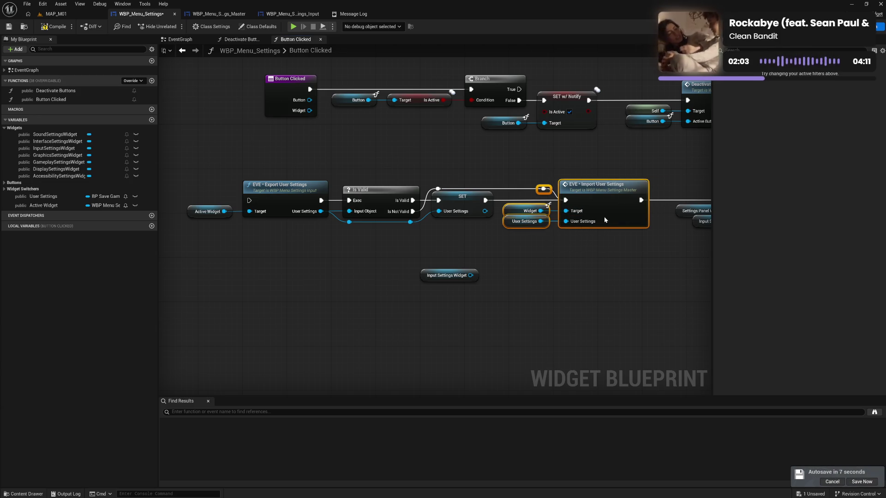
{"action": "left_click", "coordinate": [613, 259]}
{"action": "left_click_drag", "start_coordinate": [640, 272], "coordinate": [492, 279]}
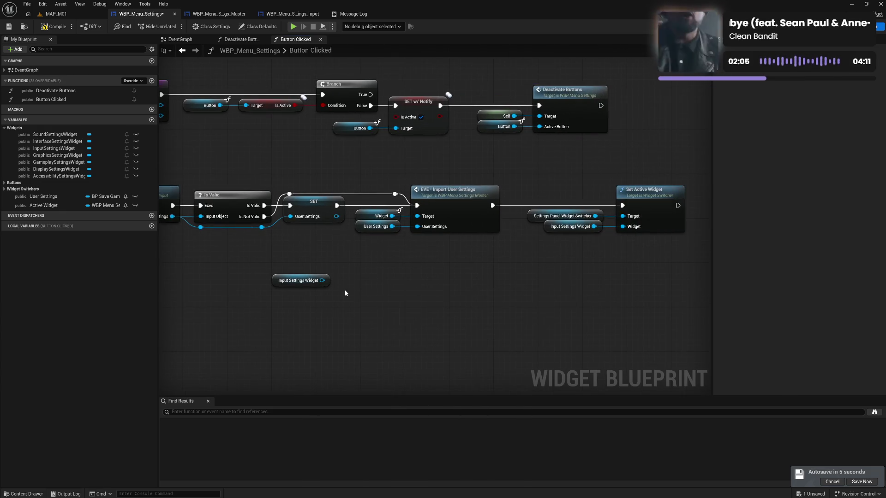
Duplicate the Widget getter and place the copy below the Button Clicked event
{"action": "left_click", "coordinate": [377, 216]}
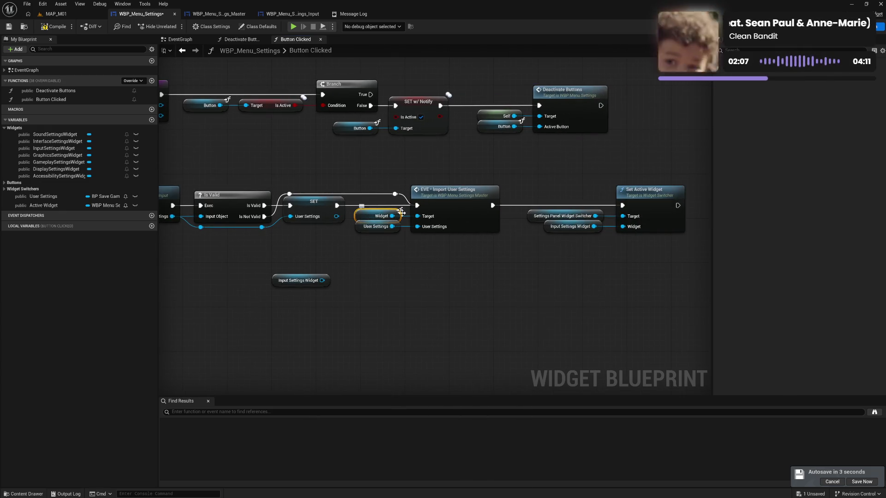
{"action": "key", "text": "ctrl+v"}
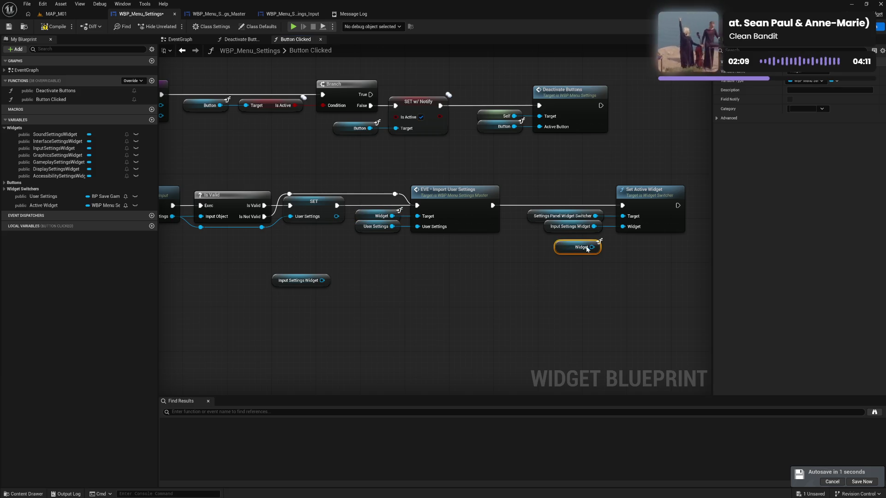
{"action": "left_click", "coordinate": [617, 248]}
{"action": "left_click_drag", "start_coordinate": [520, 273], "coordinate": [686, 272]}
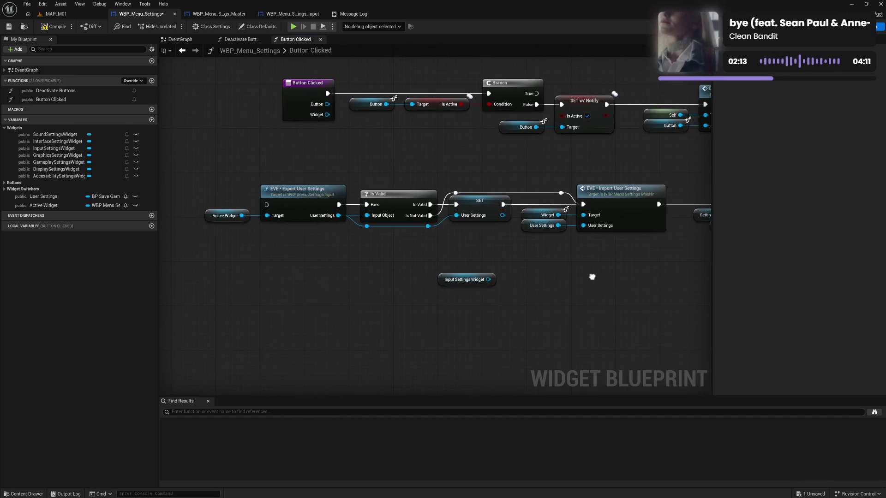
{"action": "left_click_drag", "start_coordinate": [599, 273], "coordinate": [503, 277]}
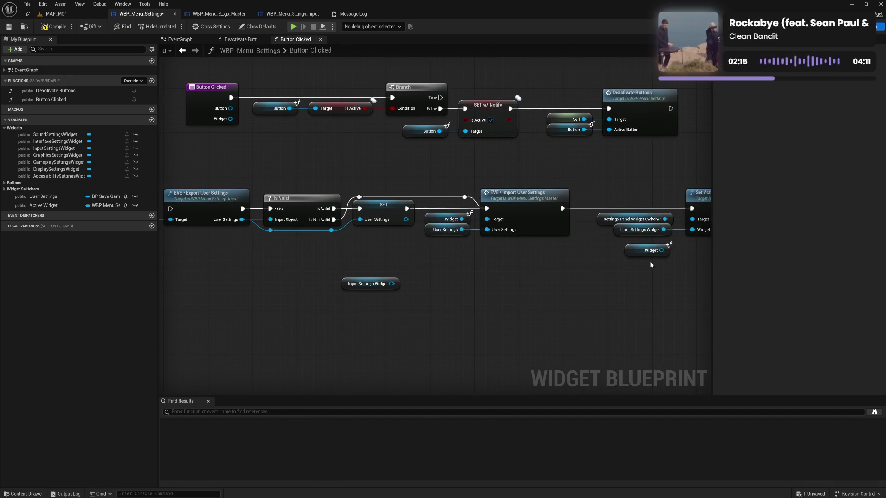
{"action": "left_click_drag", "start_coordinate": [650, 250], "coordinate": [235, 155]}
{"action": "left_click_drag", "start_coordinate": [180, 177], "coordinate": [314, 179]}
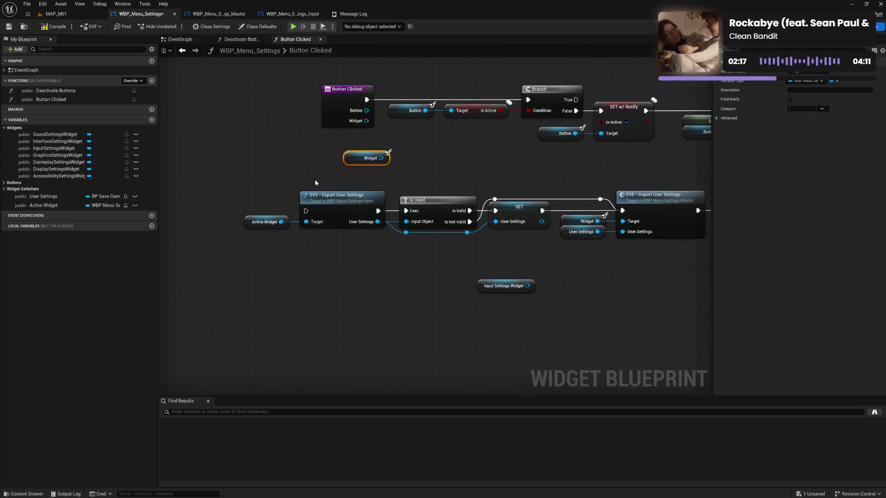
Add an Active Widget getter and a Not Equal node comparing Widget with Active Widget
{"action": "left_click_drag", "start_coordinate": [59, 203], "coordinate": [406, 164]}
{"action": "type", "text": "not eq"}
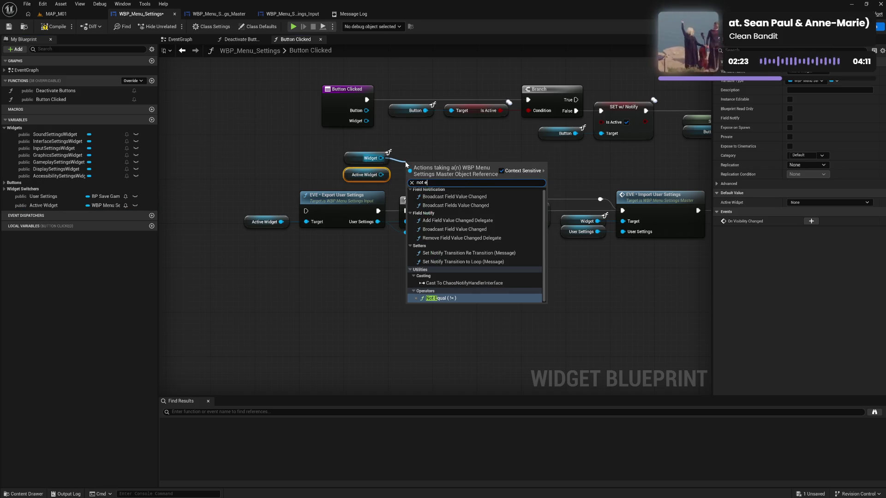
{"action": "left_click", "coordinate": [440, 204]}
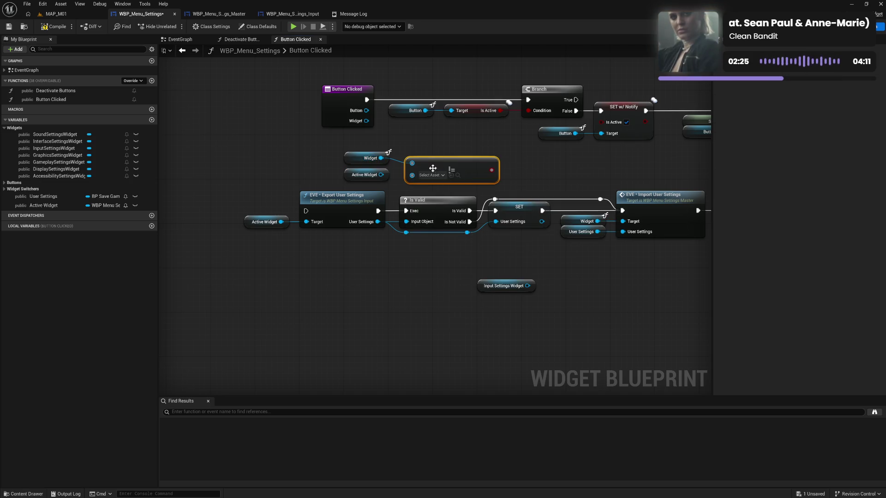
{"action": "left_click_drag", "start_coordinate": [381, 175], "coordinate": [415, 176]}
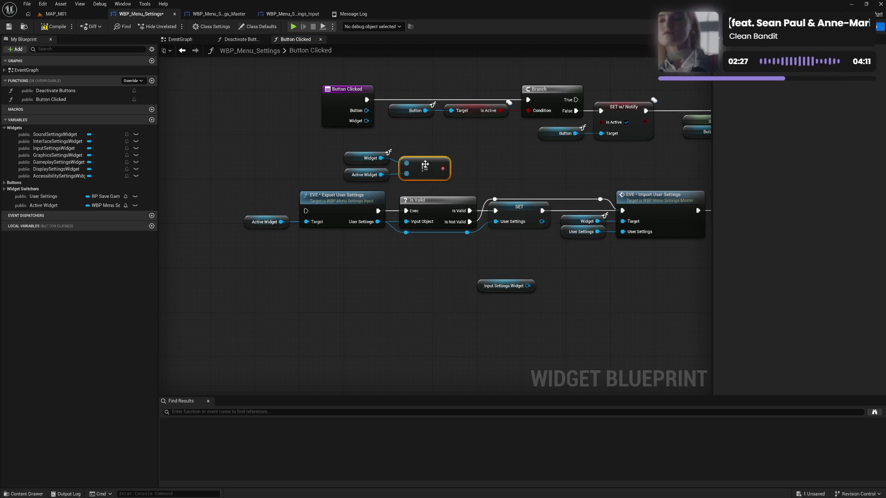
{"action": "mouse_move", "coordinate": [335, 149]}
{"action": "left_mouse_down"}
{"action": "mouse_move", "coordinate": [421, 179]}
{"action": "mouse_move", "coordinate": [366, 177]}
{"action": "mouse_move", "coordinate": [402, 171]}
{"action": "mouse_move", "coordinate": [420, 180]}
{"action": "mouse_move", "coordinate": [428, 156]}
{"action": "left_mouse_up"}
Add a Branch on the comparison, wiring Button Clicked into it and its True to the old Branch
{"action": "left_click", "coordinate": [412, 154]}
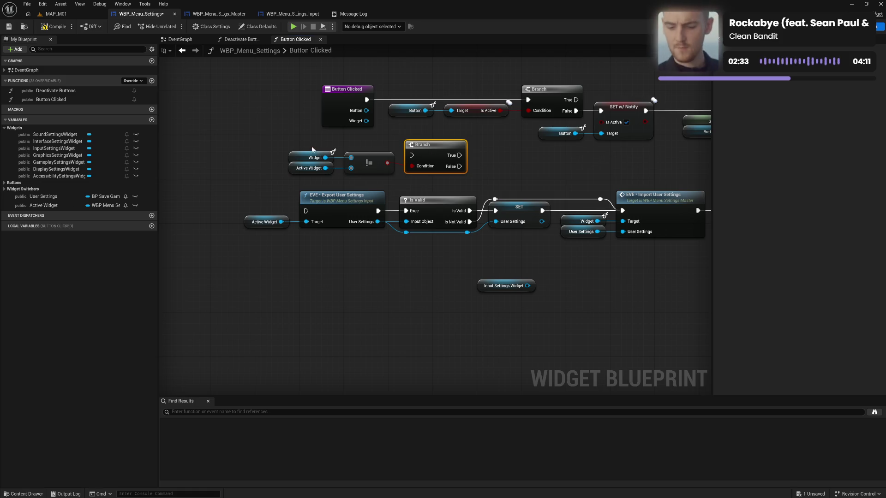
{"action": "mouse_move", "coordinate": [314, 149]}
{"action": "left_mouse_down"}
{"action": "mouse_move", "coordinate": [466, 182]}
{"action": "mouse_move", "coordinate": [430, 156]}
{"action": "mouse_move", "coordinate": [402, 154]}
{"action": "left_mouse_up"}
{"action": "mouse_move", "coordinate": [366, 100]}
{"action": "left_mouse_down"}
{"action": "mouse_move", "coordinate": [383, 149]}
{"action": "mouse_move", "coordinate": [529, 100]}
{"action": "left_mouse_up"}
{"action": "left_click", "coordinate": [498, 139]}
{"action": "left_click_drag", "start_coordinate": [499, 141], "coordinate": [570, 176]}
{"action": "mouse_move", "coordinate": [433, 126]}
{"action": "left_mouse_down"}
{"action": "mouse_move", "coordinate": [354, 142]}
{"action": "mouse_move", "coordinate": [304, 176]}
{"action": "left_mouse_up"}
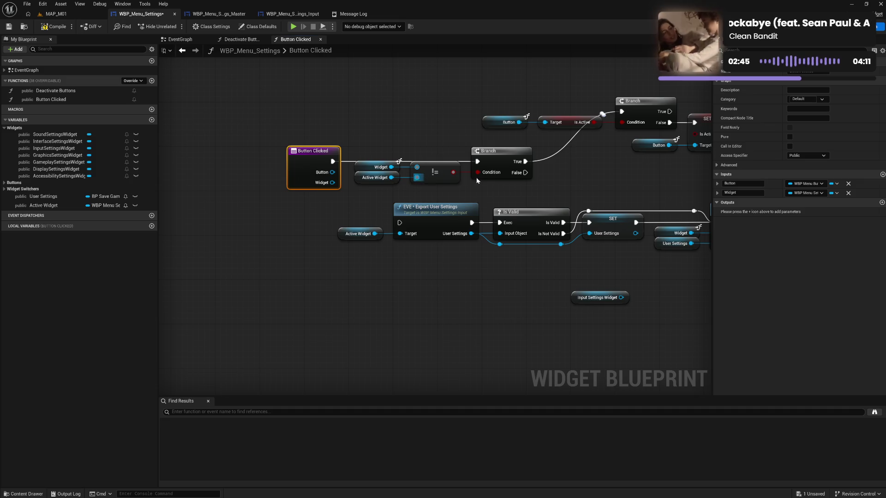
{"action": "mouse_move", "coordinate": [268, 147]}
{"action": "left_mouse_down"}
{"action": "mouse_move", "coordinate": [409, 178]}
{"action": "mouse_move", "coordinate": [510, 176]}
{"action": "mouse_move", "coordinate": [446, 107]}
{"action": "left_mouse_up"}
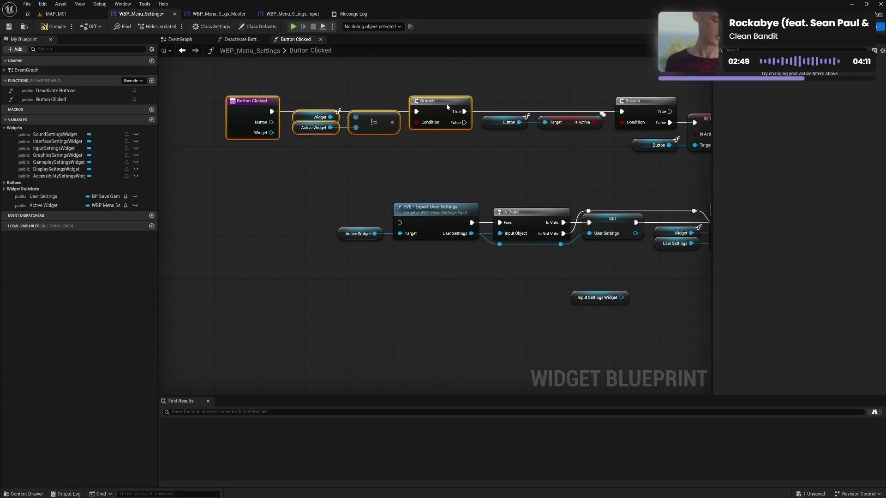
{"action": "left_click", "coordinate": [552, 151]}
{"action": "left_click_drag", "start_coordinate": [575, 167], "coordinate": [511, 170]}
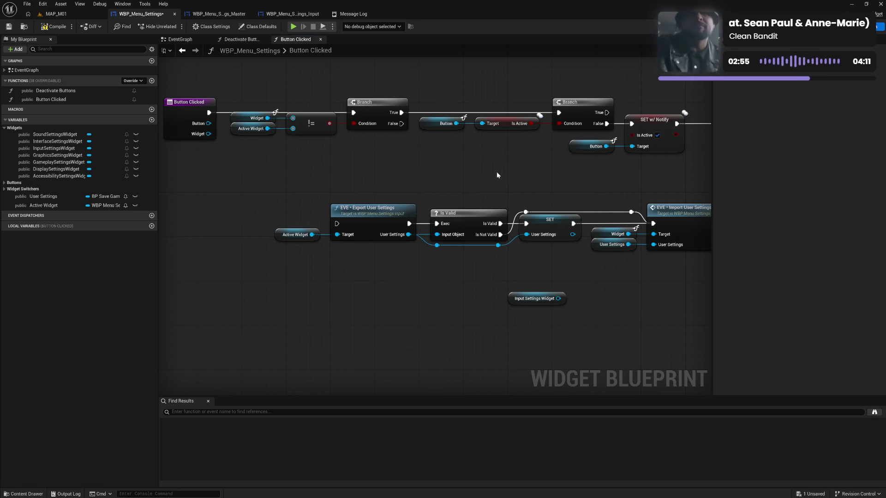
Create a SET Active Widget node fed by a pasted Widget getter
{"action": "left_click_drag", "start_coordinate": [596, 284], "coordinate": [462, 281]}
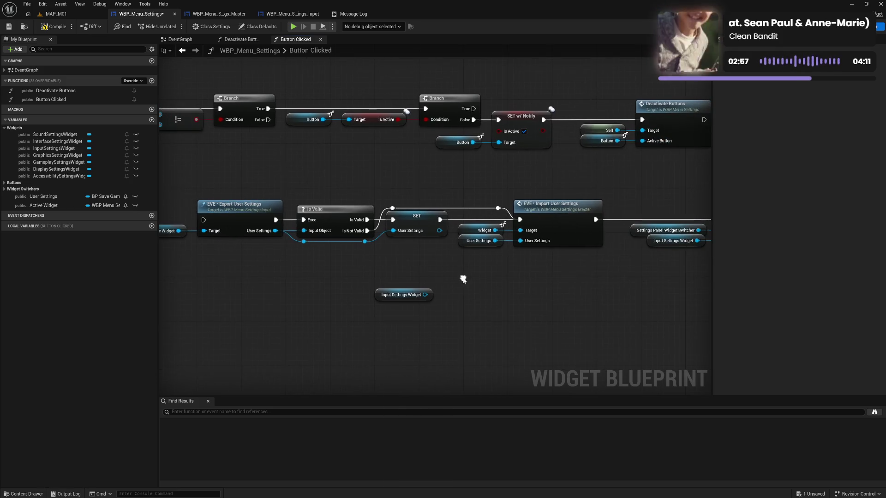
{"action": "left_click", "coordinate": [74, 205]}
{"action": "left_click_drag", "start_coordinate": [46, 205], "coordinate": [463, 262]}
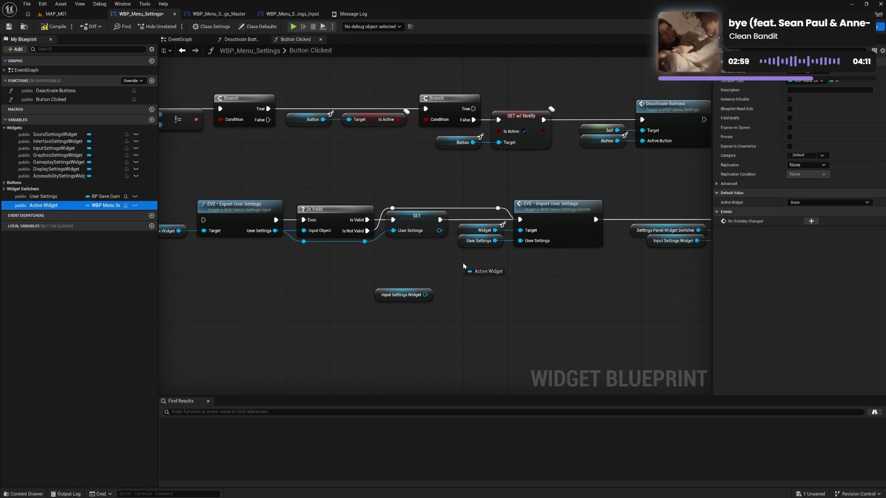
{"action": "left_click", "coordinate": [489, 272]}
{"action": "key", "text": "ctrl+c"}
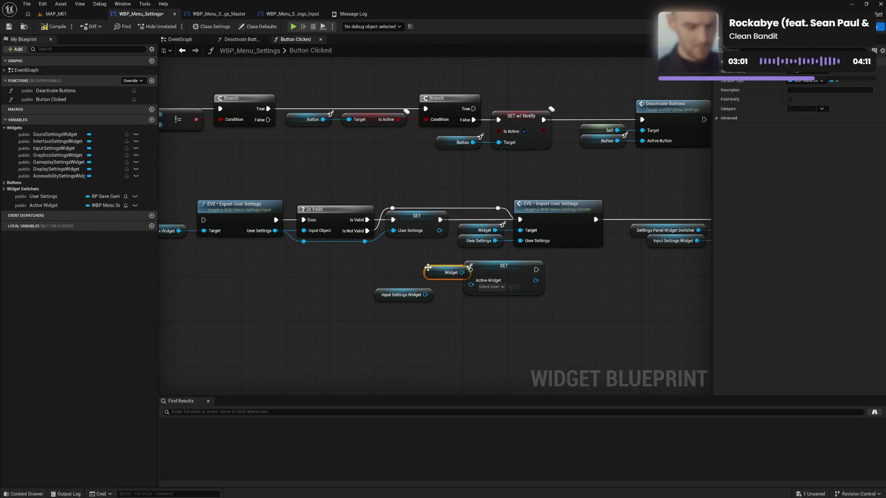
{"action": "key", "text": "ctrl+v"}
{"action": "mouse_move", "coordinate": [450, 278]}
{"action": "left_mouse_down"}
{"action": "mouse_move", "coordinate": [471, 281]}
{"action": "mouse_move", "coordinate": [428, 278]}
{"action": "mouse_move", "coordinate": [378, 302]}
{"action": "left_mouse_up"}
{"action": "left_click", "coordinate": [495, 268]}
{"action": "mouse_move", "coordinate": [495, 268]}
{"action": "left_mouse_down"}
{"action": "mouse_move", "coordinate": [350, 275]}
{"action": "mouse_move", "coordinate": [526, 275]}
{"action": "mouse_move", "coordinate": [323, 276]}
{"action": "mouse_move", "coordinate": [522, 272]}
{"action": "left_mouse_up"}
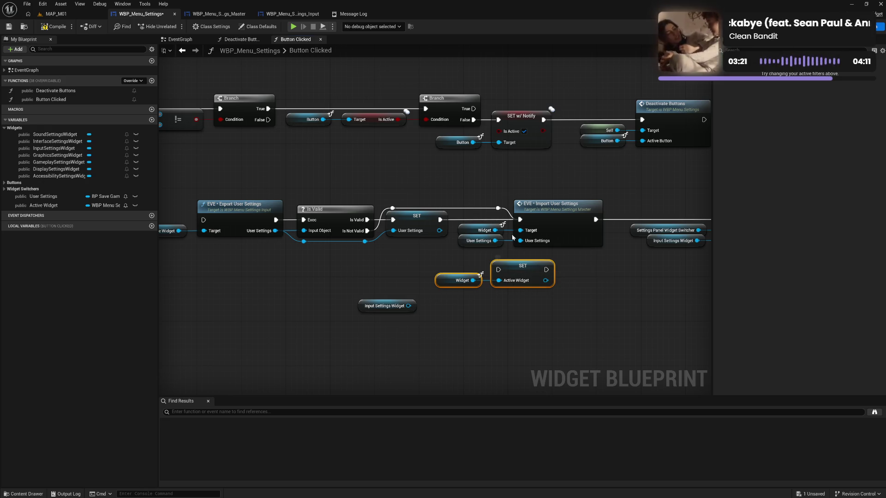
Chain SET Active Widget between SET User Settings and Import User Settings, rearranging the nodes
{"action": "mouse_move", "coordinate": [498, 208]}
{"action": "left_mouse_down"}
{"action": "mouse_move", "coordinate": [499, 270]}
{"action": "mouse_move", "coordinate": [549, 249]}
{"action": "mouse_move", "coordinate": [520, 220]}
{"action": "left_mouse_up"}
{"action": "left_click_drag", "start_coordinate": [439, 219], "coordinate": [499, 274]}
{"action": "mouse_move", "coordinate": [476, 221]}
{"action": "left_mouse_down"}
{"action": "mouse_move", "coordinate": [609, 249]}
{"action": "mouse_move", "coordinate": [722, 252]}
{"action": "mouse_move", "coordinate": [673, 250]}
{"action": "left_mouse_up"}
{"action": "mouse_move", "coordinate": [469, 231]}
{"action": "left_mouse_down"}
{"action": "mouse_move", "coordinate": [525, 237]}
{"action": "mouse_move", "coordinate": [575, 269]}
{"action": "left_mouse_up"}
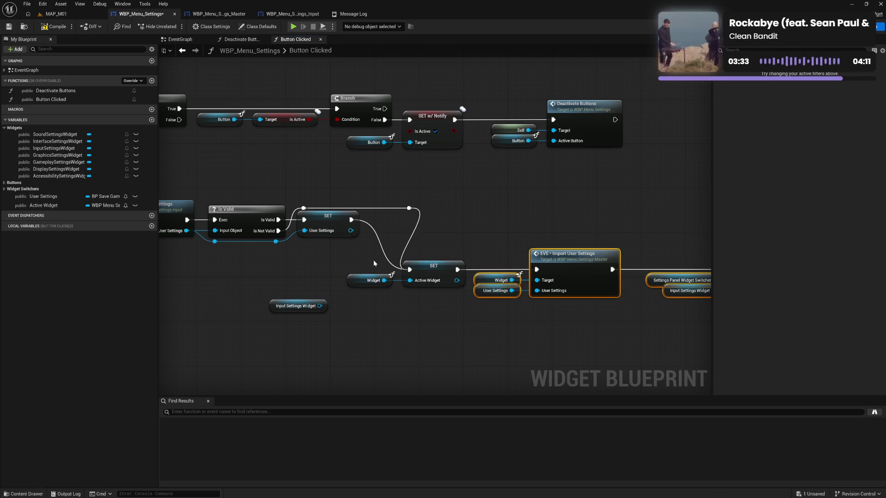
{"action": "mouse_move", "coordinate": [365, 262]}
{"action": "left_mouse_down"}
{"action": "mouse_move", "coordinate": [475, 292]}
{"action": "mouse_move", "coordinate": [450, 248]}
{"action": "mouse_move", "coordinate": [461, 217]}
{"action": "left_mouse_up"}
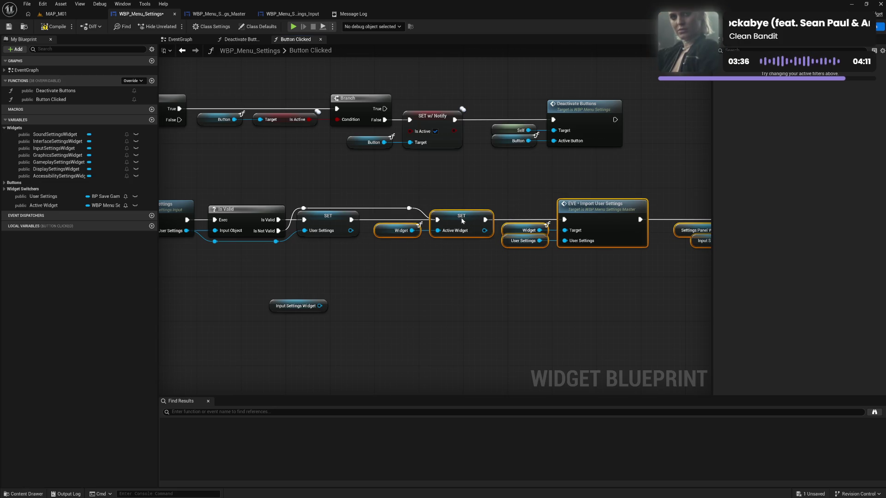
{"action": "left_click", "coordinate": [457, 263]}
{"action": "mouse_move", "coordinate": [511, 282]}
{"action": "left_mouse_down"}
{"action": "mouse_move", "coordinate": [380, 274]}
{"action": "mouse_move", "coordinate": [394, 282]}
{"action": "left_mouse_up"}
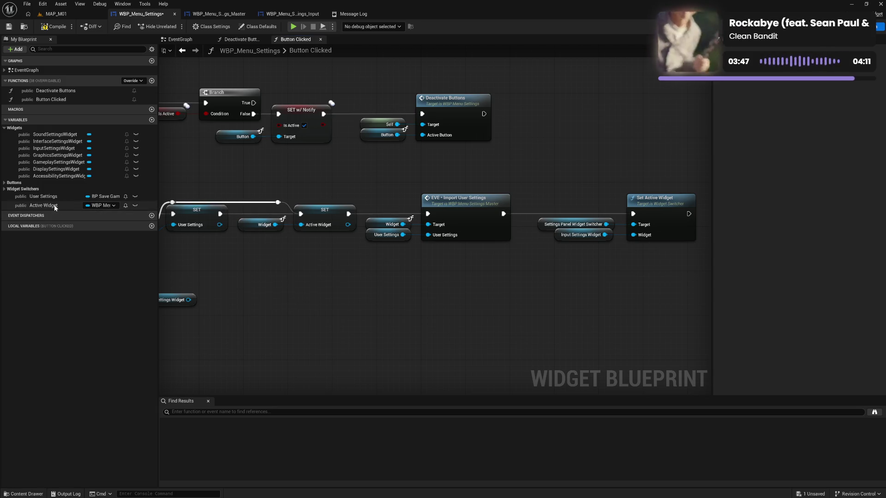
Plug Active Widget into Import User Settings' Target and shift the Set Active Widget nodes left
{"action": "left_click_drag", "start_coordinate": [55, 206], "coordinate": [374, 225]}
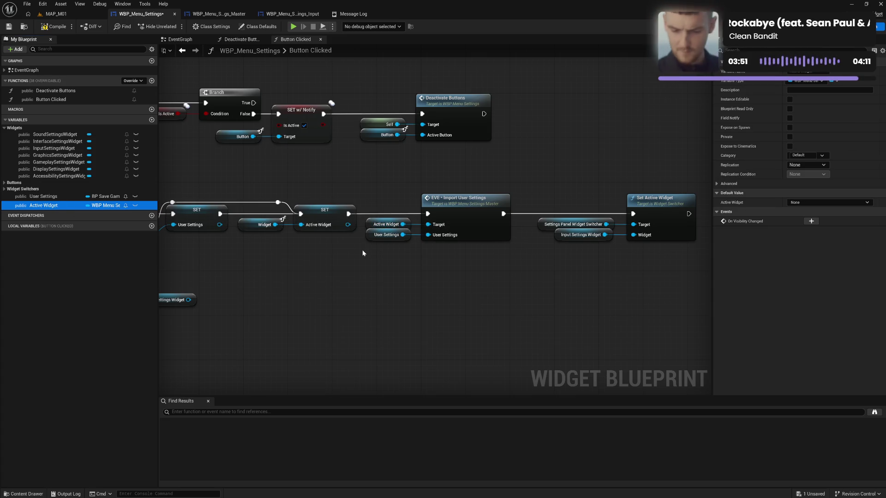
{"action": "left_click_drag", "start_coordinate": [40, 209], "coordinate": [589, 235]}
{"action": "left_click_drag", "start_coordinate": [561, 190], "coordinate": [653, 261]}
{"action": "left_click_drag", "start_coordinate": [652, 218], "coordinate": [635, 218]}
{"action": "left_click", "coordinate": [578, 278]}
{"action": "left_click_drag", "start_coordinate": [579, 278], "coordinate": [866, 272]}
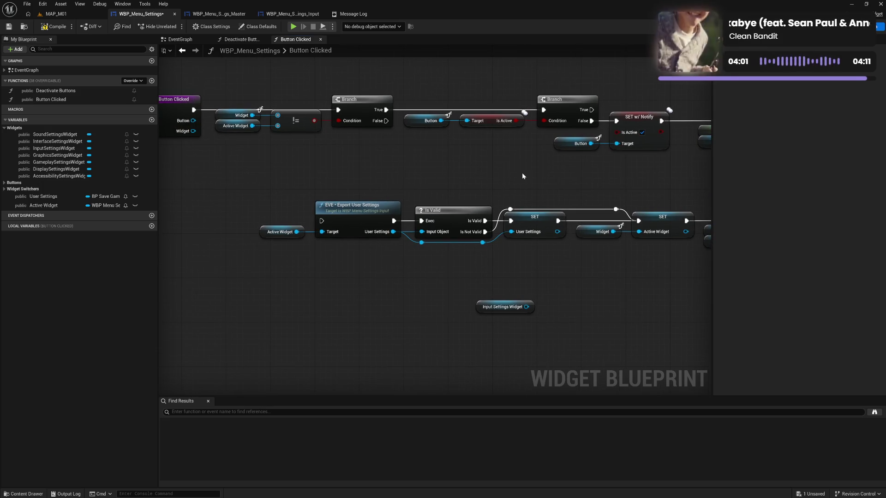
{"action": "mouse_move", "coordinate": [522, 172]}
{"action": "left_mouse_down"}
{"action": "mouse_move", "coordinate": [388, 178]}
{"action": "mouse_move", "coordinate": [462, 180]}
{"action": "left_mouse_up"}
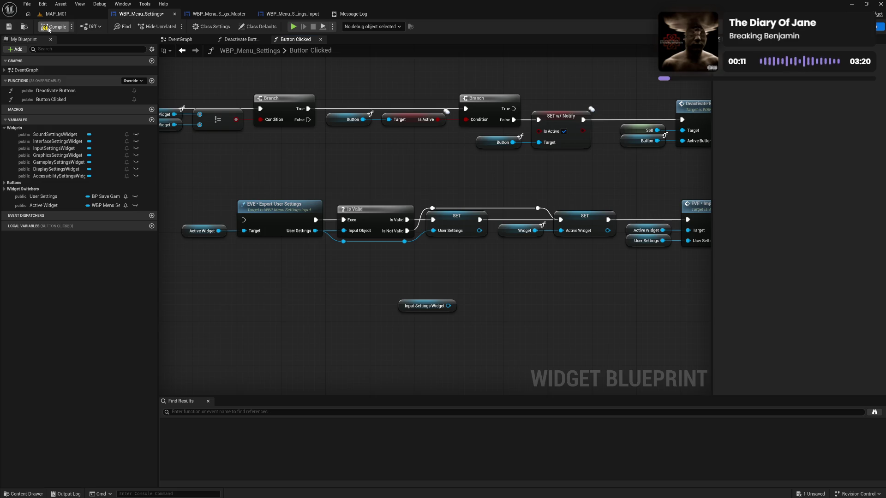
Wire the first Branch's True to Export User Settings and the inner Branch's False to Set Active Widget
{"action": "key", "text": "ctrl+s"}
{"action": "mouse_move", "coordinate": [272, 158]}
{"action": "left_mouse_down"}
{"action": "mouse_move", "coordinate": [364, 167]}
{"action": "mouse_move", "coordinate": [161, 165]}
{"action": "mouse_move", "coordinate": [394, 171]}
{"action": "left_mouse_up"}
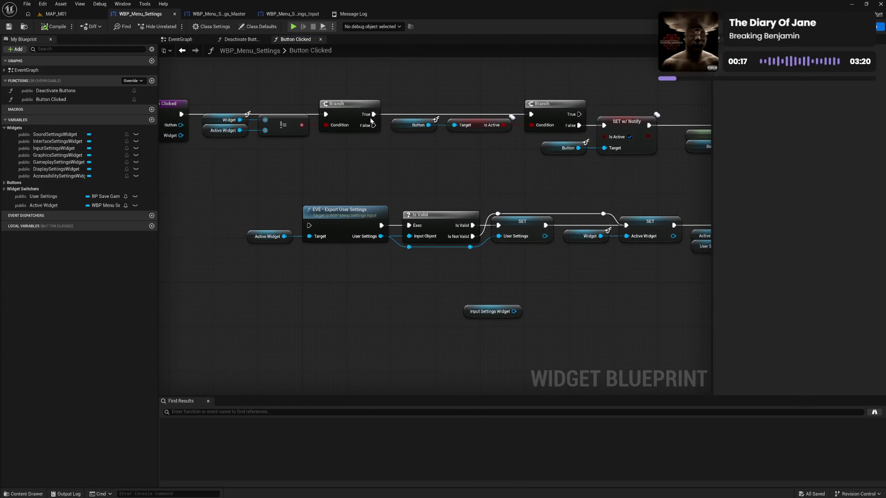
{"action": "left_click_drag", "start_coordinate": [374, 114], "coordinate": [309, 225]}
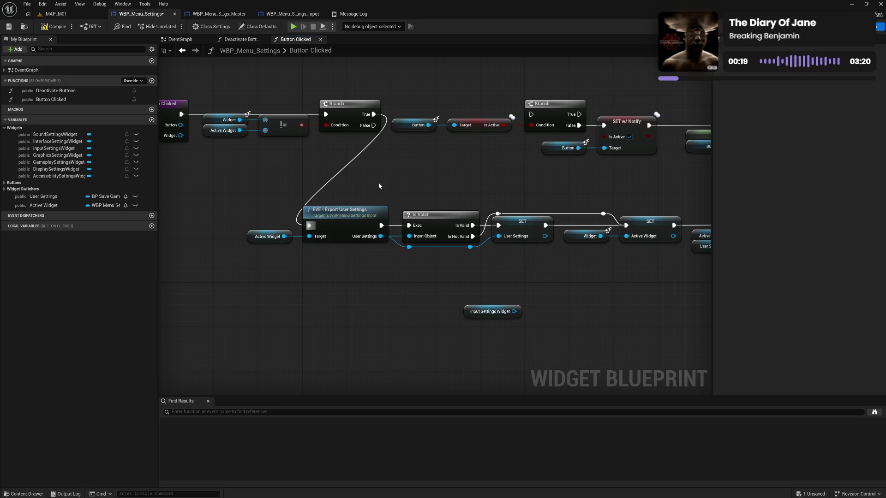
{"action": "mouse_move", "coordinate": [453, 185]}
{"action": "left_mouse_down"}
{"action": "mouse_move", "coordinate": [296, 197]}
{"action": "mouse_move", "coordinate": [457, 193]}
{"action": "left_mouse_up"}
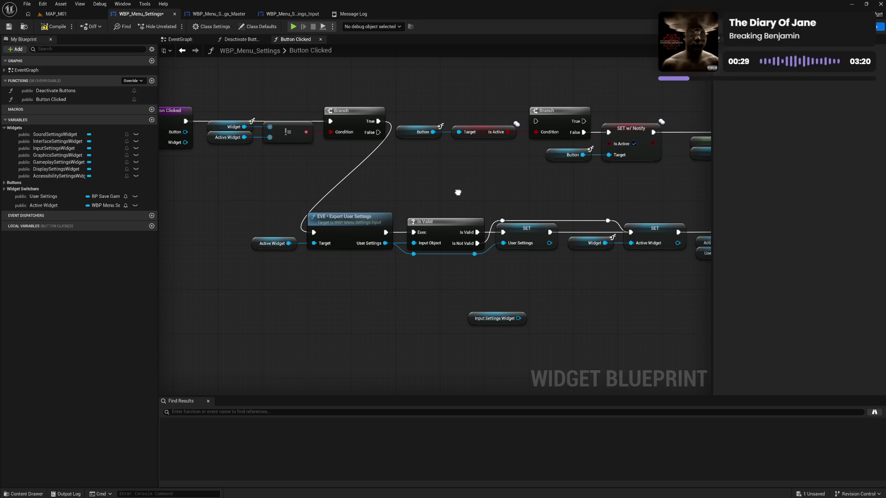
{"action": "left_click_drag", "start_coordinate": [458, 192], "coordinate": [421, 193]}
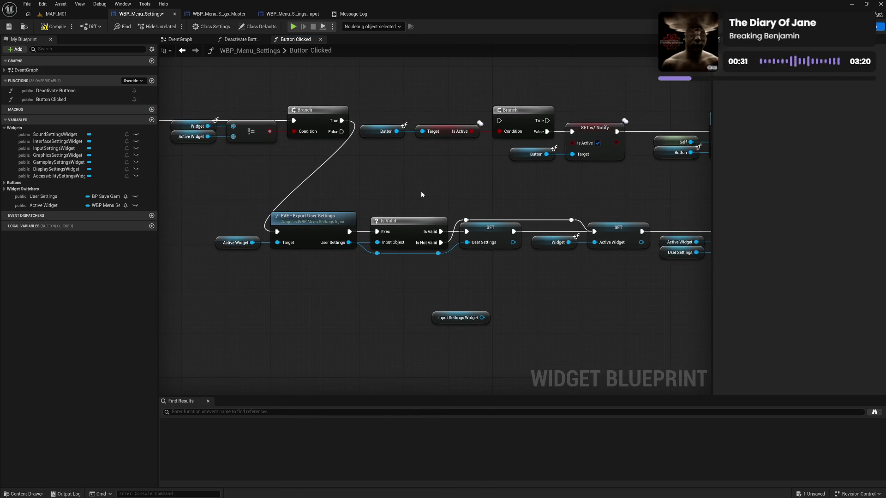
{"action": "left_click_drag", "start_coordinate": [506, 193], "coordinate": [413, 179]}
{"action": "left_click_drag", "start_coordinate": [476, 179], "coordinate": [427, 176]}
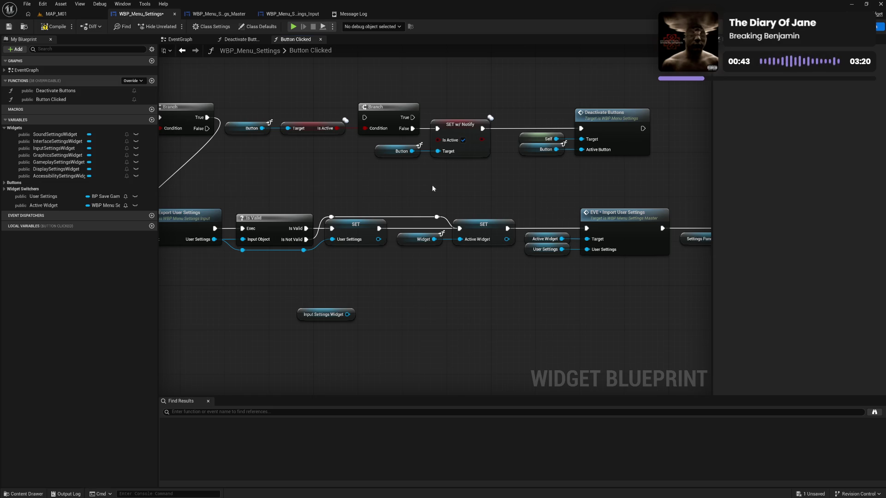
{"action": "left_click_drag", "start_coordinate": [432, 184], "coordinate": [468, 183]}
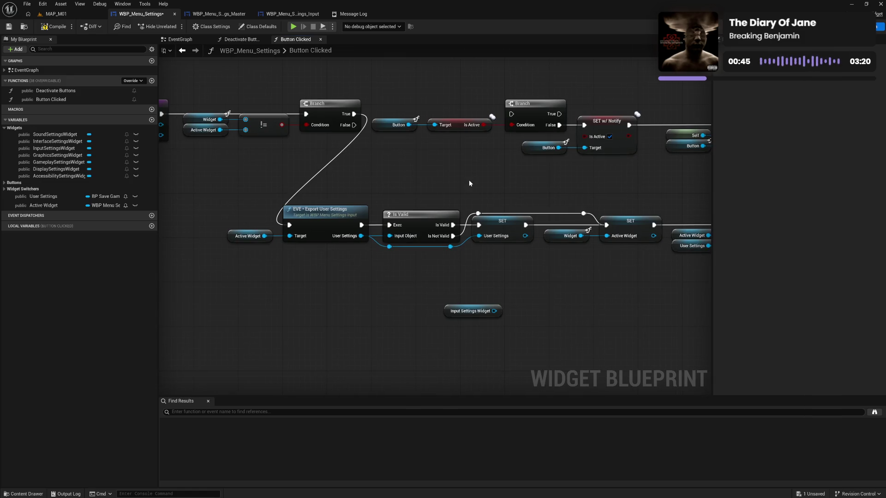
{"action": "mouse_move", "coordinate": [580, 193]}
{"action": "left_mouse_down"}
{"action": "mouse_move", "coordinate": [370, 188]}
{"action": "mouse_move", "coordinate": [425, 184]}
{"action": "left_mouse_up"}
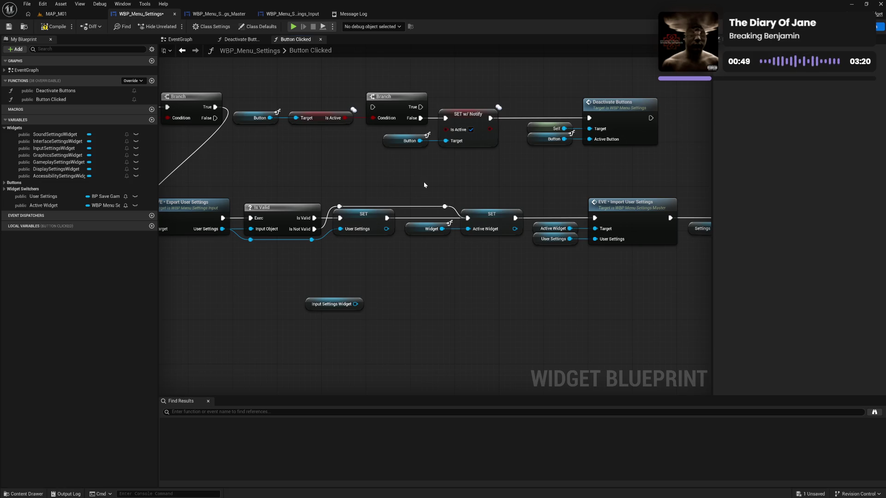
{"action": "left_click_drag", "start_coordinate": [334, 188], "coordinate": [426, 184]}
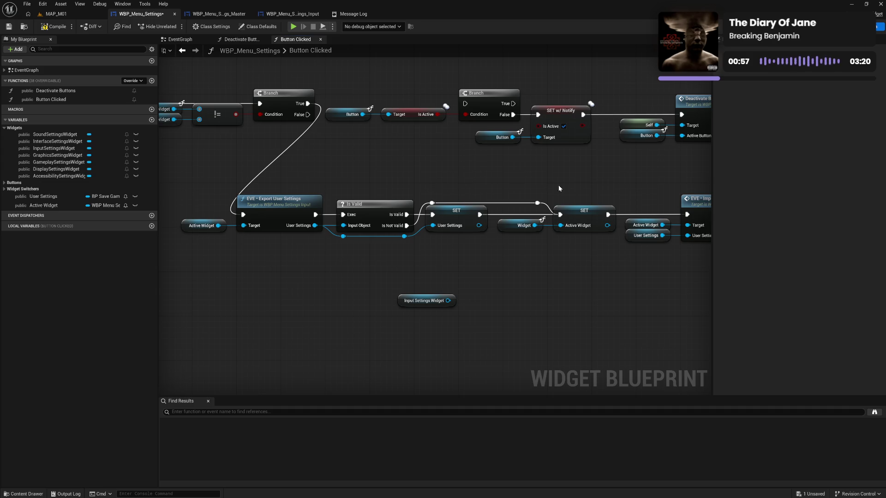
{"action": "left_click_drag", "start_coordinate": [558, 188], "coordinate": [259, 186]}
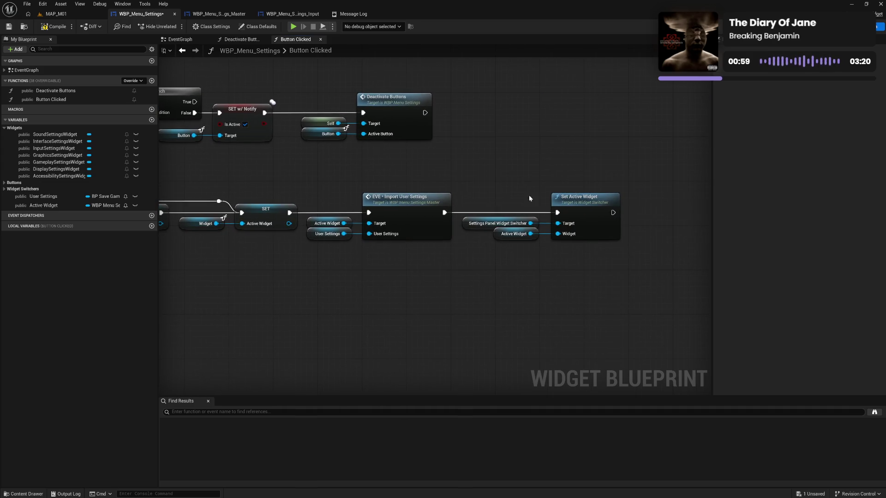
{"action": "mouse_move", "coordinate": [613, 213]}
{"action": "left_mouse_down"}
{"action": "mouse_move", "coordinate": [231, 157]}
{"action": "mouse_move", "coordinate": [242, 125]}
{"action": "mouse_move", "coordinate": [295, 102]}
{"action": "left_mouse_up"}
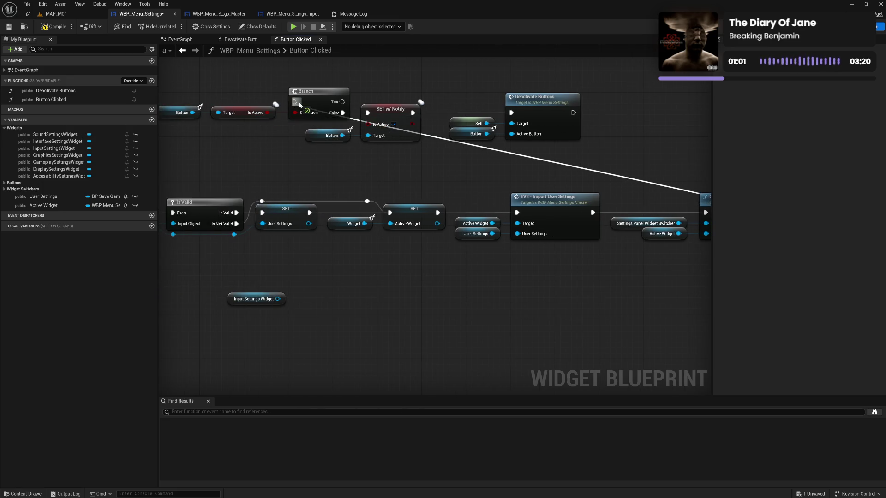
Compile the blueprint, review the function, and return to the EventGraph's settings groups
{"action": "left_click", "coordinate": [54, 29]}
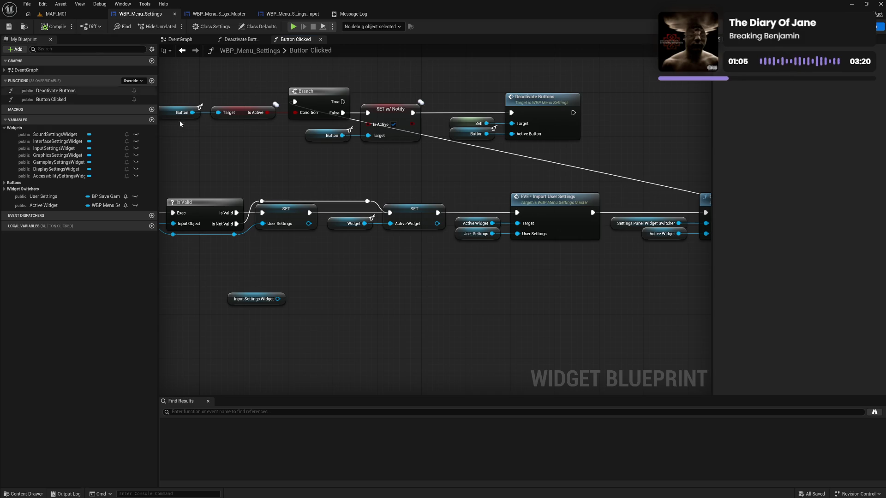
{"action": "left_click_drag", "start_coordinate": [306, 170], "coordinate": [409, 181]}
{"action": "left_click_drag", "start_coordinate": [502, 187], "coordinate": [366, 173]}
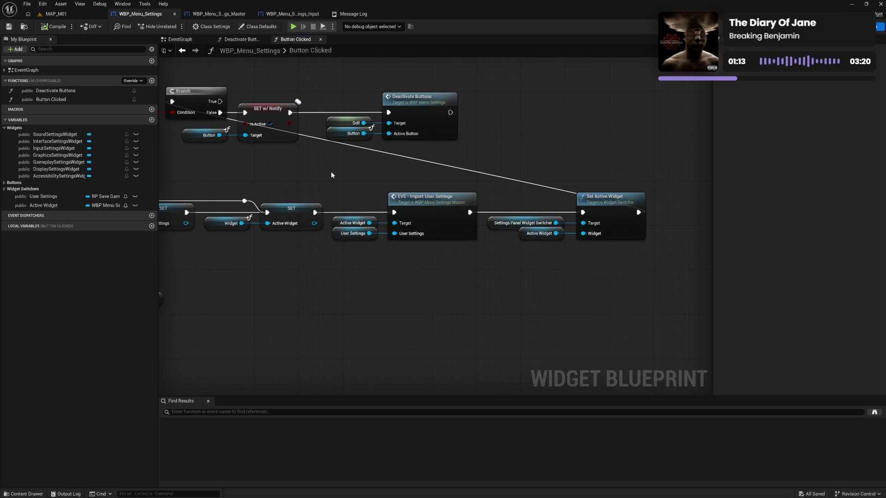
{"action": "left_click_drag", "start_coordinate": [272, 175], "coordinate": [381, 175]}
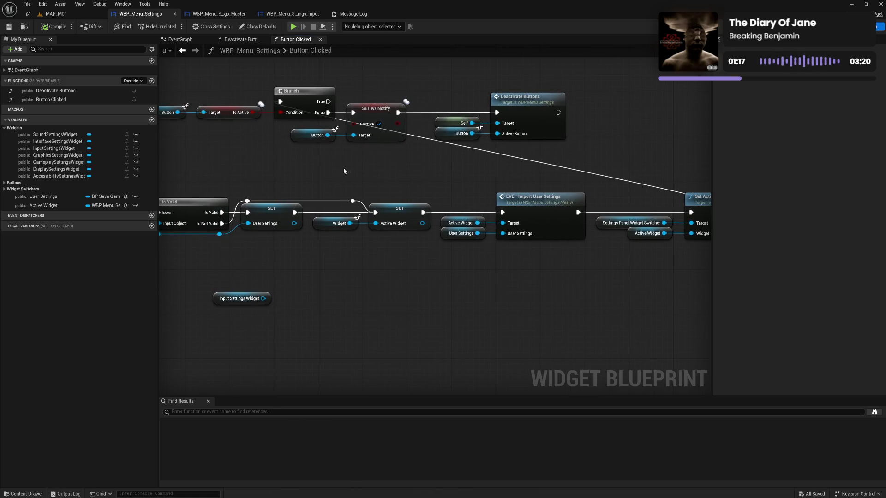
{"action": "mouse_move", "coordinate": [343, 168]}
{"action": "left_mouse_down"}
{"action": "mouse_move", "coordinate": [240, 165]}
{"action": "mouse_move", "coordinate": [447, 180]}
{"action": "left_mouse_up"}
{"action": "left_click_drag", "start_coordinate": [296, 174], "coordinate": [439, 183]}
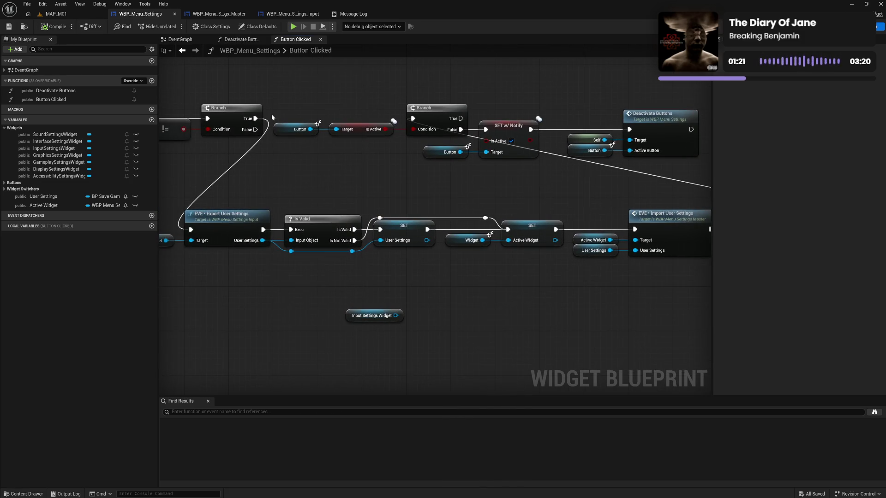
{"action": "left_click", "coordinate": [181, 40]}
{"action": "mouse_move", "coordinate": [269, 151]}
{"action": "left_mouse_down"}
{"action": "mouse_move", "coordinate": [463, 247]}
{"action": "mouse_move", "coordinate": [510, 247]}
{"action": "mouse_move", "coordinate": [395, 190]}
{"action": "left_mouse_up"}
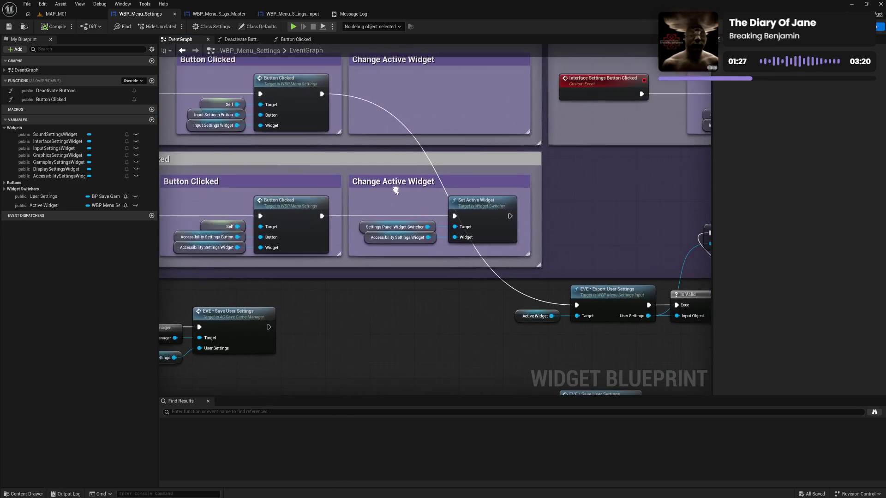
Break the exec wire into EVE Export User Settings in the EventGraph, then return to Button Clicked
{"action": "left_click", "coordinate": [323, 94], "text": "alt"}
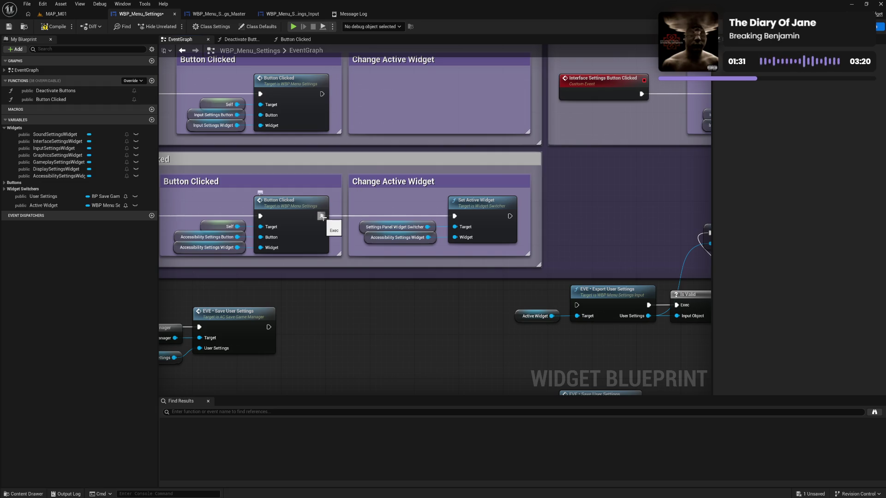
{"action": "scroll", "coordinate": [323, 203], "scroll_direction": "up", "scroll_amount": 5}
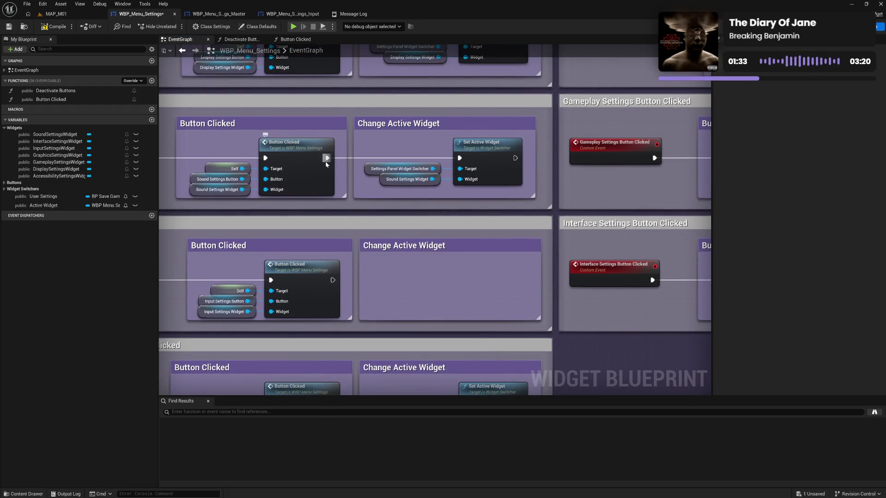
{"action": "scroll", "coordinate": [358, 205], "scroll_direction": "up", "scroll_amount": 3}
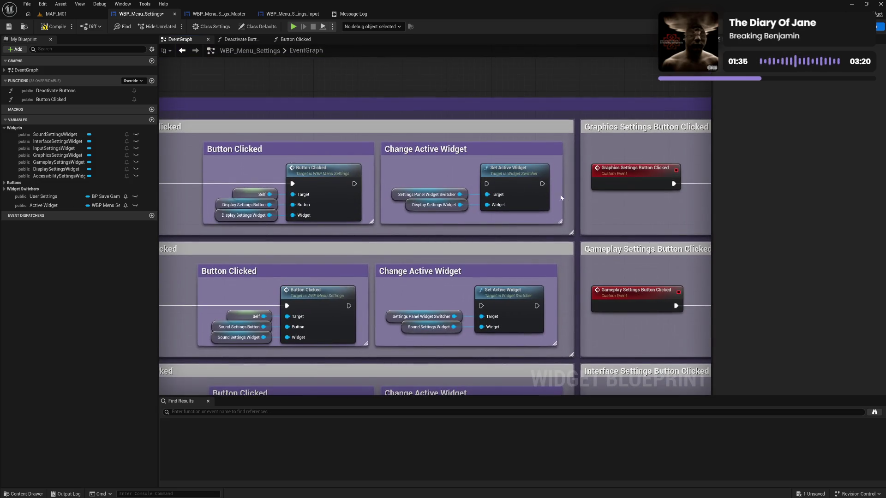
{"action": "scroll", "coordinate": [225, 208], "scroll_direction": "right", "scroll_amount": 7}
{"action": "scroll", "coordinate": [539, 195], "scroll_direction": "down", "scroll_amount": 5}
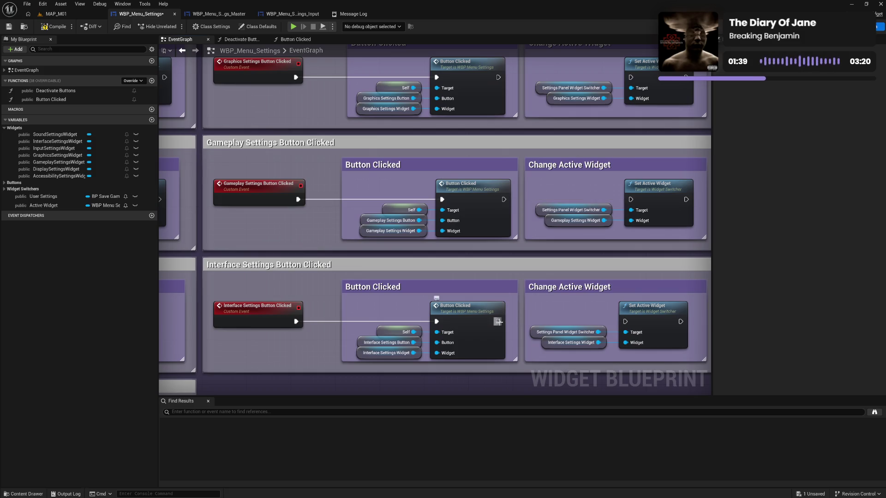
{"action": "scroll", "coordinate": [499, 315], "scroll_direction": "down", "scroll_amount": 10}
{"action": "scroll", "coordinate": [427, 184], "scroll_direction": "down", "scroll_amount": 5}
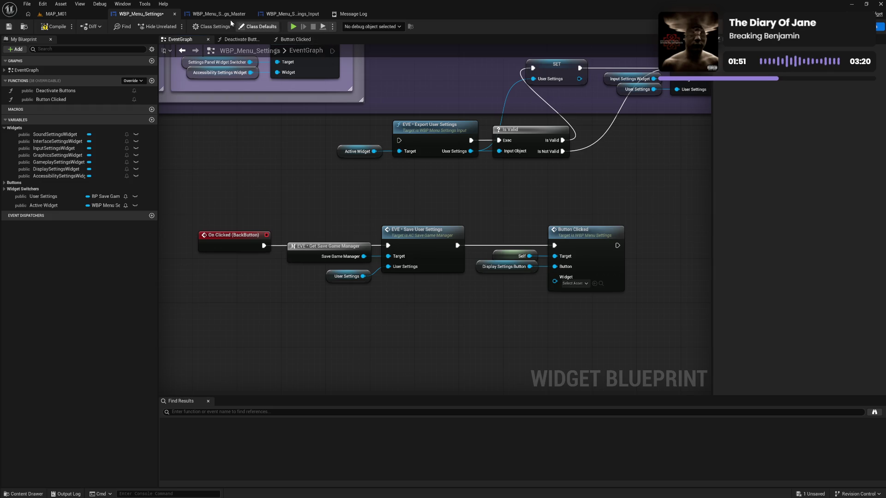
{"action": "left_click", "coordinate": [291, 39]}
{"action": "mouse_move", "coordinate": [326, 168]}
{"action": "left_mouse_down"}
{"action": "mouse_move", "coordinate": [522, 167]}
{"action": "mouse_move", "coordinate": [449, 161]}
{"action": "mouse_move", "coordinate": [504, 161]}
{"action": "left_mouse_up"}
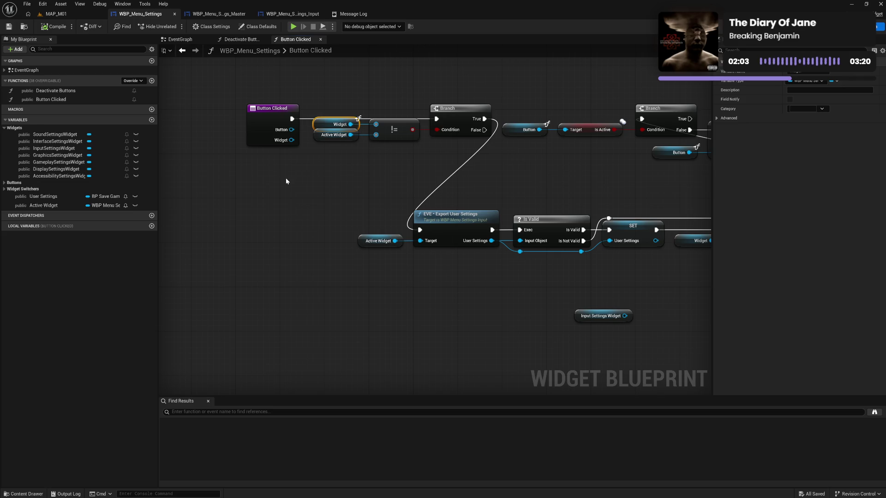
Add an Is Valid node fed by a pasted Widget getter and position them together
{"action": "key", "text": "ctrl+v"}
{"action": "mouse_move", "coordinate": [322, 182]}
{"action": "left_mouse_down"}
{"action": "mouse_move", "coordinate": [369, 187]}
{"action": "mouse_move", "coordinate": [355, 182]}
{"action": "left_mouse_up"}
{"action": "type", "text": "vali"}
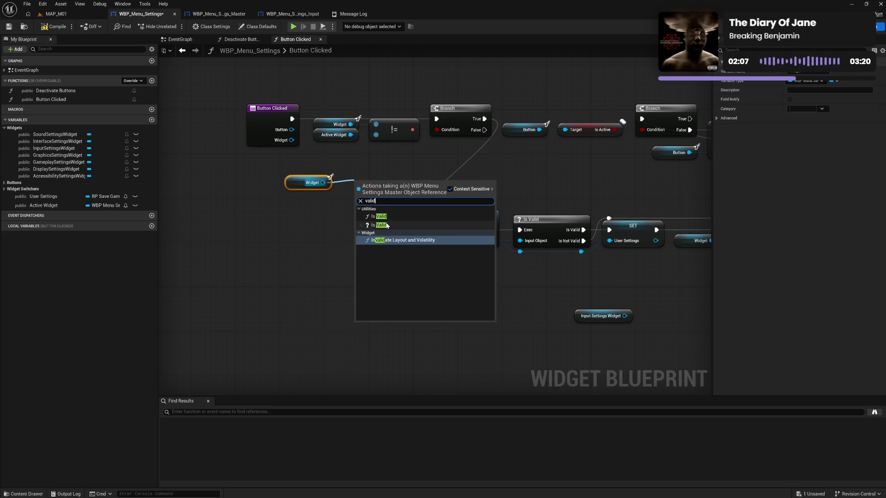
{"action": "left_click", "coordinate": [390, 226]}
{"action": "mouse_move", "coordinate": [377, 183]}
{"action": "left_mouse_down"}
{"action": "mouse_move", "coordinate": [361, 160]}
{"action": "mouse_move", "coordinate": [366, 167]}
{"action": "left_mouse_up"}
{"action": "mouse_move", "coordinate": [308, 166]}
{"action": "left_mouse_down"}
{"action": "mouse_move", "coordinate": [369, 189]}
{"action": "mouse_move", "coordinate": [406, 169]}
{"action": "mouse_move", "coordinate": [367, 167]}
{"action": "mouse_move", "coordinate": [353, 193]}
{"action": "mouse_move", "coordinate": [384, 307]}
{"action": "left_mouse_up"}
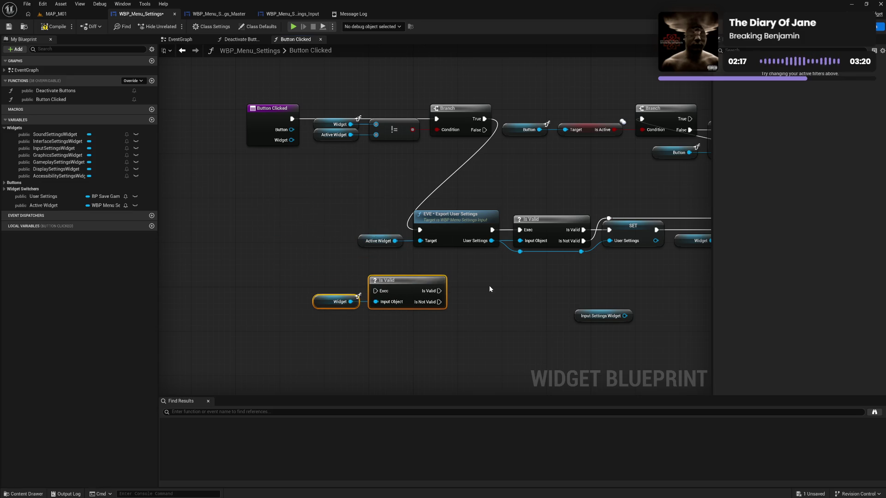
Delete the unused Input Settings Widget node and compile the blueprint
{"action": "mouse_move", "coordinate": [433, 255]}
{"action": "left_mouse_down"}
{"action": "mouse_move", "coordinate": [443, 261]}
{"action": "mouse_move", "coordinate": [279, 251]}
{"action": "left_mouse_up"}
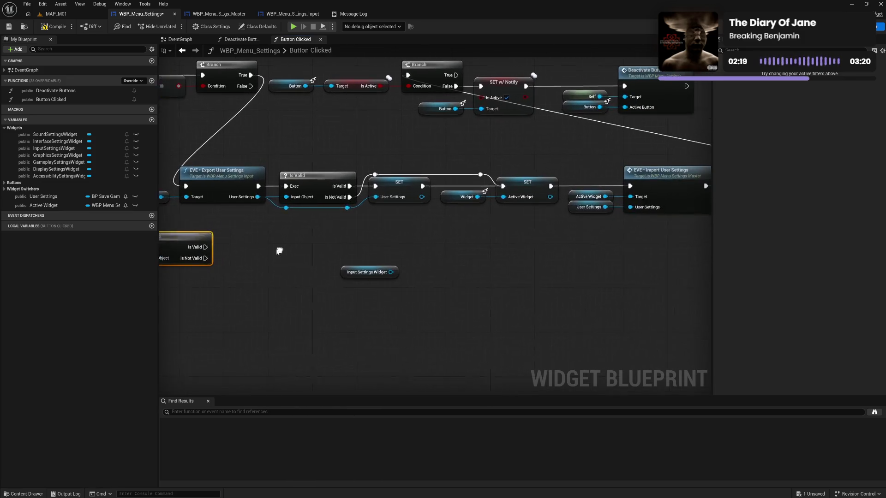
{"action": "left_click_drag", "start_coordinate": [460, 245], "coordinate": [272, 245]}
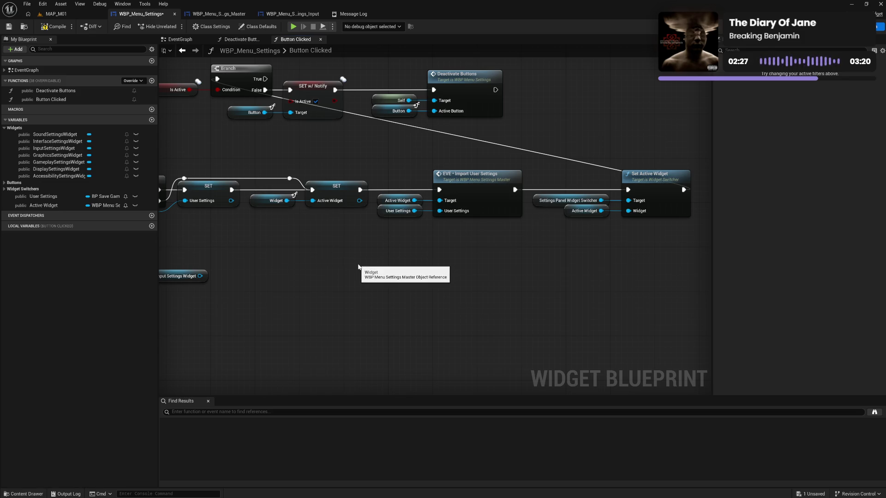
{"action": "left_click_drag", "start_coordinate": [289, 263], "coordinate": [473, 246]}
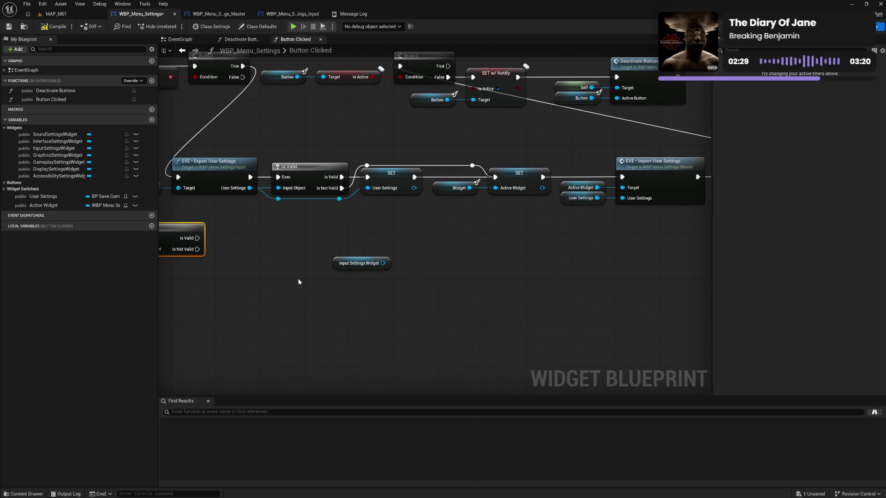
{"action": "left_click_drag", "start_coordinate": [298, 278], "coordinate": [353, 284]}
{"action": "left_click", "coordinate": [424, 265]}
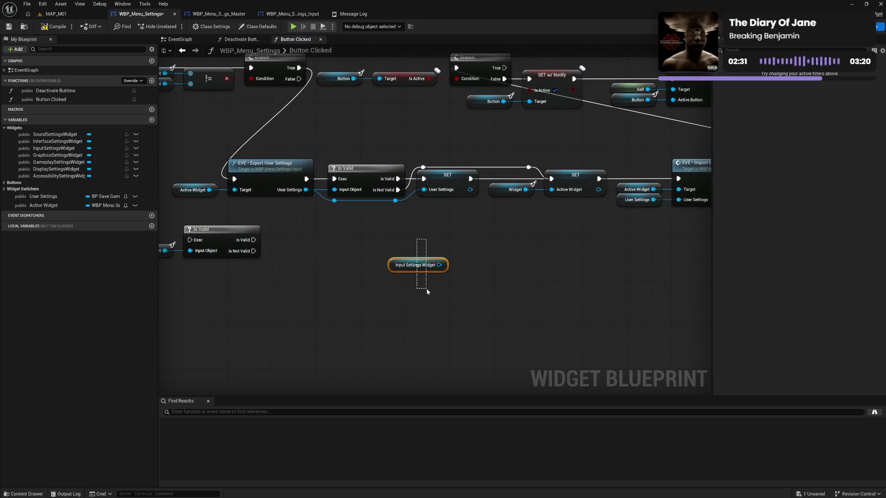
{"action": "key", "text": "Delete"}
{"action": "left_click_drag", "start_coordinate": [452, 263], "coordinate": [563, 269]}
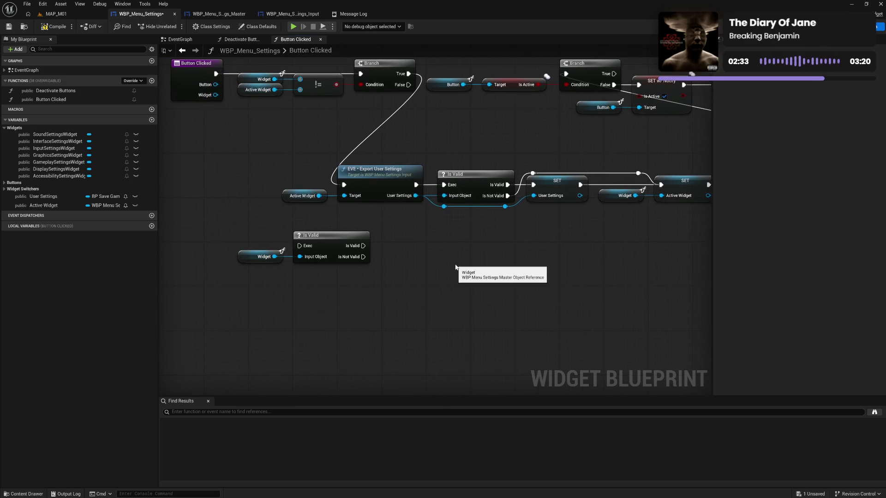
{"action": "left_click", "coordinate": [55, 27]}
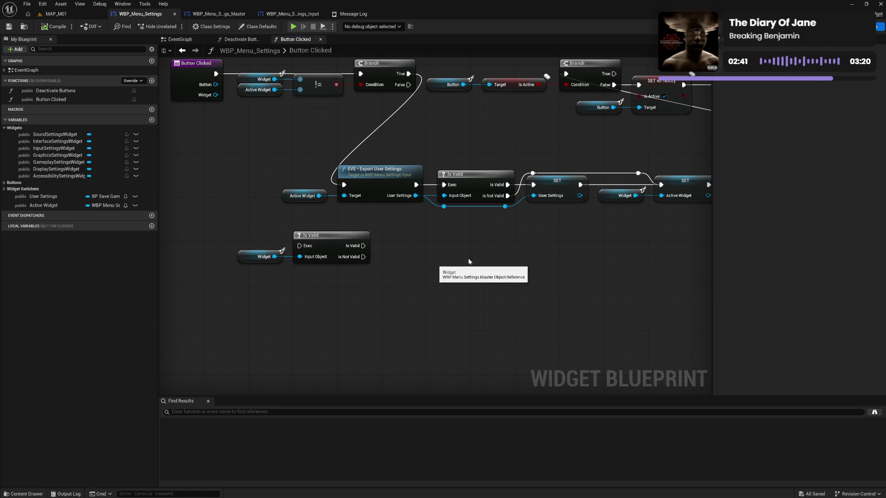
Paste a copy of the Self, Button and Deactivate Buttons nodes under Is Valid and group them
{"action": "mouse_move", "coordinate": [332, 275]}
{"action": "left_mouse_down"}
{"action": "mouse_move", "coordinate": [336, 306]}
{"action": "mouse_move", "coordinate": [300, 301]}
{"action": "mouse_move", "coordinate": [392, 296]}
{"action": "left_mouse_up"}
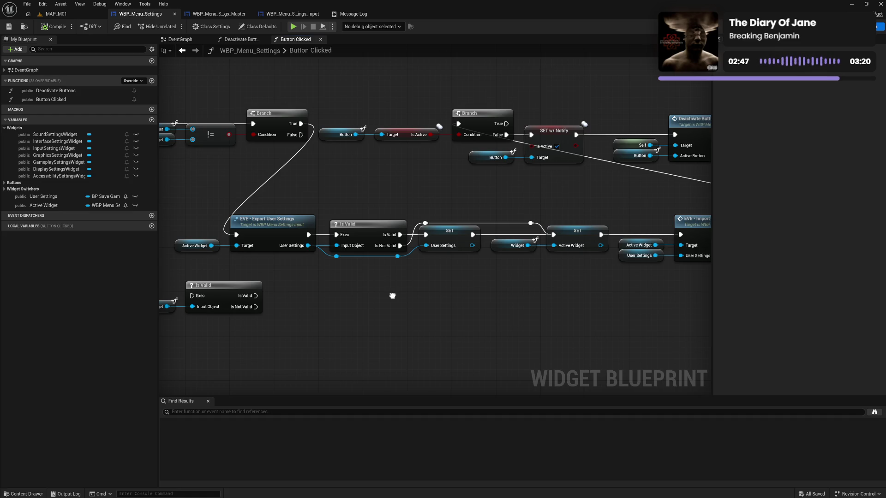
{"action": "mouse_move", "coordinate": [392, 296]}
{"action": "left_mouse_down"}
{"action": "mouse_move", "coordinate": [311, 294]}
{"action": "mouse_move", "coordinate": [377, 292]}
{"action": "left_mouse_up"}
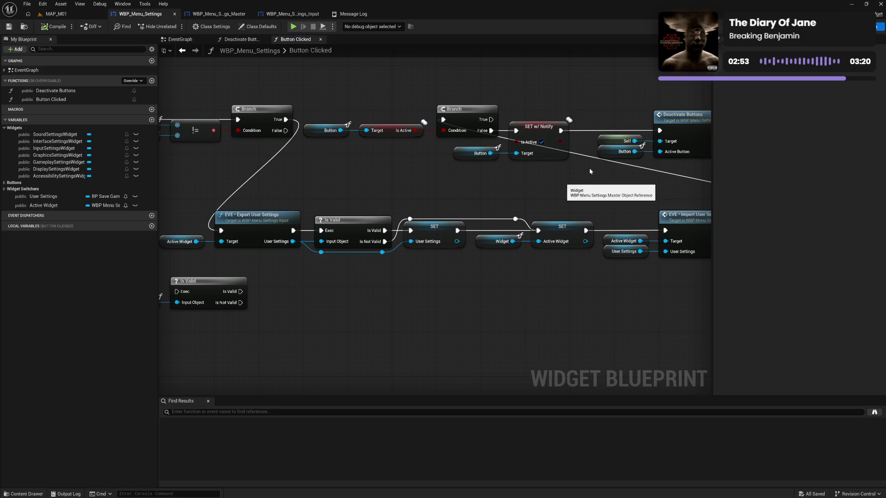
{"action": "left_click_drag", "start_coordinate": [615, 117], "coordinate": [673, 166]}
{"action": "left_click_drag", "start_coordinate": [288, 311], "coordinate": [408, 251]}
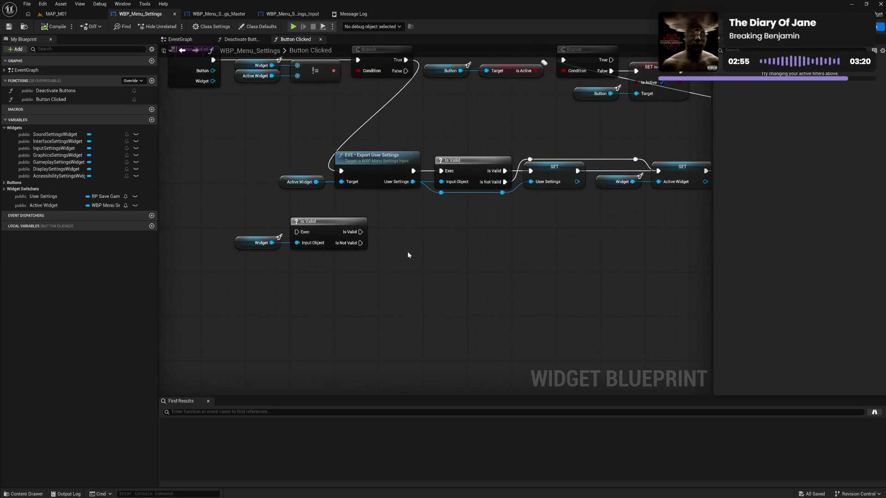
{"action": "key", "text": "ctrl+v"}
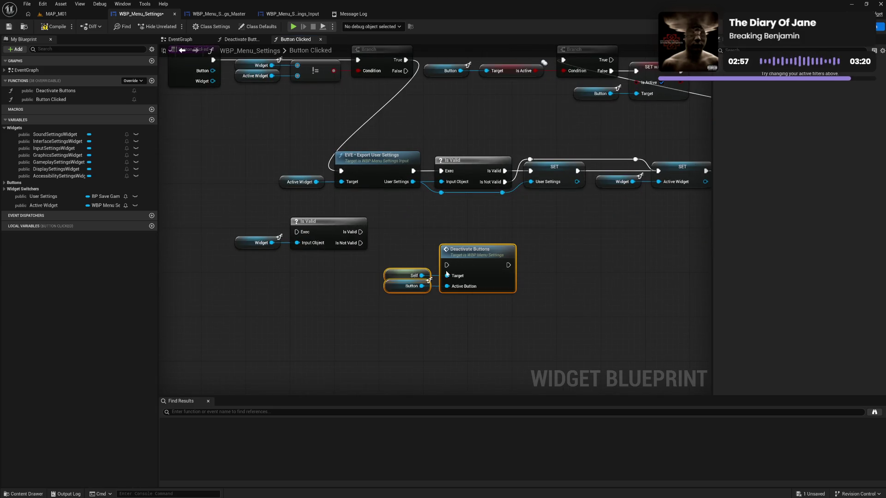
{"action": "left_click_drag", "start_coordinate": [461, 256], "coordinate": [422, 259]}
{"action": "left_click_drag", "start_coordinate": [362, 243], "coordinate": [402, 271]}
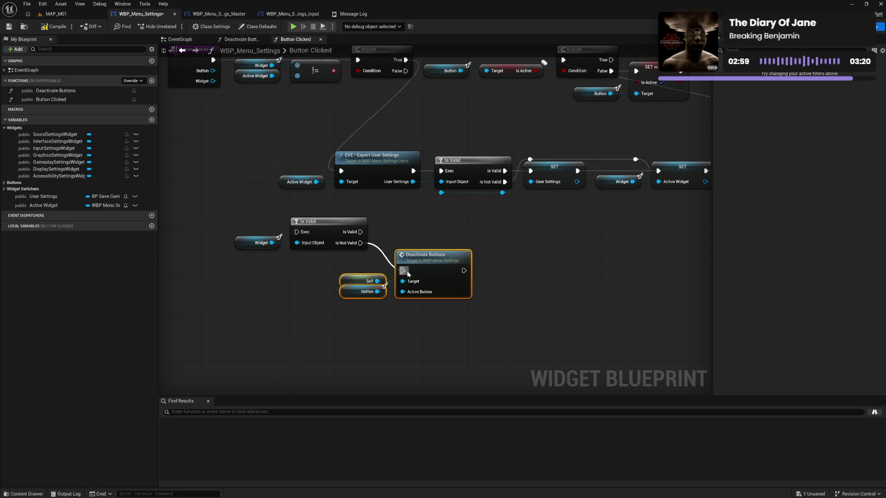
{"action": "left_click", "coordinate": [264, 225]}
{"action": "mouse_move", "coordinate": [290, 241]}
{"action": "left_mouse_down"}
{"action": "mouse_move", "coordinate": [307, 259]}
{"action": "mouse_move", "coordinate": [290, 261]}
{"action": "left_mouse_up"}
{"action": "left_click_drag", "start_coordinate": [228, 249], "coordinate": [456, 314]}
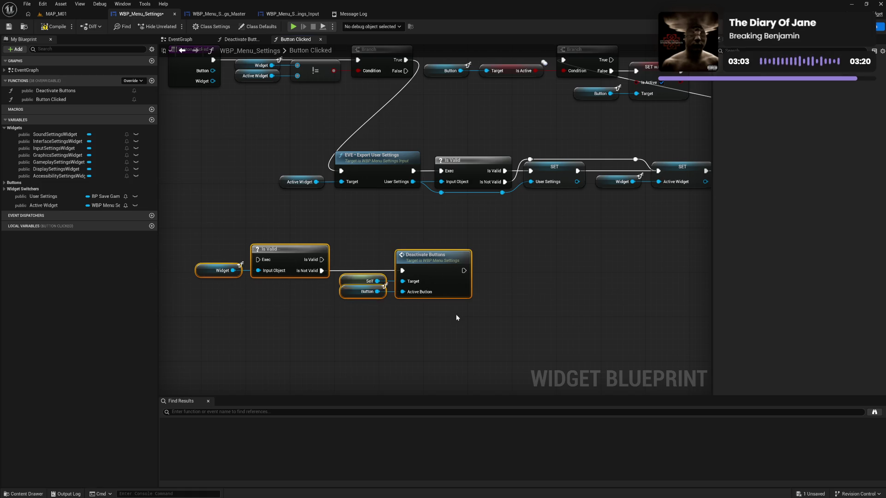
{"action": "mouse_move", "coordinate": [303, 261]}
{"action": "left_mouse_down"}
{"action": "mouse_move", "coordinate": [308, 244]}
{"action": "mouse_move", "coordinate": [290, 238]}
{"action": "mouse_move", "coordinate": [268, 138]}
{"action": "mouse_move", "coordinate": [326, 115]}
{"action": "mouse_move", "coordinate": [426, 104]}
{"action": "mouse_move", "coordinate": [341, 171]}
{"action": "left_mouse_up"}
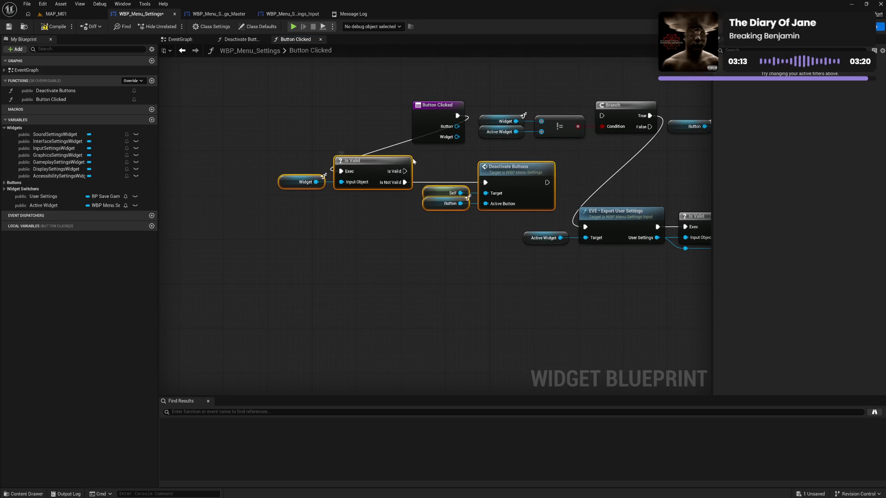
Wire Is Valid's success path into the Branch, move Button Clicked left, and compile
{"action": "left_click_drag", "start_coordinate": [405, 172], "coordinate": [602, 116]}
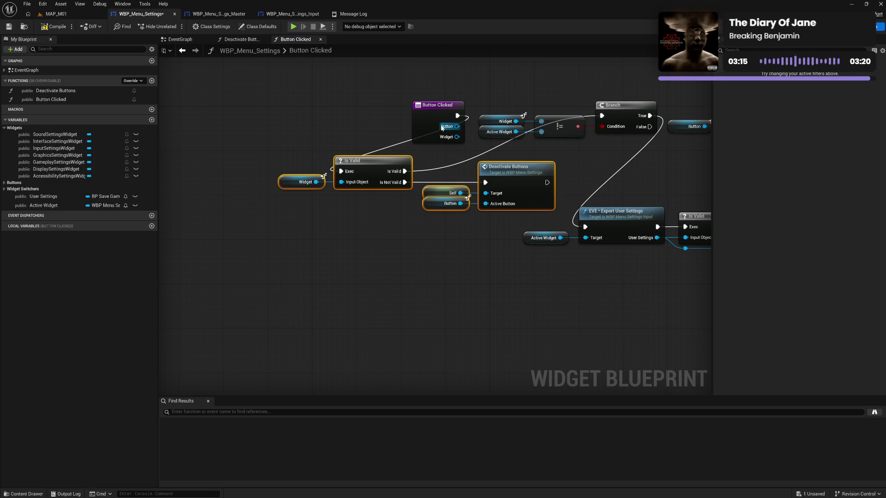
{"action": "mouse_move", "coordinate": [432, 122]}
{"action": "left_mouse_down"}
{"action": "mouse_move", "coordinate": [231, 164]}
{"action": "mouse_move", "coordinate": [232, 176]}
{"action": "left_mouse_up"}
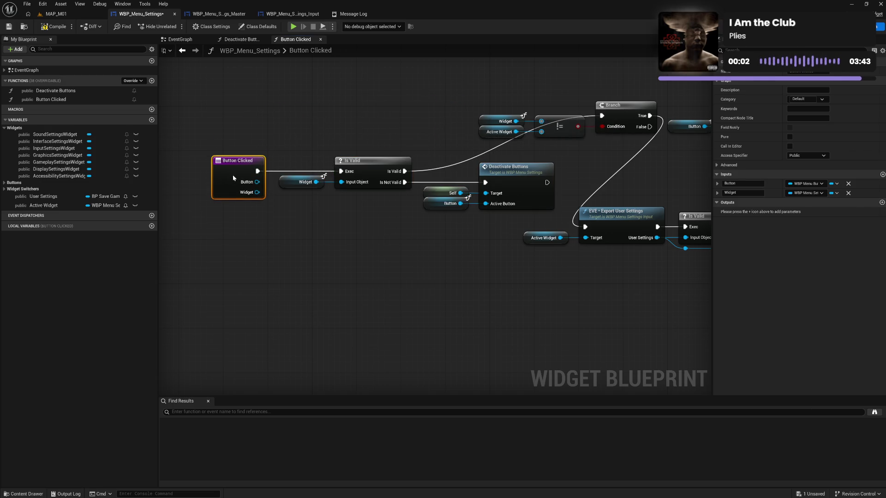
{"action": "left_click", "coordinate": [44, 27]}
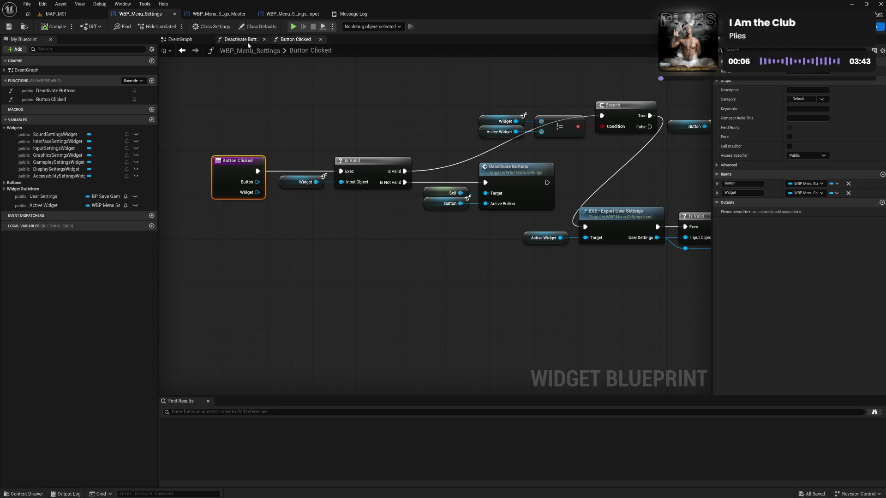
{"action": "left_click", "coordinate": [190, 42]}
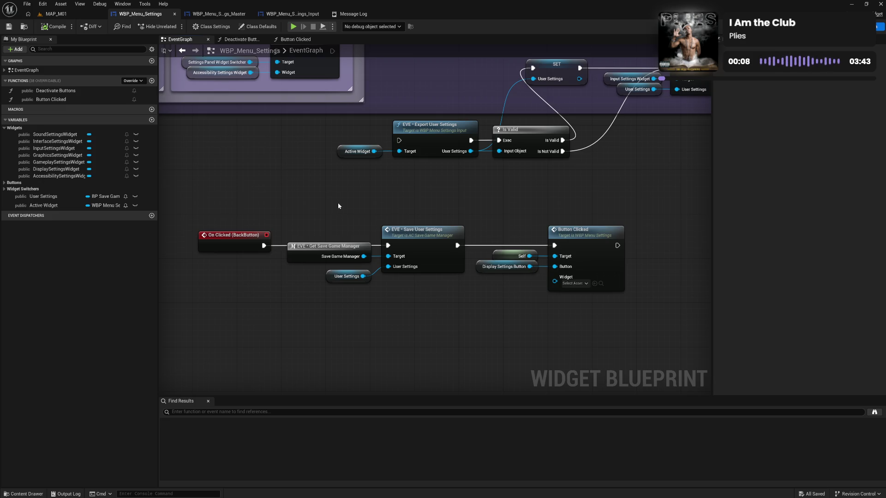
Connect the pasted Deactivate Buttons to the Is Not Valid path in Button Clicked
{"action": "left_click", "coordinate": [301, 40]}
{"action": "left_click", "coordinate": [362, 231]}
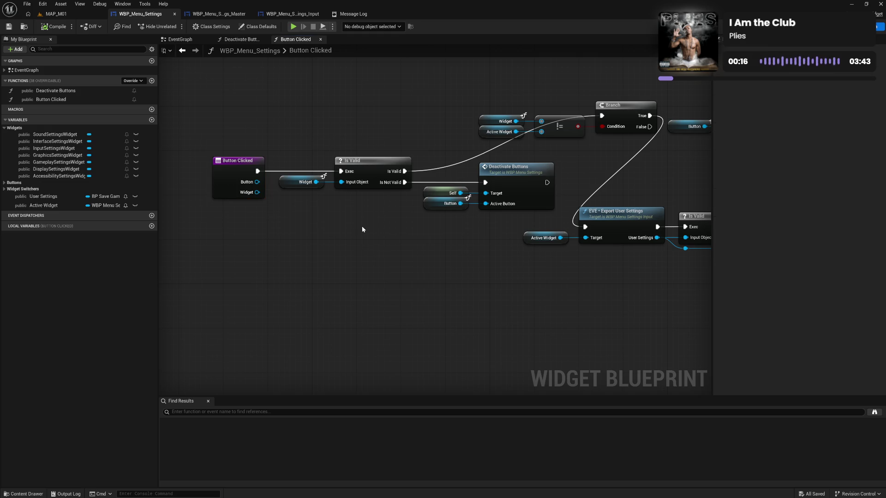
{"action": "left_click_drag", "start_coordinate": [431, 252], "coordinate": [305, 259]}
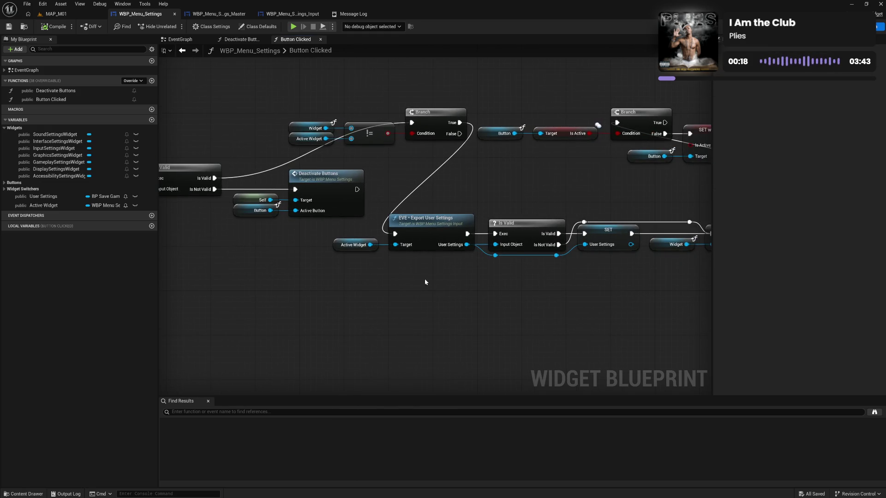
{"action": "left_click_drag", "start_coordinate": [482, 287], "coordinate": [289, 291]}
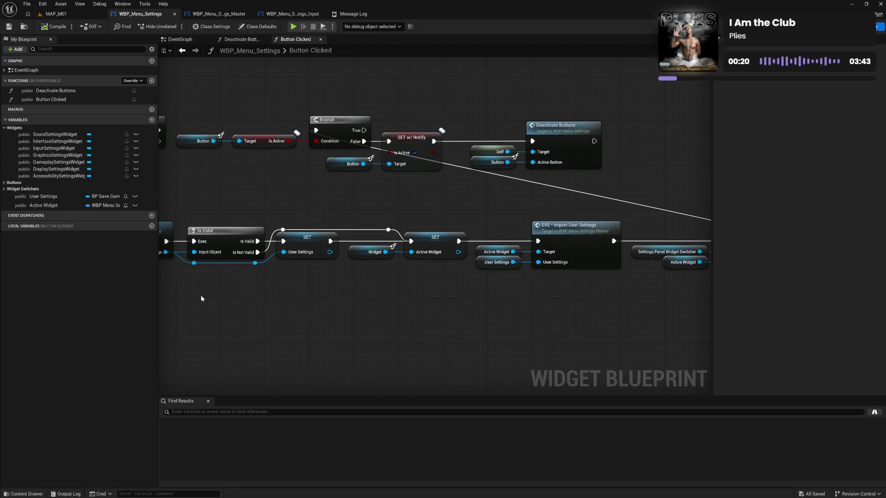
{"action": "left_click_drag", "start_coordinate": [203, 300], "coordinate": [542, 299]}
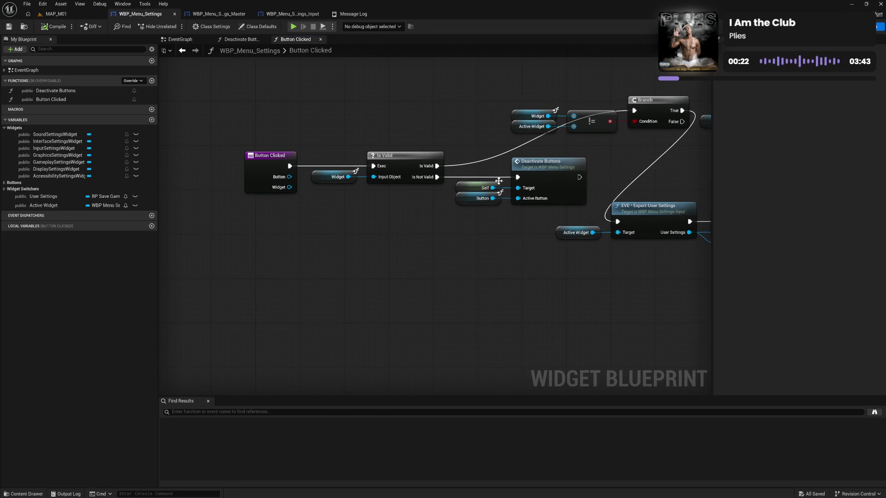
{"action": "mouse_move", "coordinate": [493, 175]}
{"action": "left_mouse_down"}
{"action": "mouse_move", "coordinate": [530, 194]}
{"action": "mouse_move", "coordinate": [495, 203]}
{"action": "mouse_move", "coordinate": [430, 253]}
{"action": "left_mouse_up"}
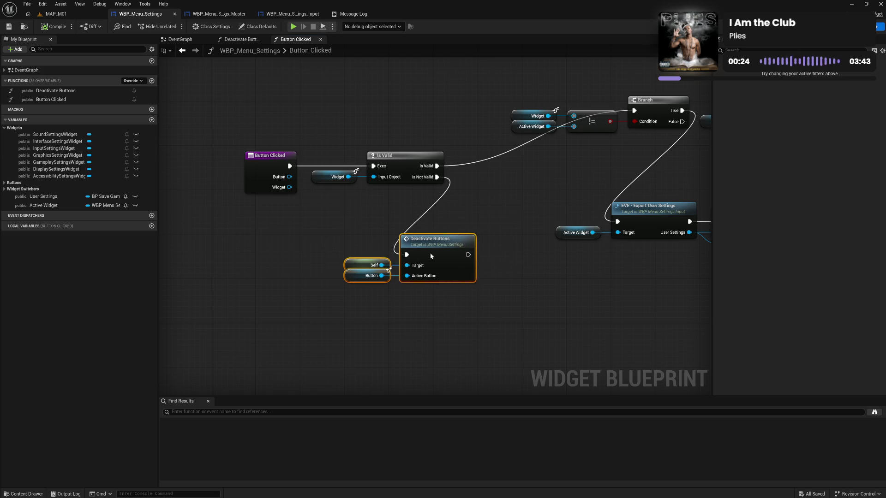
Copy Get Save Game Manager, Save User Settings and User Settings from EventGraph, chain after Deactivate Buttons, compile
{"action": "left_click", "coordinate": [179, 40]}
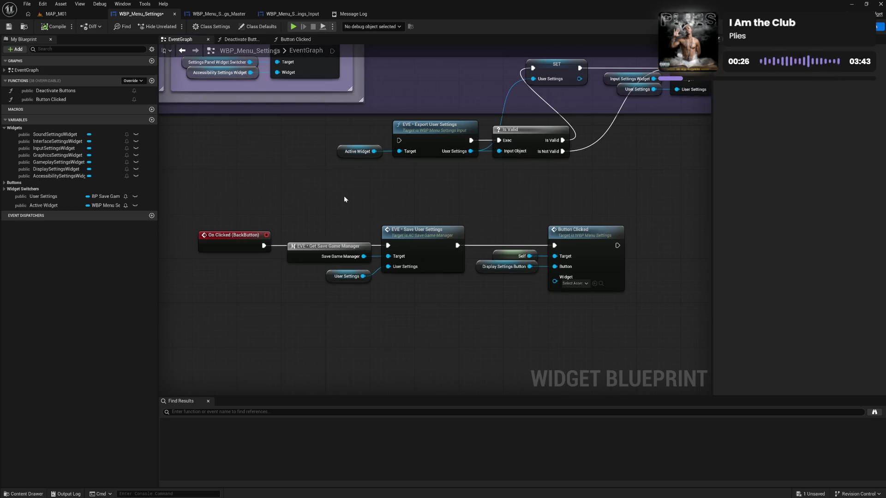
{"action": "left_click_drag", "start_coordinate": [344, 200], "coordinate": [406, 292]}
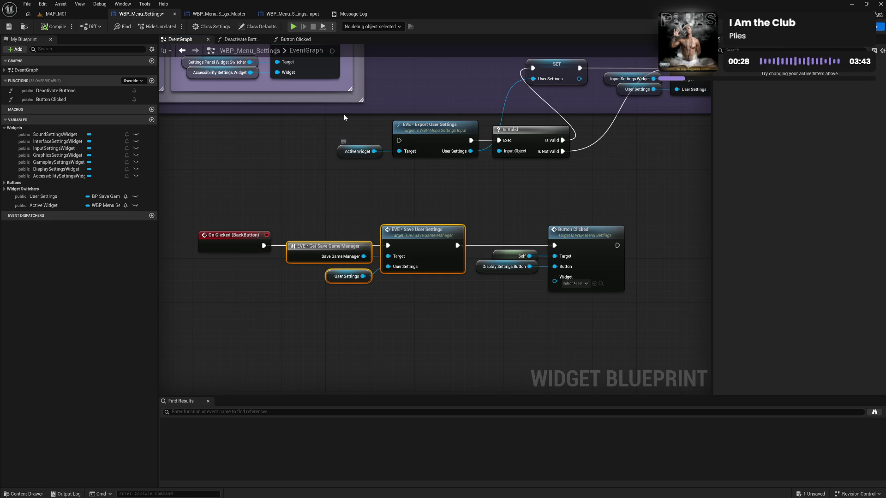
{"action": "key", "text": "ctrl+c"}
{"action": "left_click", "coordinate": [295, 39]}
{"action": "key", "text": "ctrl+v"}
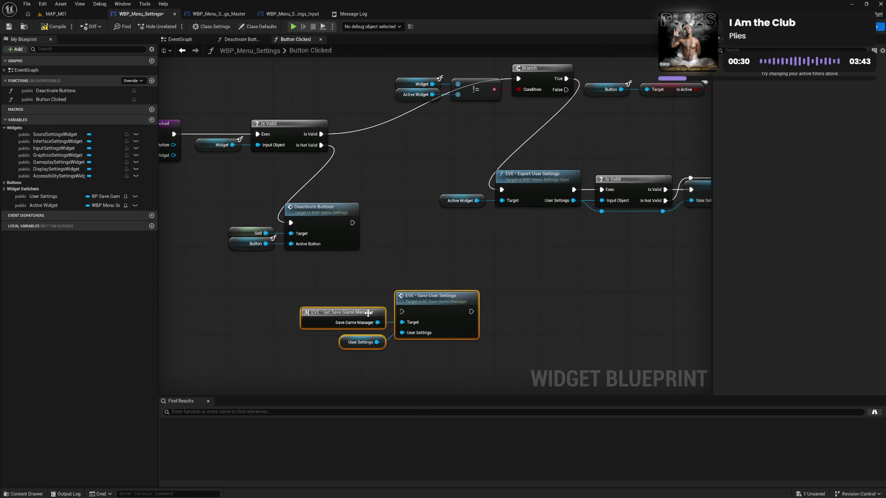
{"action": "left_click_drag", "start_coordinate": [431, 306], "coordinate": [454, 274]}
{"action": "mouse_move", "coordinate": [353, 223]}
{"action": "left_mouse_down"}
{"action": "mouse_move", "coordinate": [397, 231]}
{"action": "mouse_move", "coordinate": [425, 278]}
{"action": "mouse_move", "coordinate": [312, 273]}
{"action": "left_mouse_up"}
{"action": "left_click", "coordinate": [209, 231]}
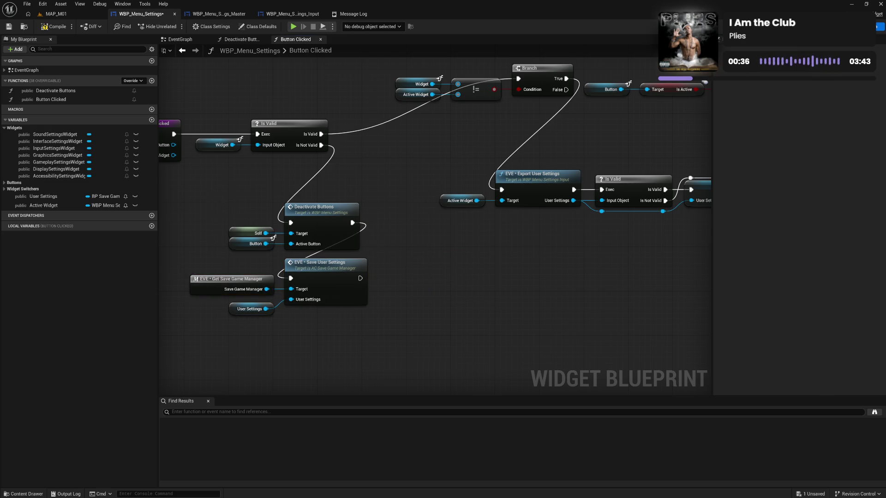
{"action": "left_click_drag", "start_coordinate": [241, 100], "coordinate": [383, 81]}
{"action": "left_click", "coordinate": [54, 28]}
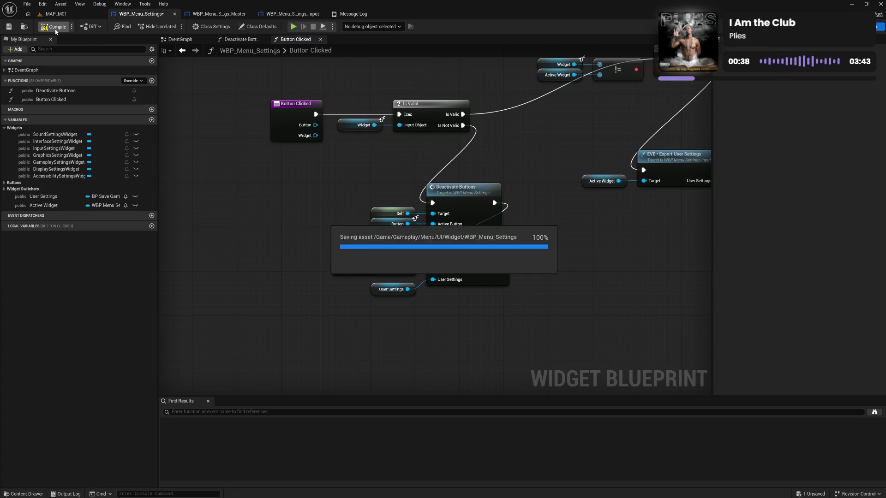
{"action": "left_click", "coordinate": [293, 26]}
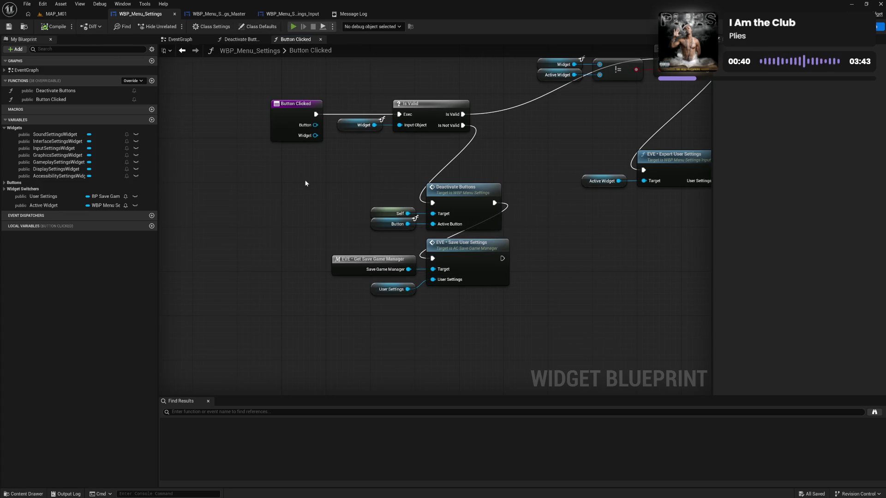
In Settings, view INPUT, ACCESSIBILITY, INTERFACE, GAMEPLAY, SOUND and DISPLAY, then go back and exit
{"action": "left_click", "coordinate": [102, 411]}
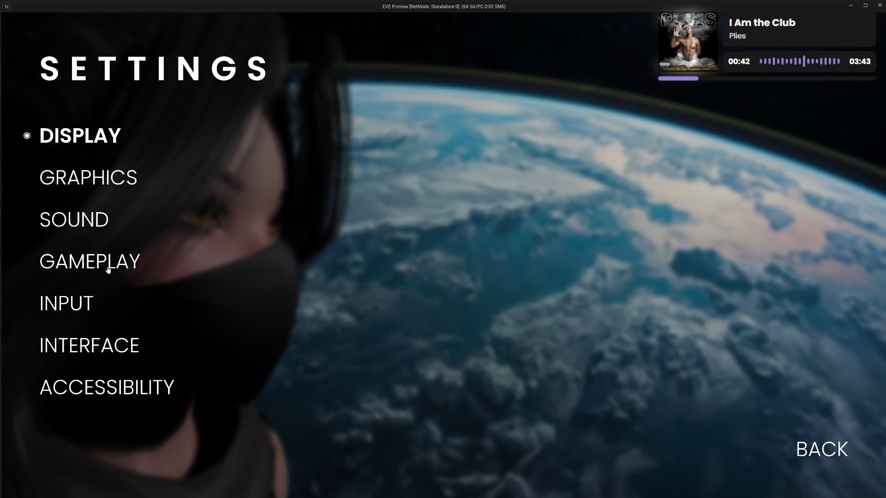
{"action": "left_click", "coordinate": [76, 302]}
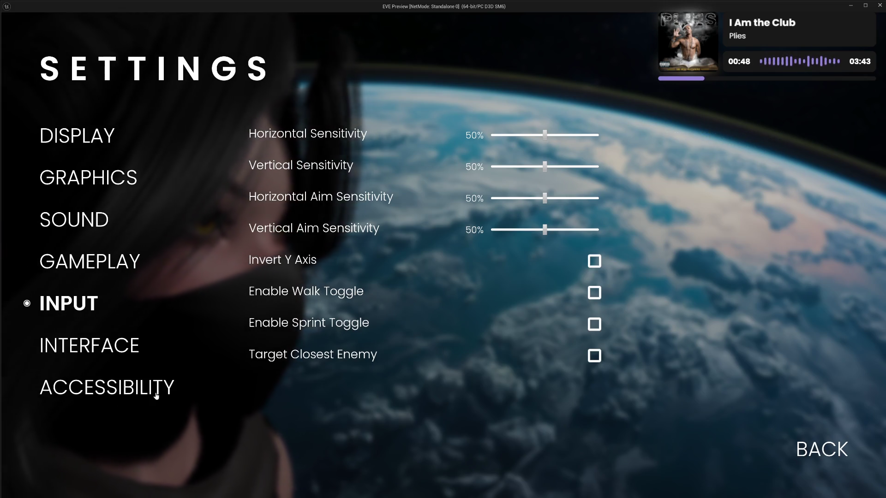
{"action": "left_click", "coordinate": [113, 388]}
{"action": "left_click", "coordinate": [92, 347]}
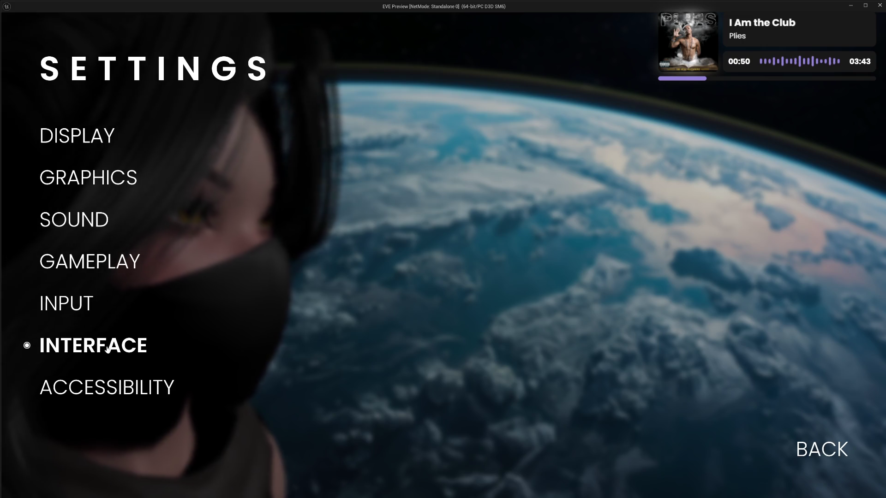
{"action": "left_click", "coordinate": [86, 261]}
{"action": "left_click", "coordinate": [83, 228]}
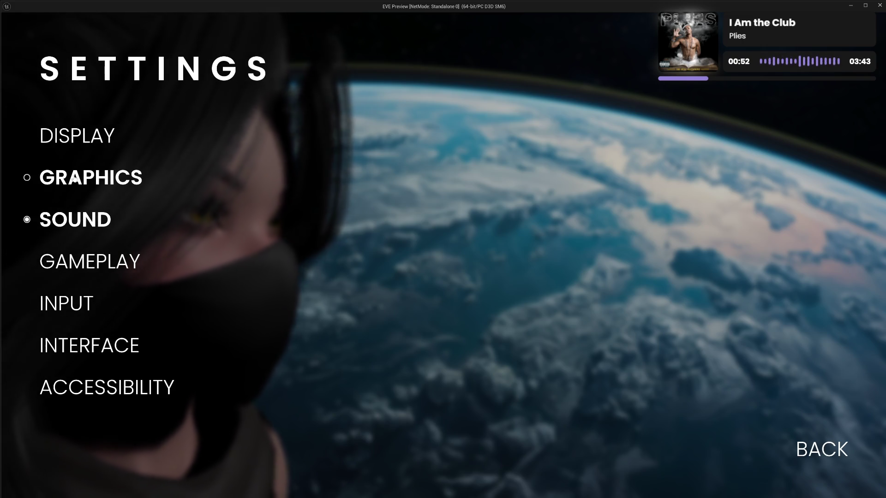
{"action": "left_click", "coordinate": [77, 144]}
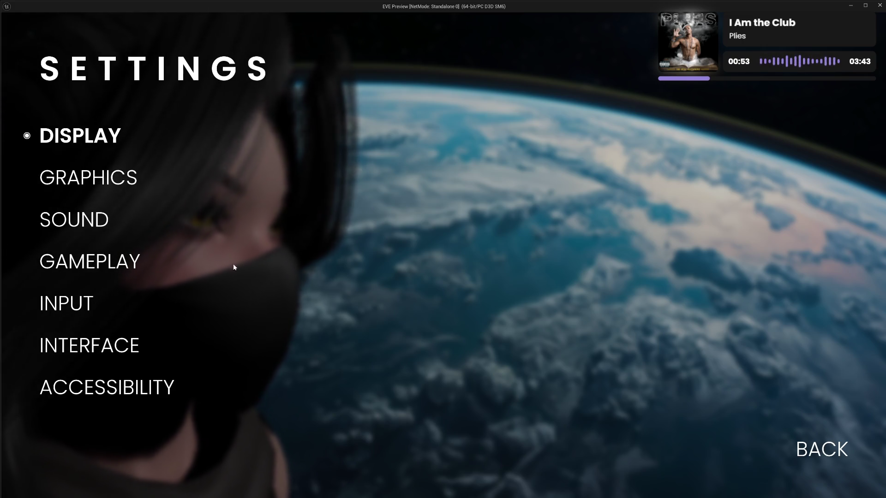
{"action": "left_click", "coordinate": [812, 449]}
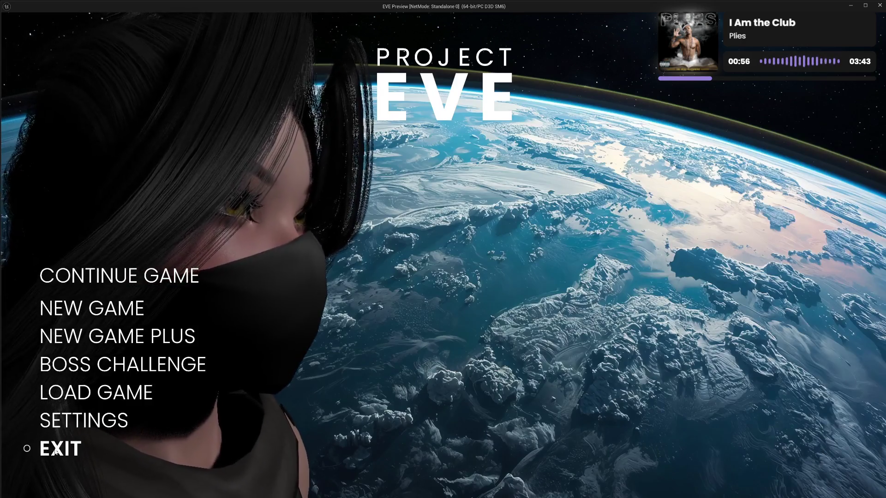
{"action": "left_click", "coordinate": [56, 448]}
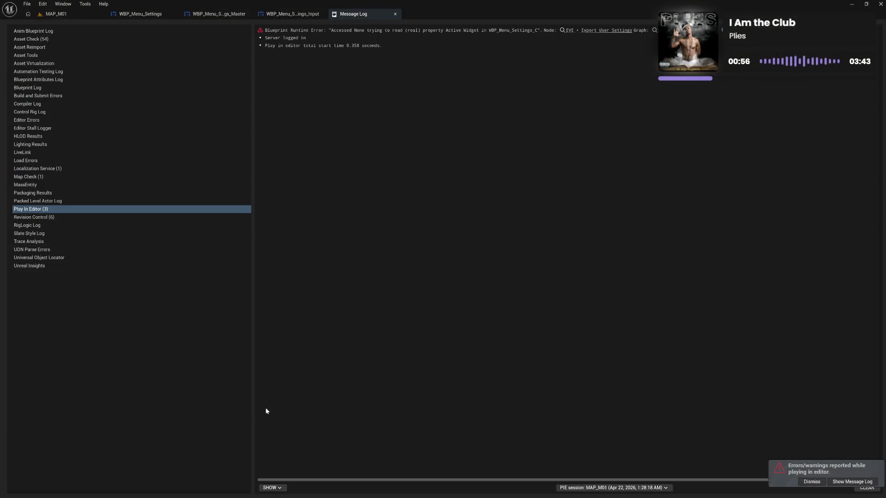
Follow the Active Widget Accessed None error from the Message Log to the node that raised it
{"action": "left_click", "coordinate": [597, 31]}
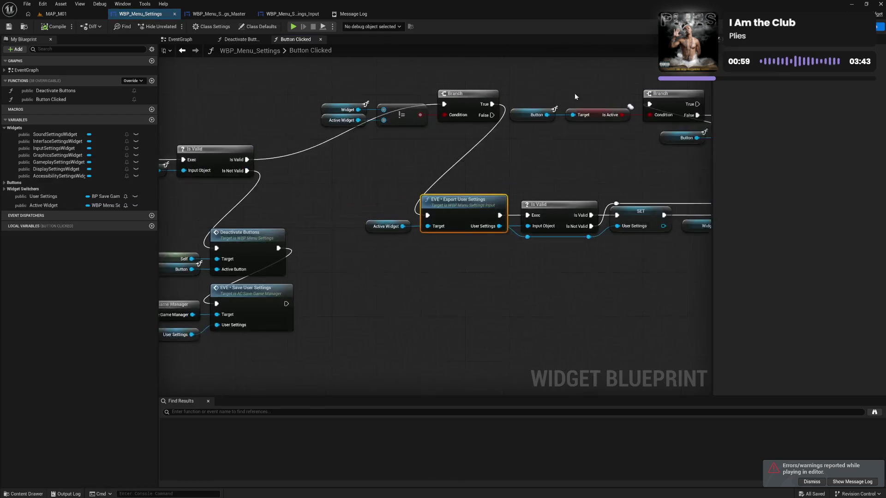
{"action": "left_click", "coordinate": [491, 280]}
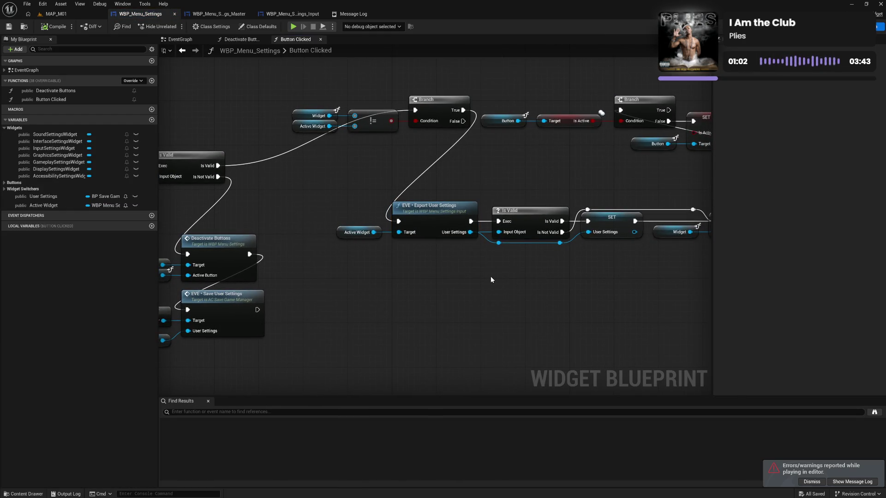
{"action": "left_click", "coordinate": [370, 13]}
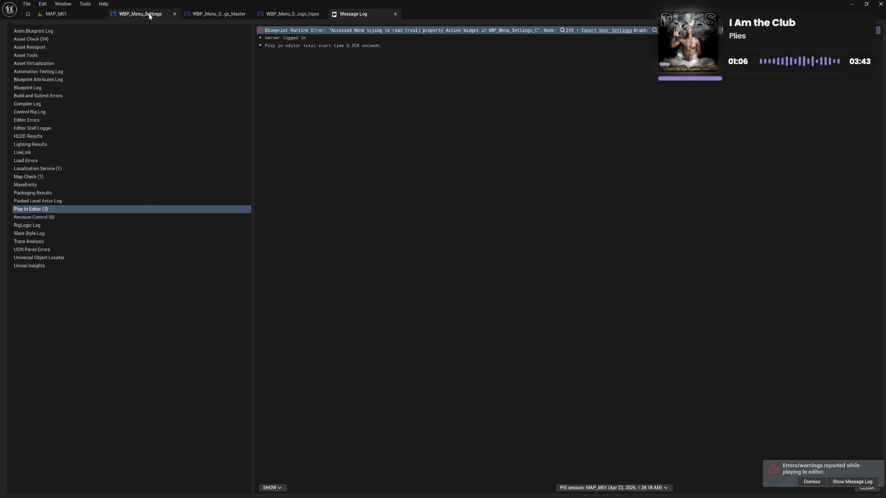
{"action": "left_click", "coordinate": [300, 15]}
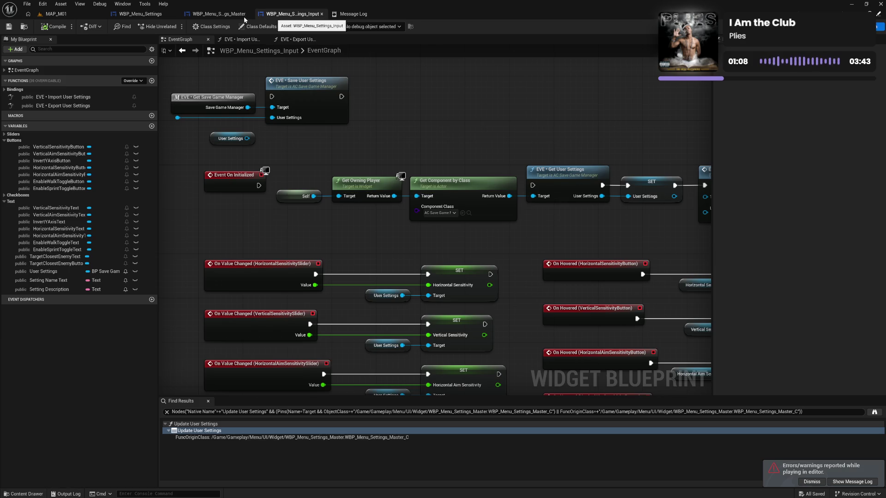
Review the Button Clicked graph's Branch and SET Active Widget nodes in WBP_Menu_Settings
{"action": "left_click", "coordinate": [217, 14]}
{"action": "left_click", "coordinate": [150, 15]}
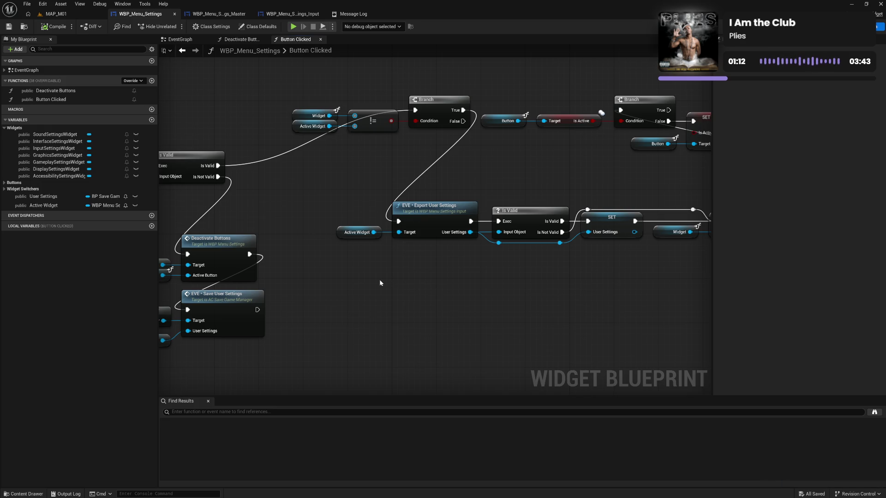
{"action": "mouse_move", "coordinate": [379, 279]}
{"action": "left_mouse_down"}
{"action": "mouse_move", "coordinate": [559, 274]}
{"action": "mouse_move", "coordinate": [482, 275]}
{"action": "left_mouse_up"}
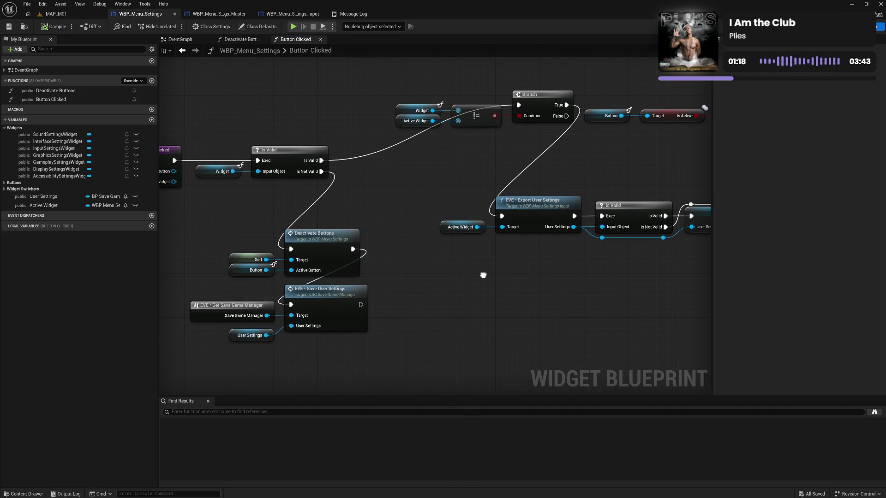
{"action": "mouse_move", "coordinate": [483, 275]}
{"action": "left_mouse_down"}
{"action": "mouse_move", "coordinate": [285, 269]}
{"action": "mouse_move", "coordinate": [544, 275]}
{"action": "left_mouse_up"}
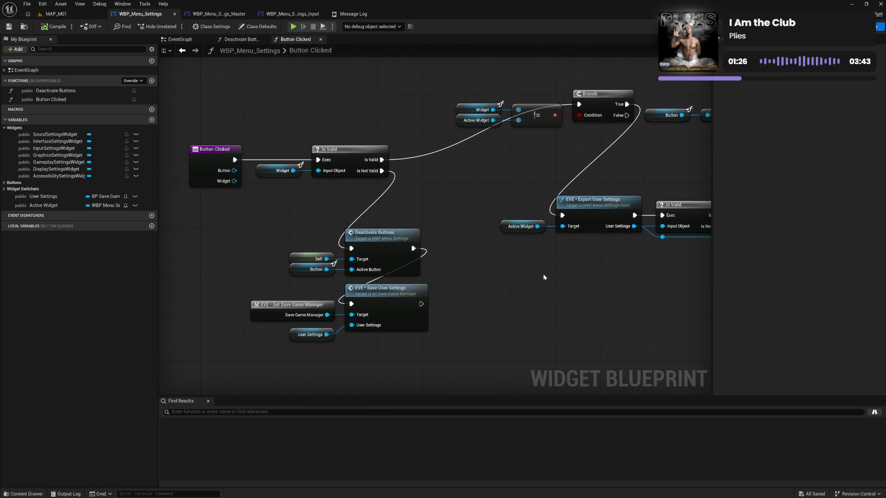
Inspect the Active Widget variable and jump from the error to the Export User Settings node
{"action": "left_click", "coordinate": [353, 14]}
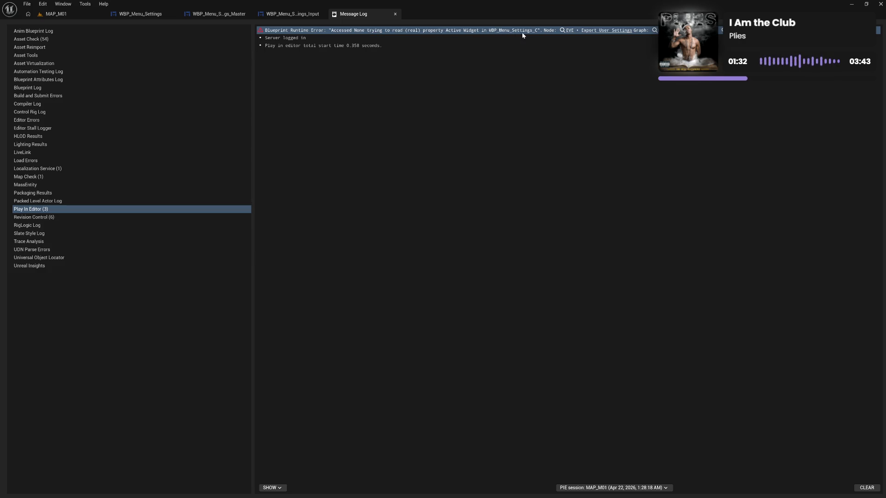
{"action": "left_click", "coordinate": [139, 14]}
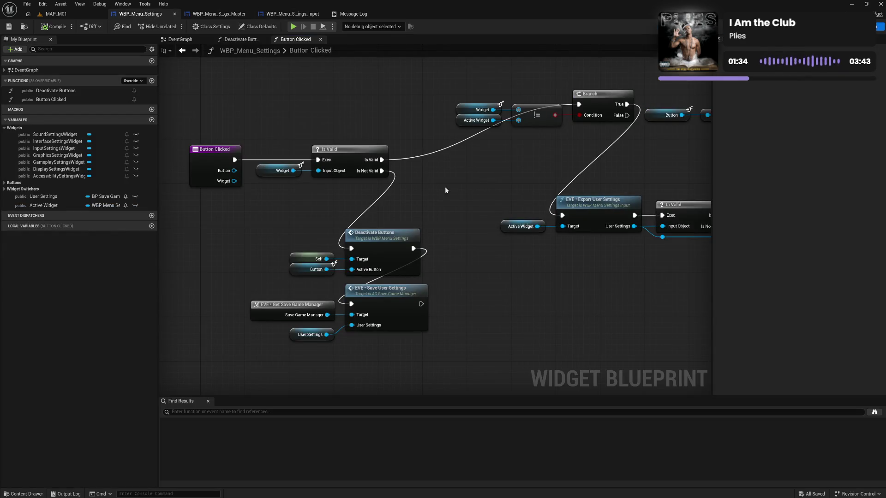
{"action": "mouse_move", "coordinate": [501, 178]}
{"action": "left_mouse_down"}
{"action": "mouse_move", "coordinate": [424, 165]}
{"action": "mouse_move", "coordinate": [467, 237]}
{"action": "left_mouse_up"}
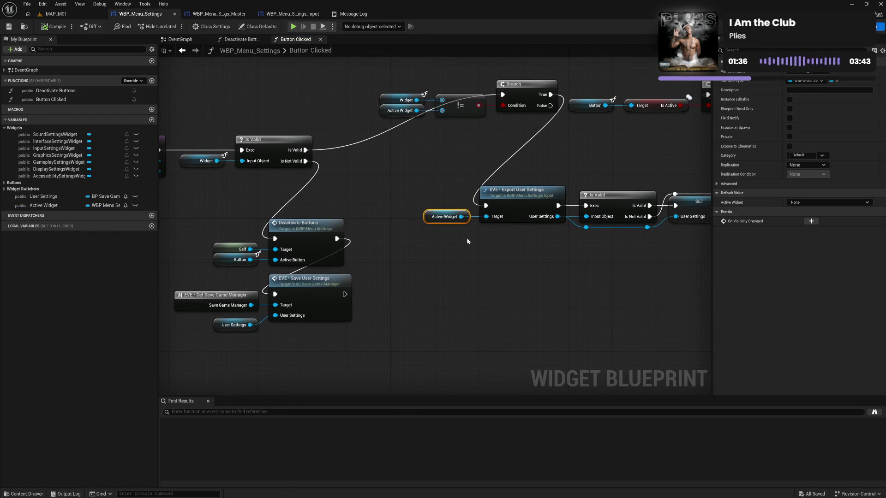
{"action": "left_click", "coordinate": [493, 272]}
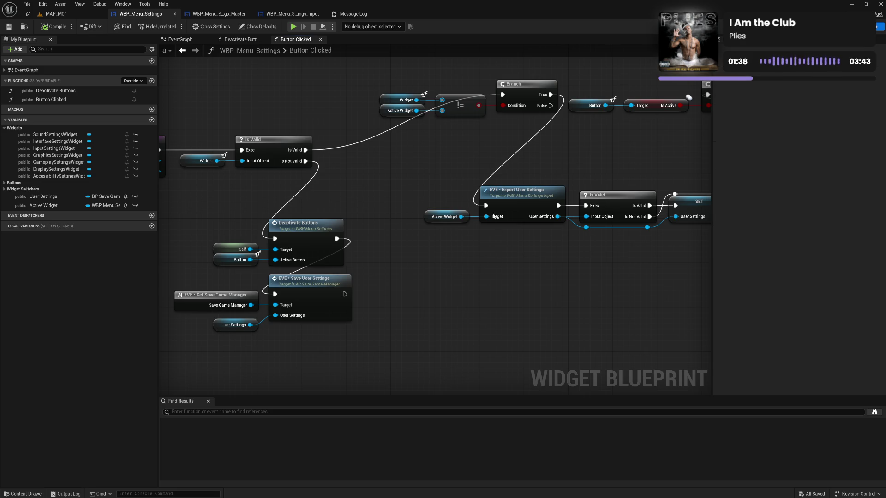
{"action": "left_click", "coordinate": [353, 14]}
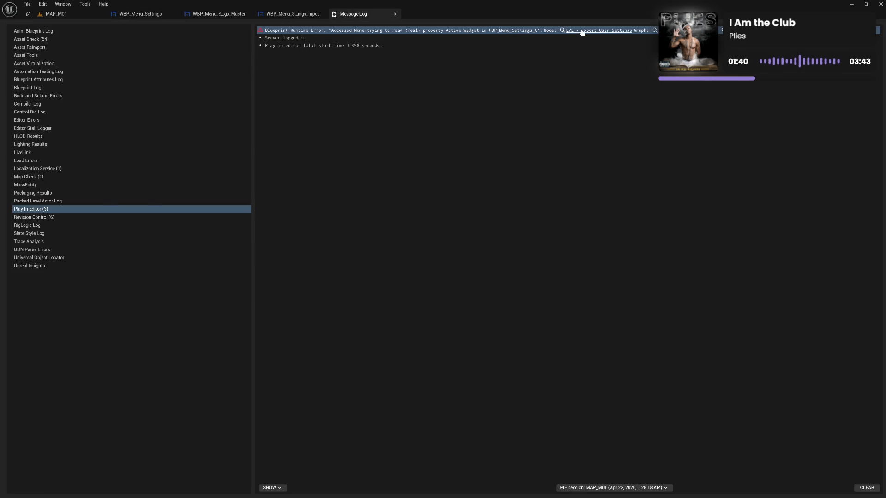
{"action": "left_click", "coordinate": [582, 29]}
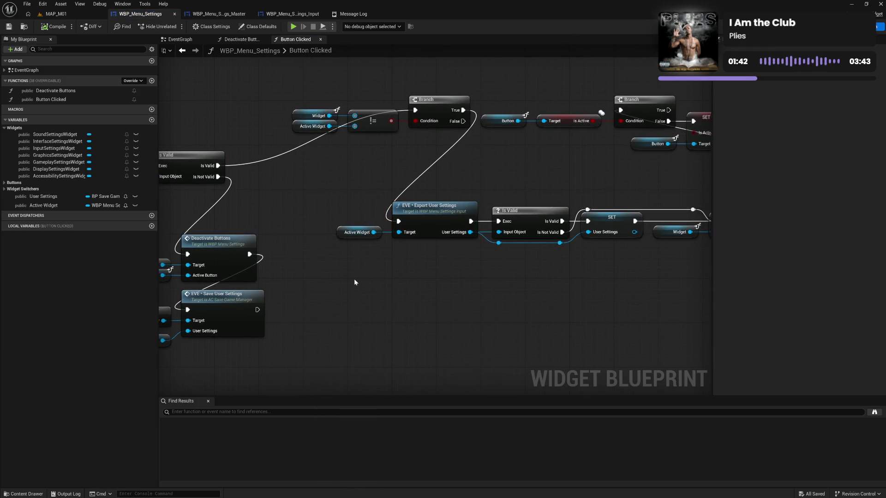
Review Deactivate Buttons' Make Array and loop logic, then go back to the EventGraph
{"action": "left_click_drag", "start_coordinate": [355, 280], "coordinate": [521, 276]}
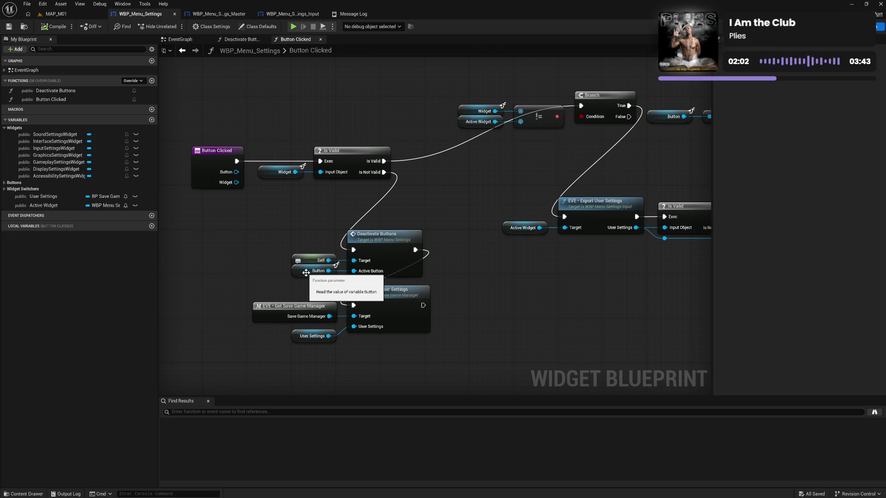
{"action": "double_click", "coordinate": [398, 254]}
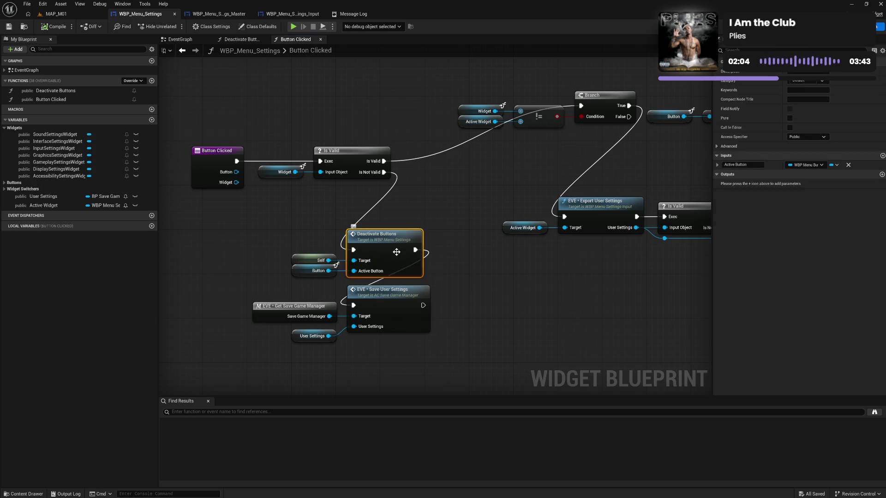
{"action": "mouse_move", "coordinate": [397, 254]}
{"action": "left_mouse_down"}
{"action": "mouse_move", "coordinate": [374, 224]}
{"action": "mouse_move", "coordinate": [595, 220]}
{"action": "mouse_move", "coordinate": [475, 226]}
{"action": "left_mouse_up"}
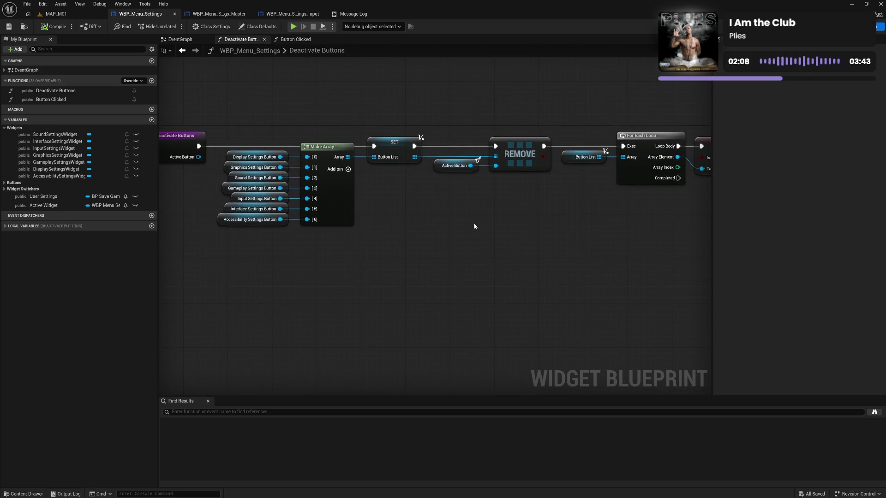
{"action": "mouse_move", "coordinate": [559, 234]}
{"action": "left_mouse_down"}
{"action": "mouse_move", "coordinate": [433, 236]}
{"action": "mouse_move", "coordinate": [484, 220]}
{"action": "mouse_move", "coordinate": [525, 225]}
{"action": "left_mouse_up"}
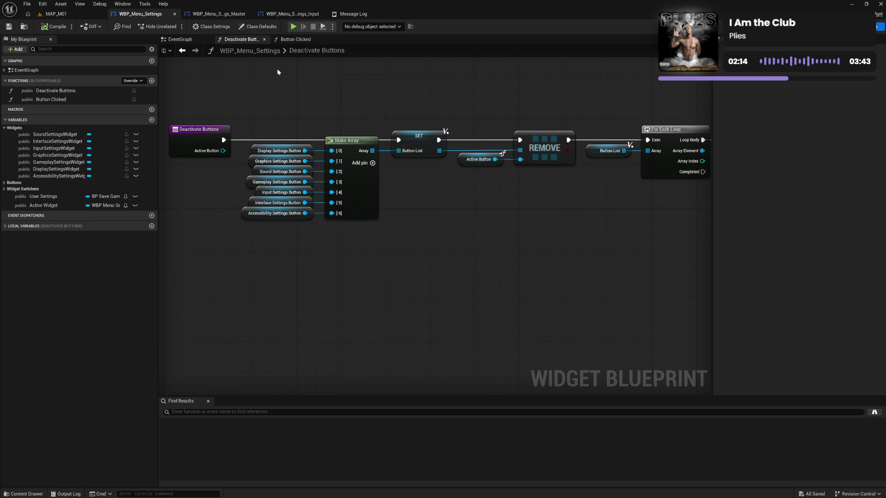
{"action": "left_click", "coordinate": [178, 39]}
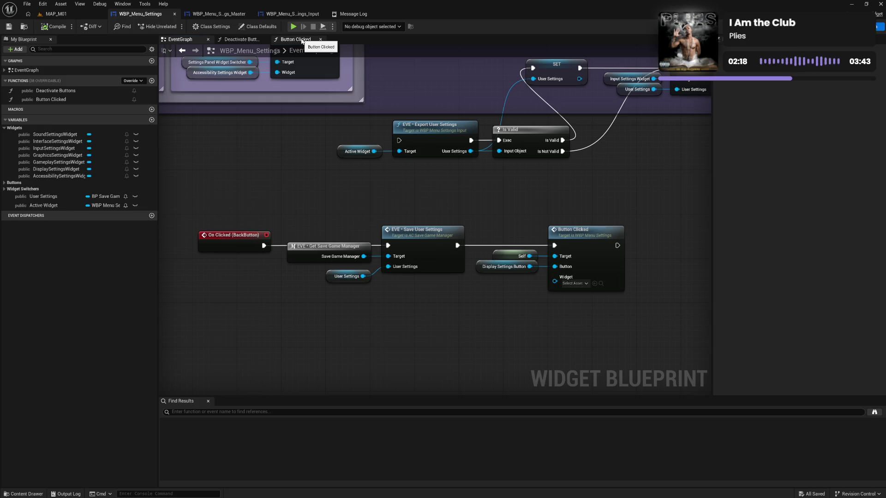
Wire On Clicked (BackButton) straight to Button Clicked and delete the save game nodes
{"action": "left_click_drag", "start_coordinate": [265, 246], "coordinate": [555, 245]}
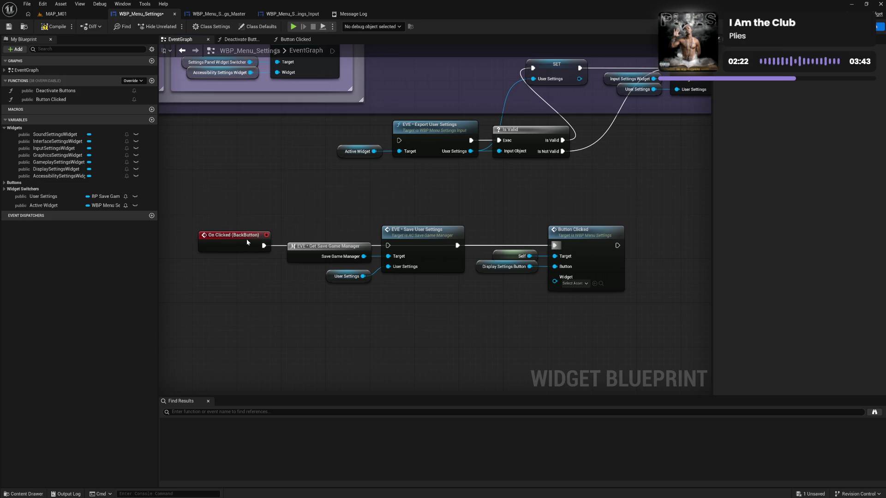
{"action": "left_click_drag", "start_coordinate": [246, 239], "coordinate": [468, 206]}
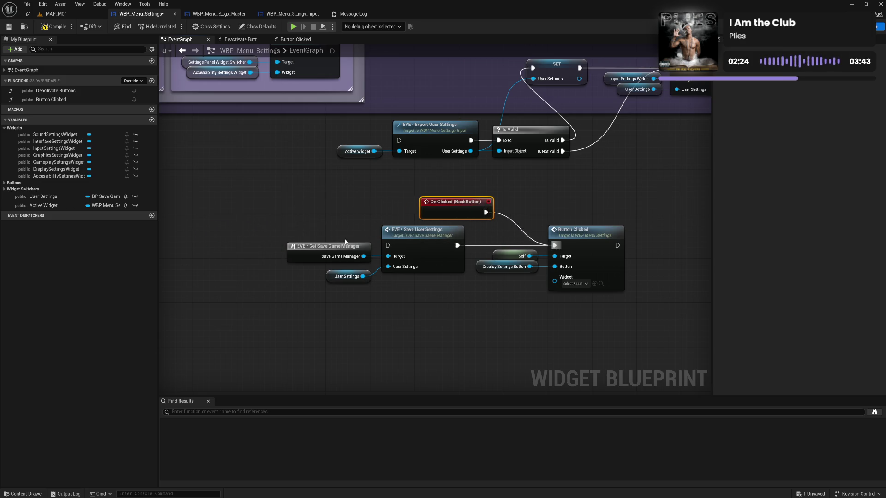
{"action": "left_click_drag", "start_coordinate": [341, 236], "coordinate": [409, 290]}
{"action": "key", "text": "Delete"}
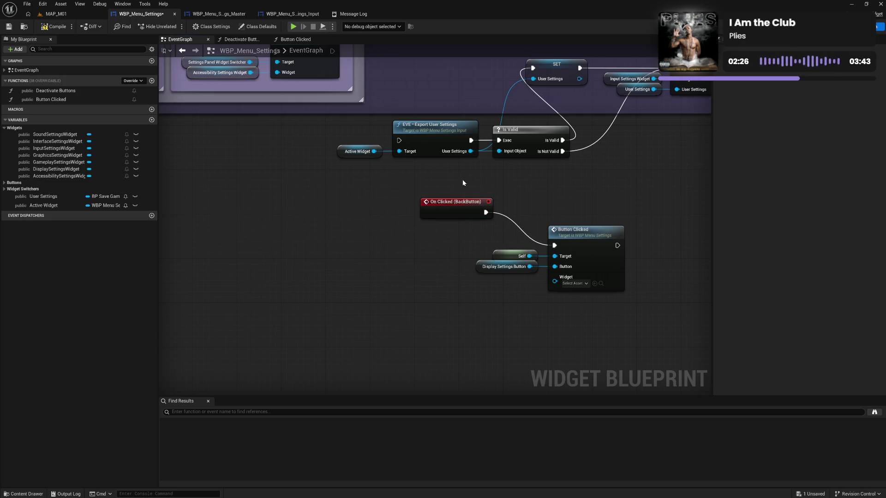
Delete the export, validity check and import nodes, tidy the Back button nodes, and compile
{"action": "mouse_move", "coordinate": [378, 139]}
{"action": "left_mouse_down"}
{"action": "mouse_move", "coordinate": [549, 231]}
{"action": "mouse_move", "coordinate": [686, 253]}
{"action": "mouse_move", "coordinate": [661, 262]}
{"action": "left_mouse_up"}
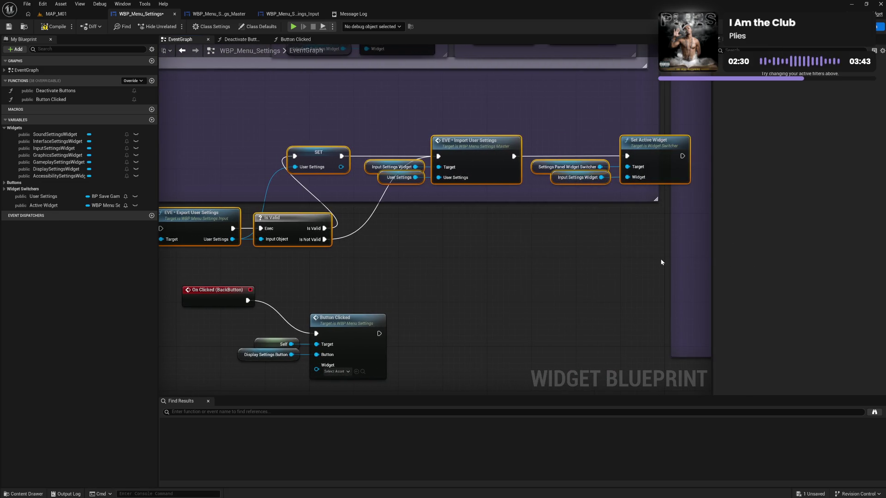
{"action": "key", "text": "Delete"}
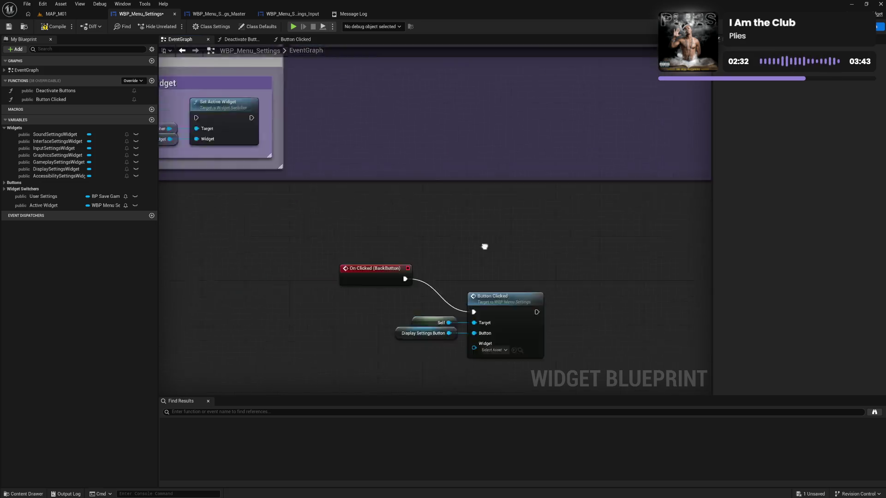
{"action": "mouse_move", "coordinate": [482, 249]}
{"action": "left_mouse_down"}
{"action": "mouse_move", "coordinate": [465, 281]}
{"action": "mouse_move", "coordinate": [448, 283]}
{"action": "mouse_move", "coordinate": [600, 338]}
{"action": "left_mouse_up"}
{"action": "left_click_drag", "start_coordinate": [476, 285], "coordinate": [332, 219]}
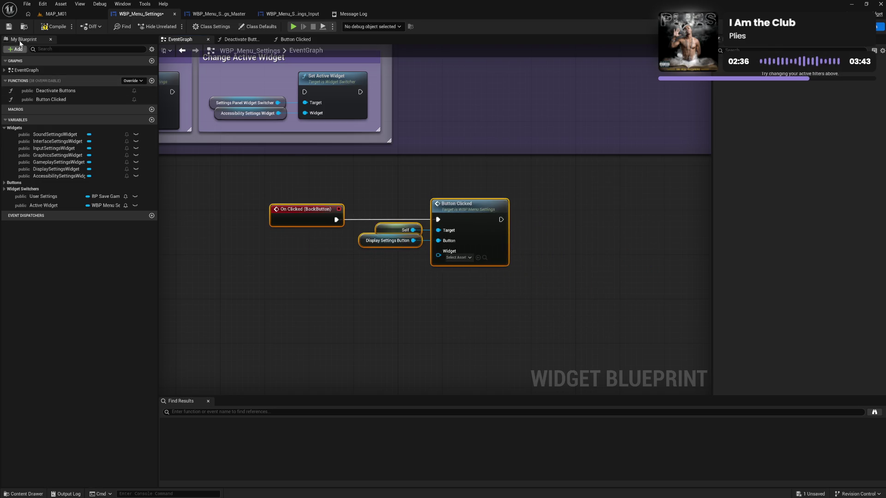
{"action": "left_click", "coordinate": [53, 28]}
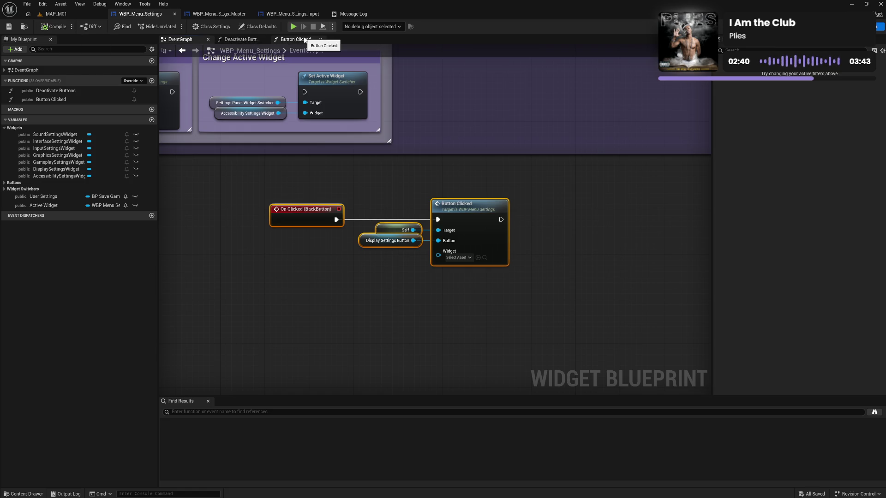
Check Button Clicked's Branch and SET nodes, then open it from the On Initialized call
{"action": "left_click", "coordinate": [305, 40]}
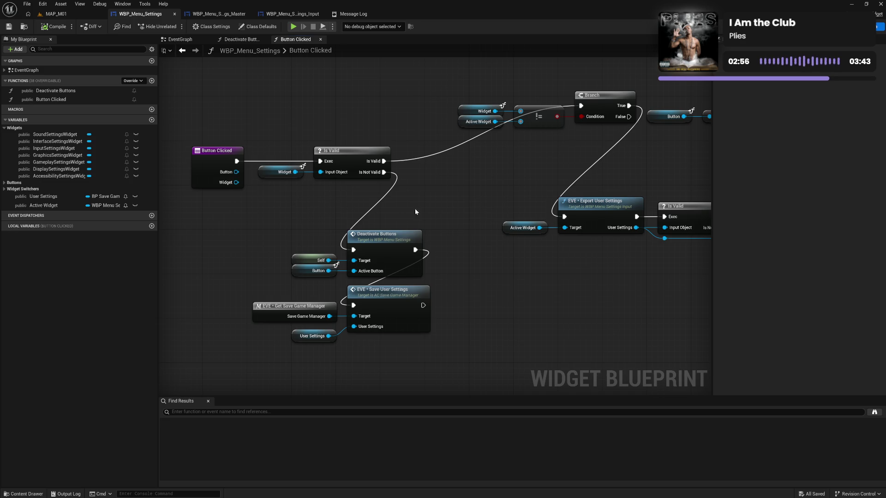
{"action": "mouse_move", "coordinate": [519, 187]}
{"action": "left_mouse_down"}
{"action": "mouse_move", "coordinate": [453, 212]}
{"action": "mouse_move", "coordinate": [417, 212]}
{"action": "mouse_move", "coordinate": [453, 210]}
{"action": "mouse_move", "coordinate": [424, 220]}
{"action": "left_mouse_up"}
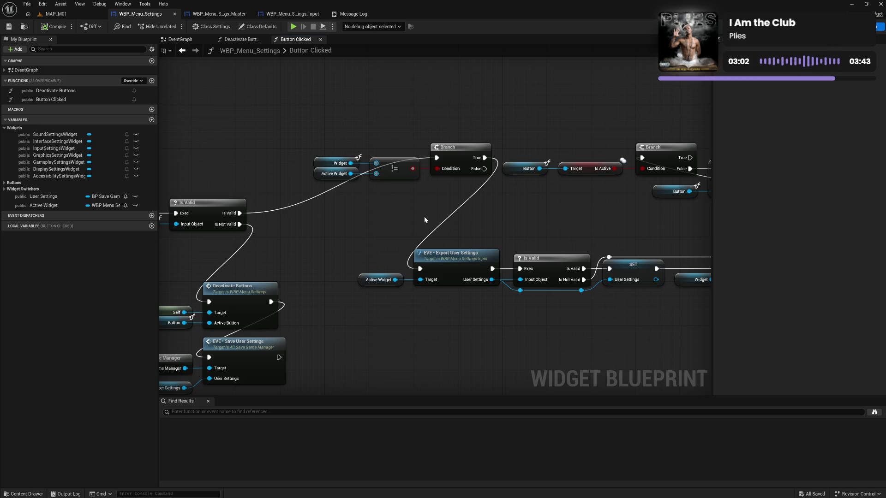
{"action": "left_click", "coordinate": [180, 39]}
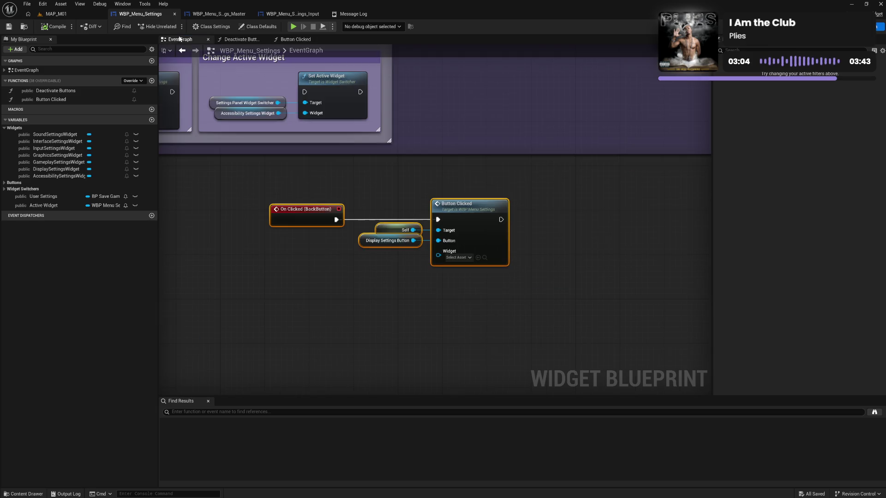
{"action": "scroll", "coordinate": [484, 112], "scroll_direction": "up", "scroll_amount": 4}
{"action": "mouse_move", "coordinate": [499, 245]}
{"action": "left_mouse_down"}
{"action": "mouse_move", "coordinate": [479, 251]}
{"action": "mouse_move", "coordinate": [155, 213]}
{"action": "left_mouse_up"}
{"action": "mouse_move", "coordinate": [573, 230]}
{"action": "left_mouse_down"}
{"action": "mouse_move", "coordinate": [306, 257]}
{"action": "mouse_move", "coordinate": [184, 256]}
{"action": "left_mouse_up"}
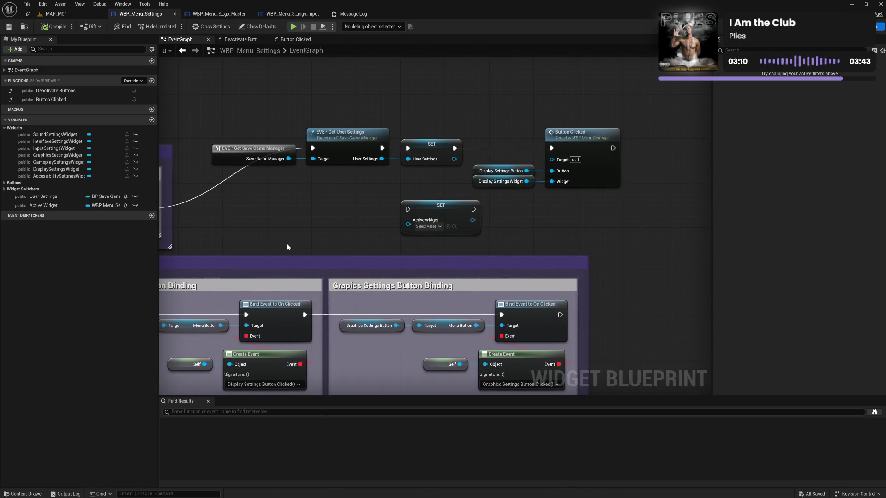
{"action": "mouse_move", "coordinate": [312, 237]}
{"action": "left_mouse_down"}
{"action": "mouse_move", "coordinate": [548, 240]}
{"action": "mouse_move", "coordinate": [289, 244]}
{"action": "left_mouse_up"}
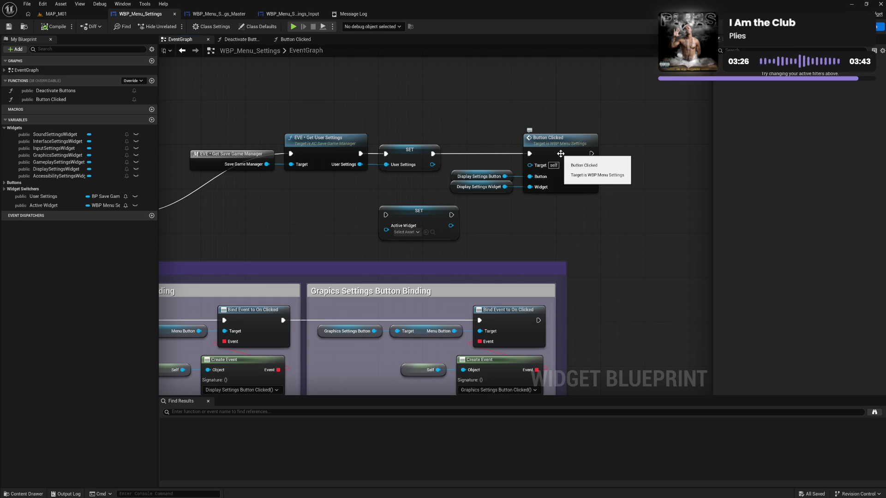
{"action": "left_click", "coordinate": [560, 153]}
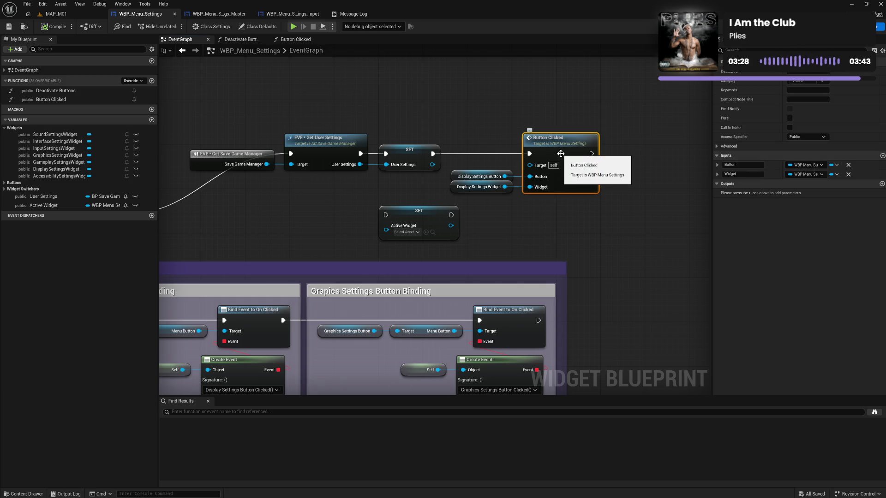
{"action": "double_click", "coordinate": [560, 153]}
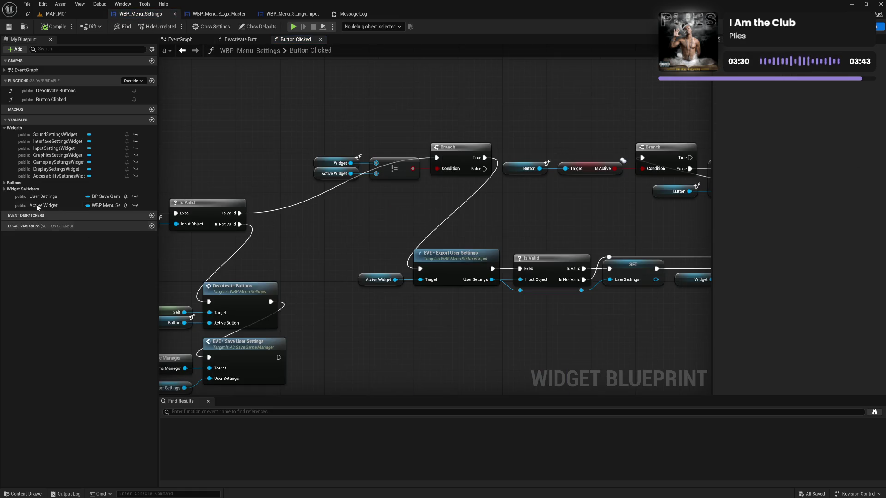
{"action": "left_click", "coordinate": [142, 208]}
{"action": "mouse_move", "coordinate": [142, 206]}
{"action": "left_mouse_down"}
{"action": "mouse_move", "coordinate": [489, 213]}
{"action": "mouse_move", "coordinate": [484, 205]}
{"action": "left_mouse_up"}
{"action": "left_click", "coordinate": [508, 230]}
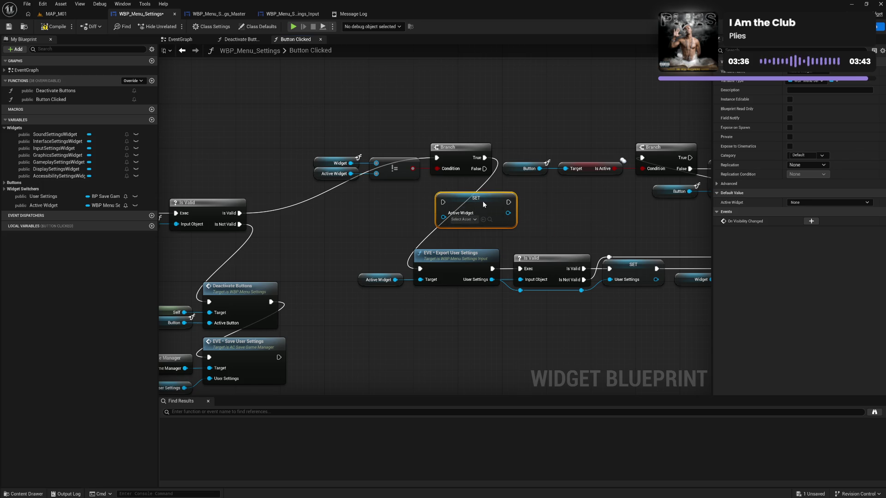
{"action": "mouse_move", "coordinate": [484, 203]}
{"action": "left_mouse_down"}
{"action": "mouse_move", "coordinate": [524, 205]}
{"action": "mouse_move", "coordinate": [513, 122]}
{"action": "mouse_move", "coordinate": [535, 94]}
{"action": "mouse_move", "coordinate": [547, 97]}
{"action": "mouse_move", "coordinate": [523, 102]}
{"action": "left_mouse_up"}
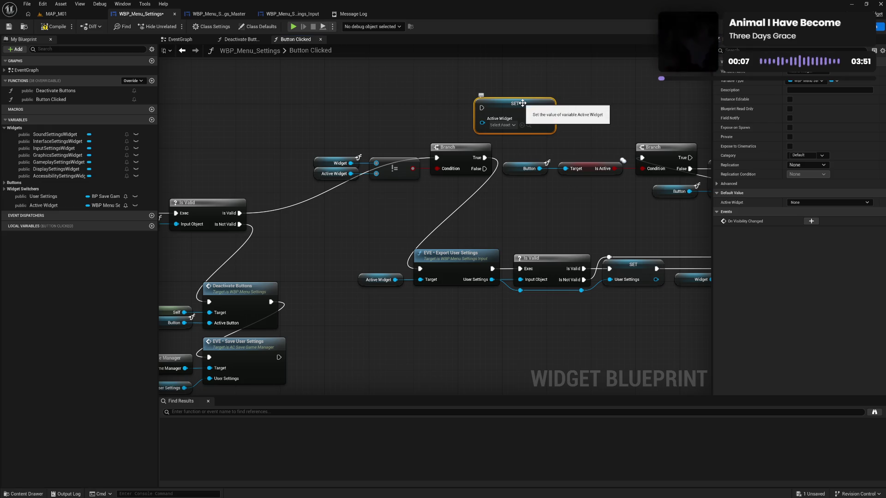
{"action": "key", "text": "Delete"}
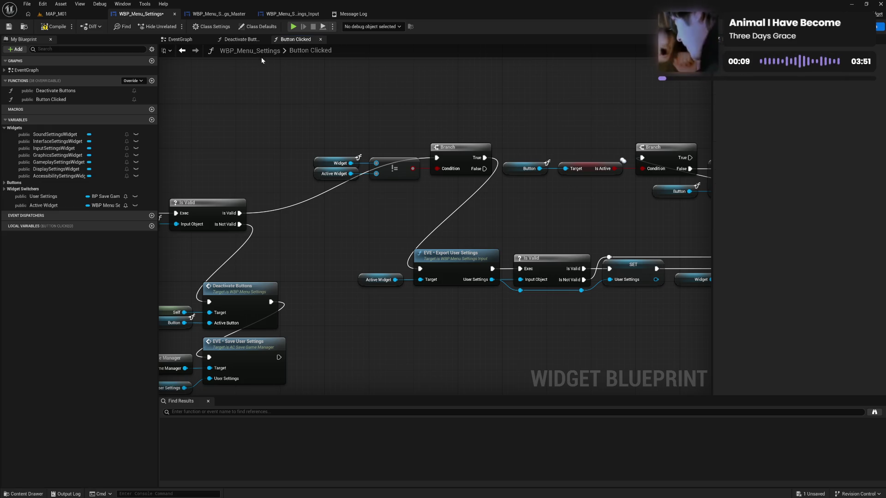
{"action": "left_click", "coordinate": [245, 40]}
Chain SET User Settings into SET Active Widget and on to Button Clicked in the EventGraph
{"action": "left_click", "coordinate": [178, 41]}
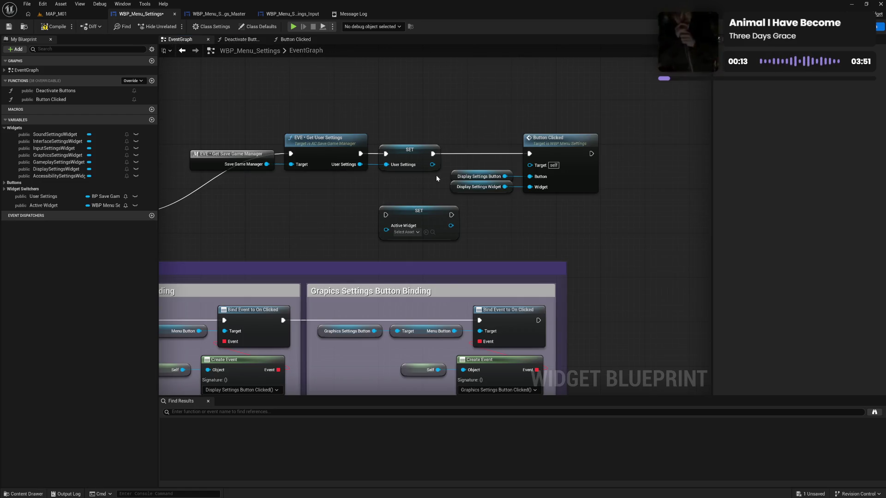
{"action": "left_click_drag", "start_coordinate": [433, 154], "coordinate": [387, 215]}
{"action": "left_click_drag", "start_coordinate": [451, 215], "coordinate": [531, 157]}
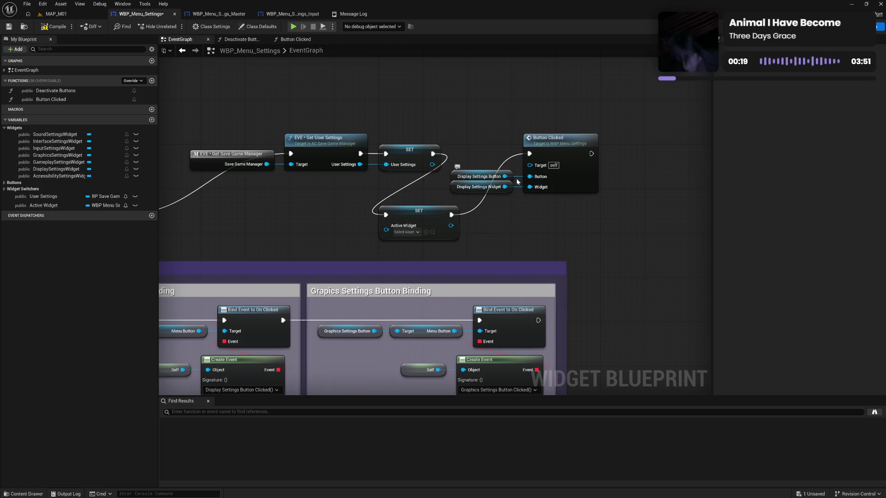
{"action": "mouse_move", "coordinate": [504, 187]}
{"action": "left_mouse_down"}
{"action": "mouse_move", "coordinate": [450, 215]}
{"action": "mouse_move", "coordinate": [507, 214]}
{"action": "mouse_move", "coordinate": [502, 209]}
{"action": "left_mouse_up"}
Duplicate the Display Settings Widget getter and wire the copy into SET Active Widget
{"action": "left_click", "coordinate": [480, 187]}
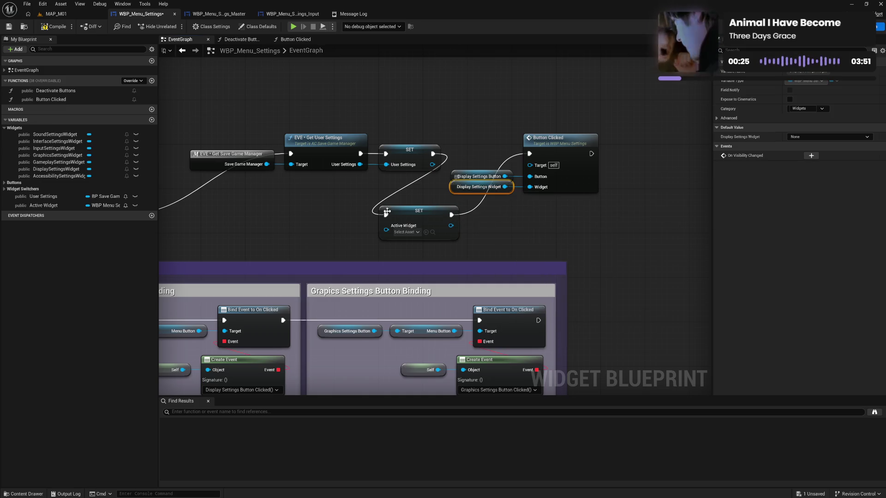
{"action": "key", "text": "ctrl+c"}
{"action": "key", "text": "ctrl+v"}
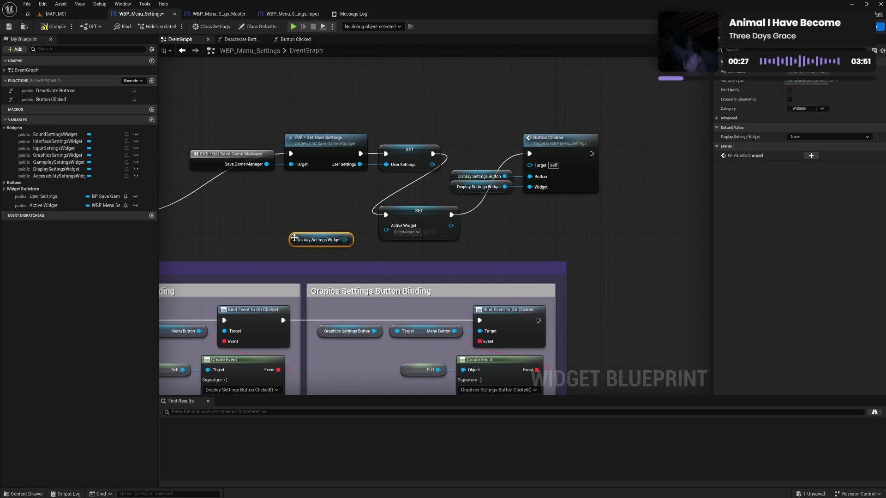
{"action": "mouse_move", "coordinate": [345, 240]}
{"action": "left_mouse_down"}
{"action": "mouse_move", "coordinate": [388, 233]}
{"action": "mouse_move", "coordinate": [386, 225]}
{"action": "left_mouse_up"}
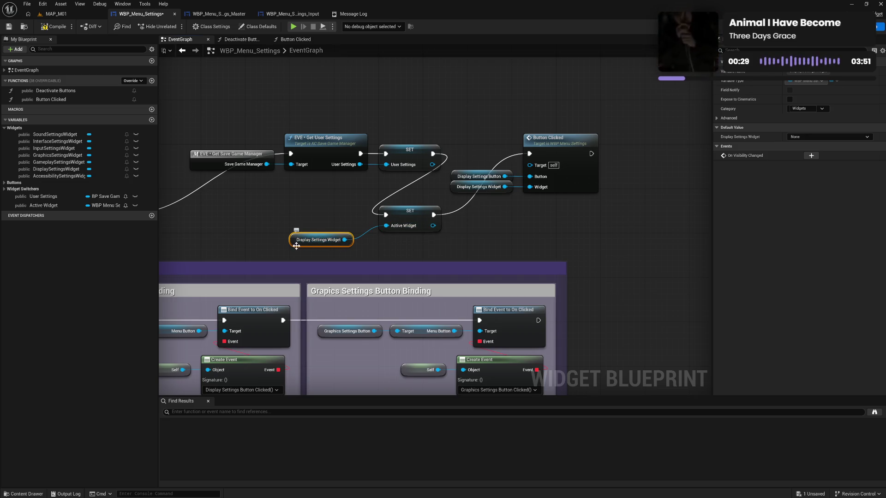
{"action": "mouse_move", "coordinate": [328, 244]}
{"action": "left_mouse_down"}
{"action": "mouse_move", "coordinate": [345, 234]}
{"action": "mouse_move", "coordinate": [396, 245]}
{"action": "mouse_move", "coordinate": [415, 213]}
{"action": "left_mouse_up"}
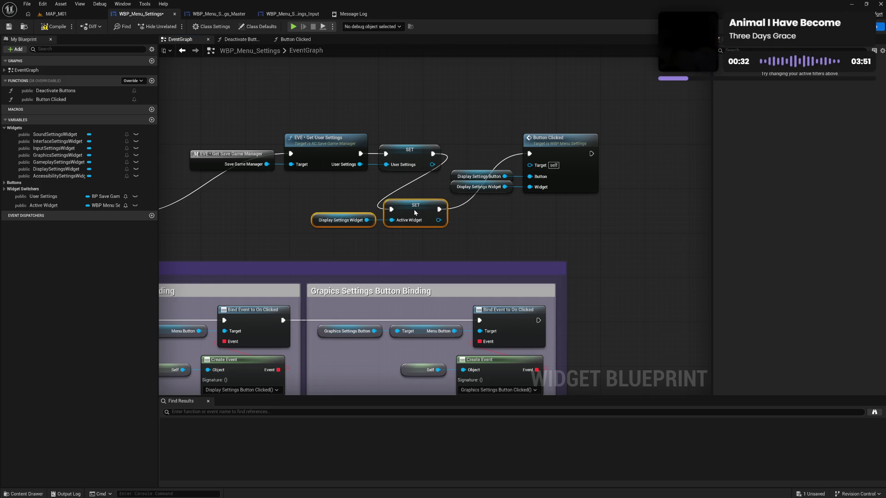
{"action": "left_click", "coordinate": [296, 40]}
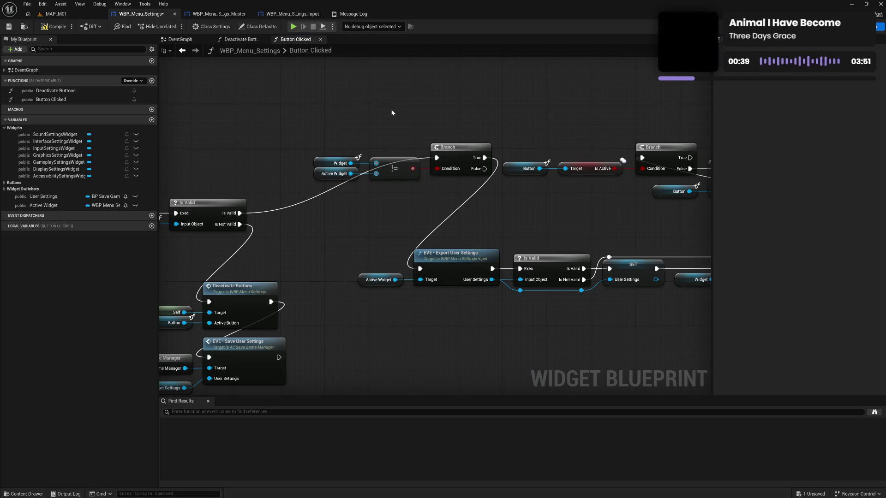
{"action": "mouse_move", "coordinate": [479, 210]}
{"action": "left_mouse_down"}
{"action": "mouse_move", "coordinate": [378, 214]}
{"action": "mouse_move", "coordinate": [464, 214]}
{"action": "left_mouse_up"}
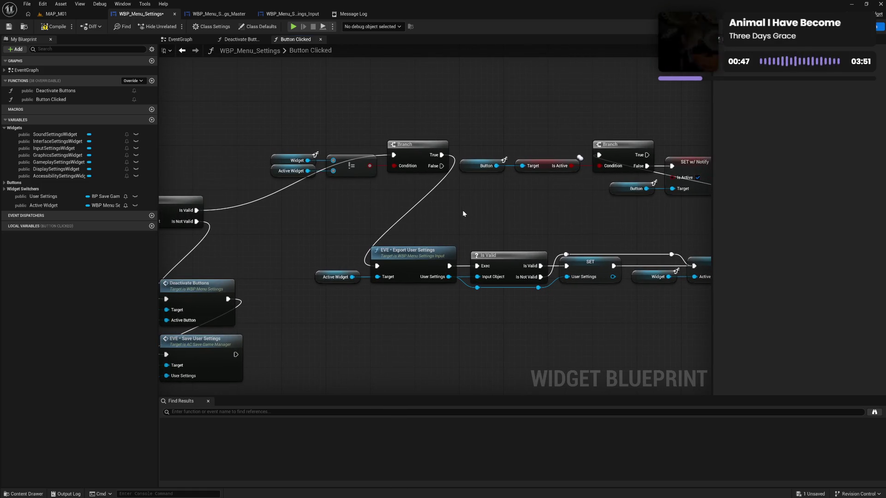
{"action": "left_click", "coordinate": [180, 39]}
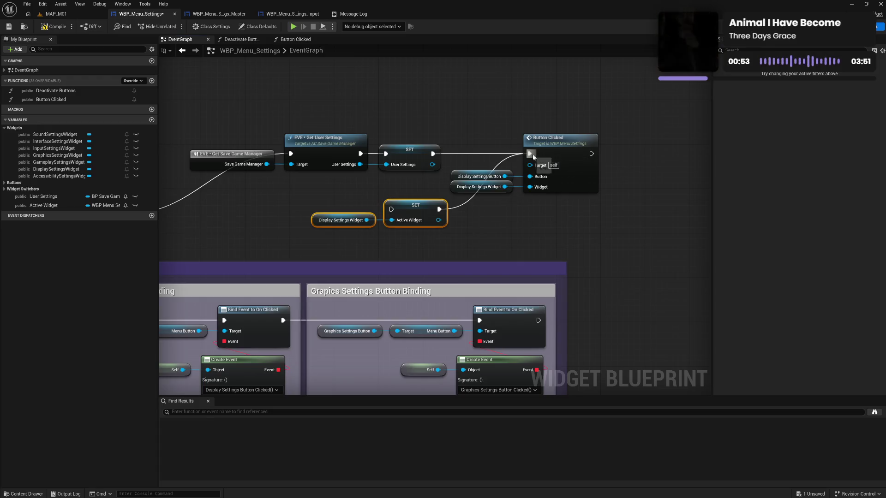
{"action": "left_click", "coordinate": [297, 40]}
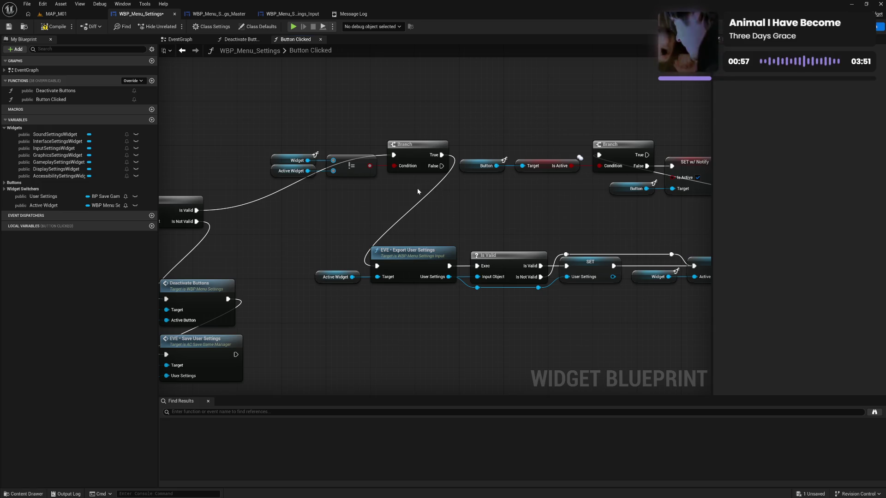
{"action": "mouse_move", "coordinate": [379, 213]}
{"action": "left_mouse_down"}
{"action": "mouse_move", "coordinate": [434, 196]}
{"action": "mouse_move", "coordinate": [323, 196]}
{"action": "left_mouse_up"}
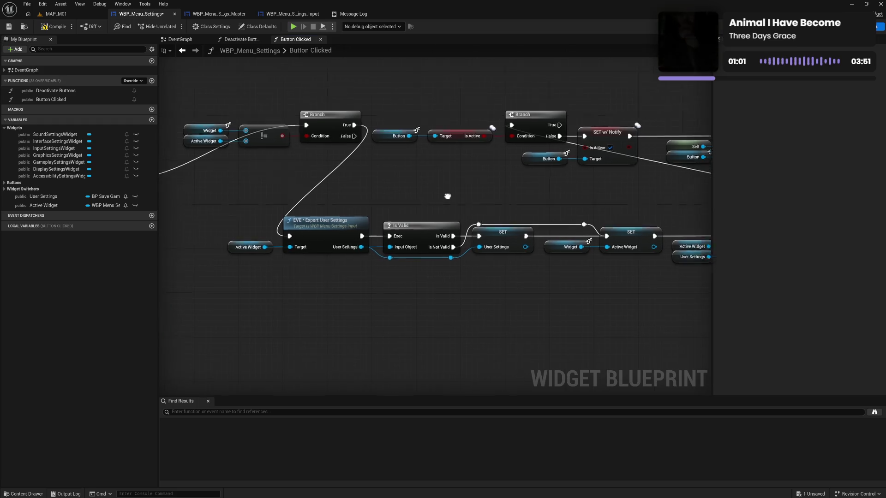
{"action": "mouse_move", "coordinate": [447, 195]}
{"action": "left_mouse_down"}
{"action": "mouse_move", "coordinate": [386, 194]}
{"action": "mouse_move", "coordinate": [420, 198]}
{"action": "mouse_move", "coordinate": [430, 216]}
{"action": "mouse_move", "coordinate": [474, 201]}
{"action": "mouse_move", "coordinate": [429, 223]}
{"action": "left_mouse_up"}
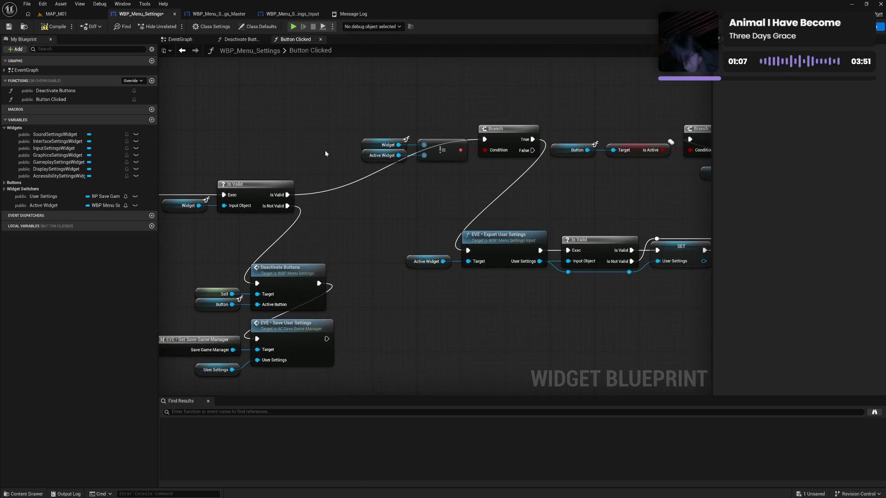
{"action": "left_click_drag", "start_coordinate": [301, 128], "coordinate": [417, 186]}
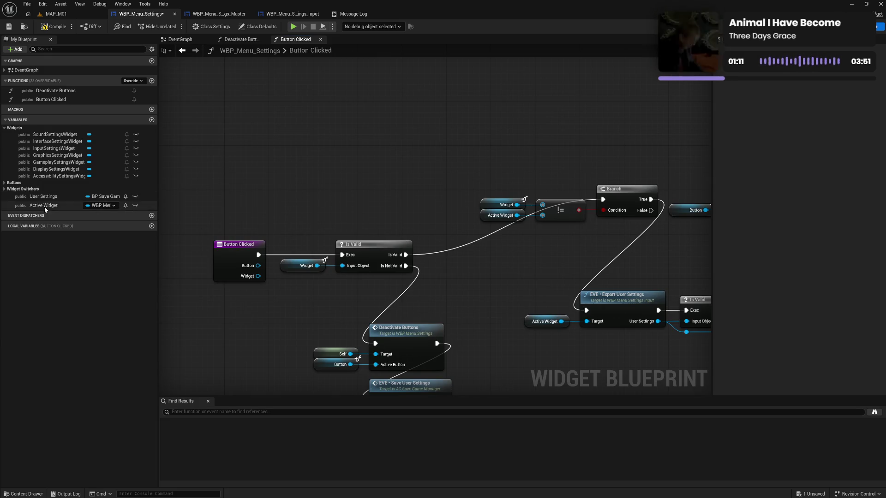
Add an Is Valid check on Active Widget, with its valid path leading into the Branch
{"action": "mouse_move", "coordinate": [44, 205]}
{"action": "left_mouse_down"}
{"action": "mouse_move", "coordinate": [310, 161]}
{"action": "mouse_move", "coordinate": [363, 167]}
{"action": "left_mouse_up"}
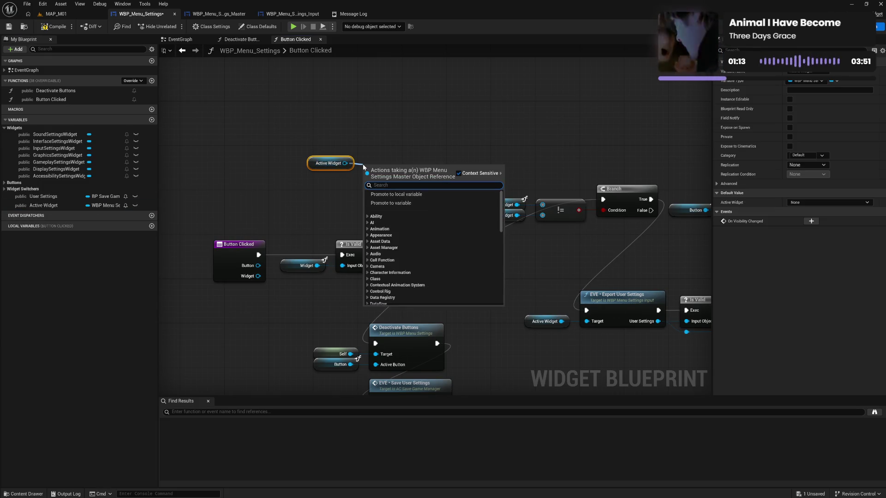
{"action": "type", "text": "is va"}
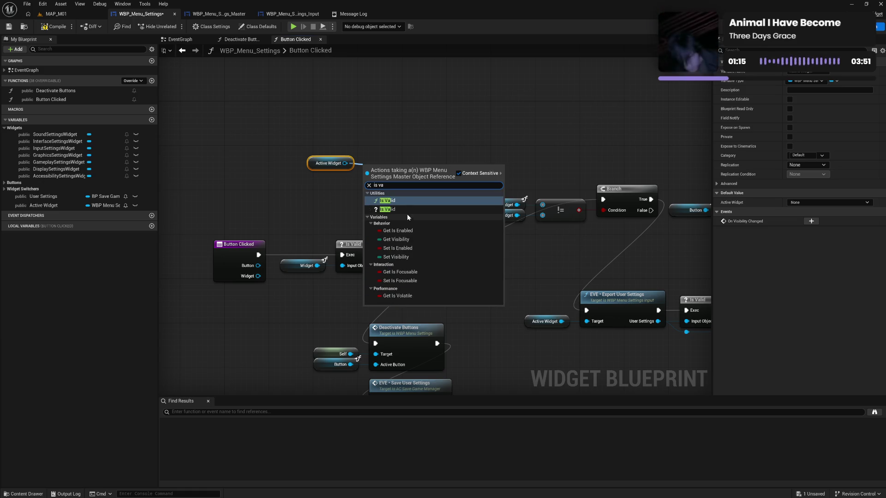
{"action": "left_click", "coordinate": [392, 213]}
{"action": "left_click_drag", "start_coordinate": [388, 171], "coordinate": [396, 154]}
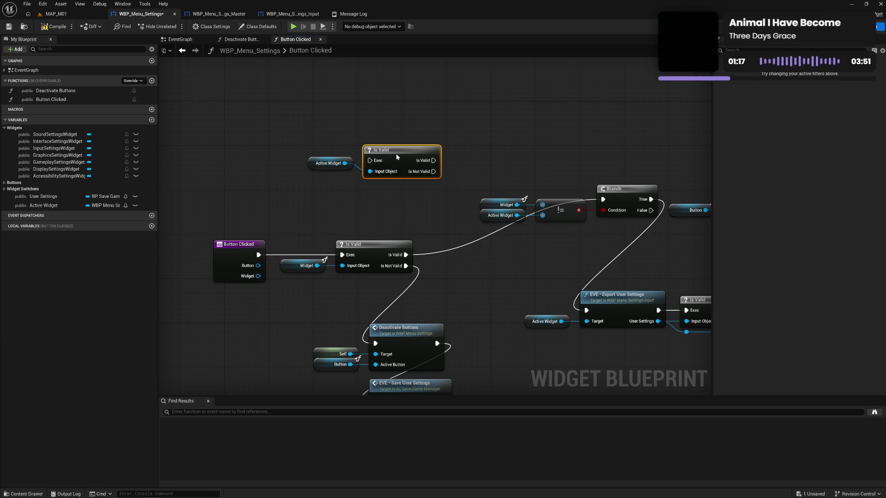
{"action": "left_click_drag", "start_coordinate": [343, 146], "coordinate": [424, 184]}
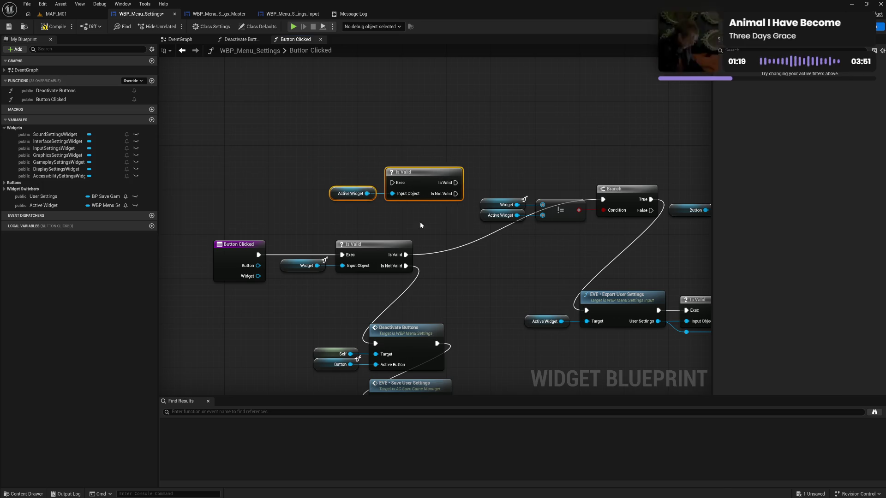
{"action": "left_click_drag", "start_coordinate": [406, 254], "coordinate": [392, 183]}
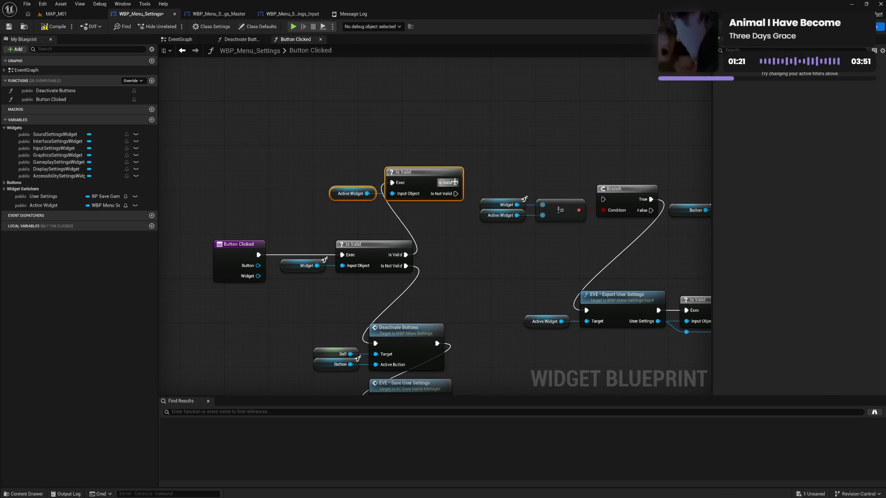
{"action": "left_click_drag", "start_coordinate": [456, 183], "coordinate": [603, 199]}
Run the Is Not Valid path into a SET Active Widget fed by a Widget getter
{"action": "mouse_move", "coordinate": [43, 206]}
{"action": "left_mouse_down"}
{"action": "mouse_move", "coordinate": [175, 228]}
{"action": "mouse_move", "coordinate": [517, 251]}
{"action": "left_mouse_up"}
{"action": "left_click", "coordinate": [507, 205]}
{"action": "key", "text": "ctrl+c"}
{"action": "key", "text": "ctrl+v"}
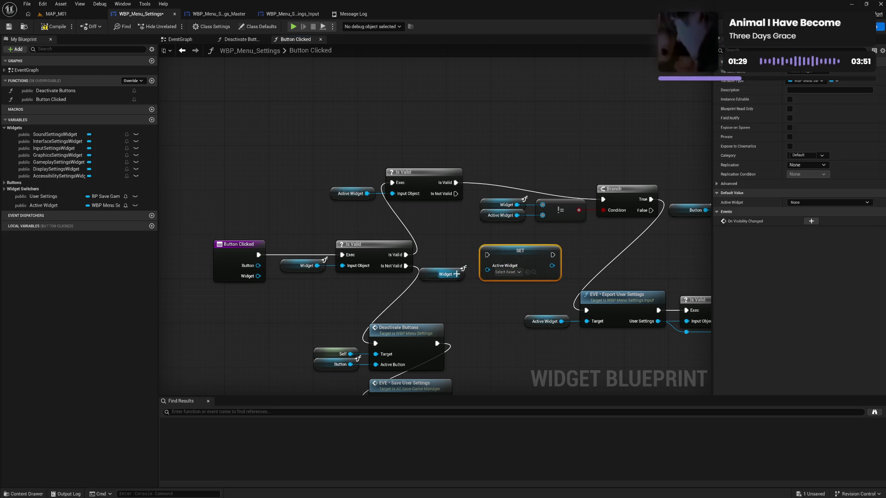
{"action": "mouse_move", "coordinate": [456, 274]}
{"action": "left_mouse_down"}
{"action": "mouse_move", "coordinate": [492, 276]}
{"action": "mouse_move", "coordinate": [516, 247]}
{"action": "left_mouse_up"}
{"action": "left_click", "coordinate": [442, 275]}
{"action": "left_click", "coordinate": [507, 251], "text": "shift"}
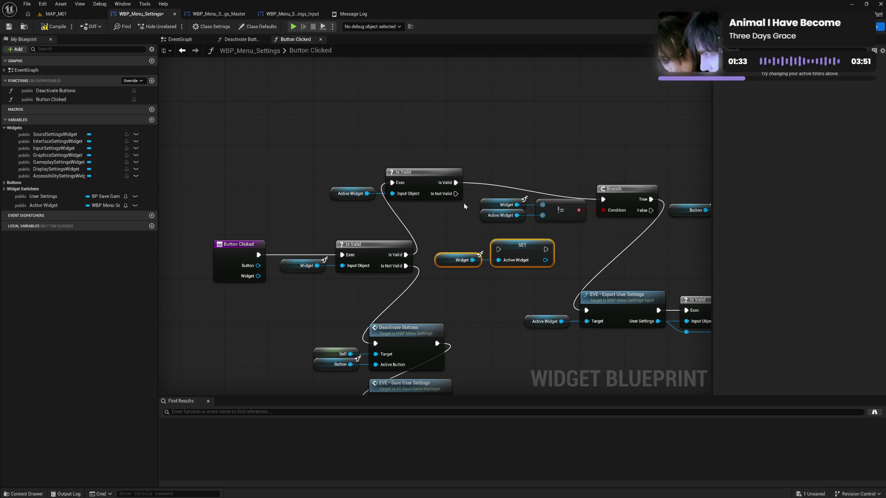
{"action": "mouse_move", "coordinate": [456, 193]}
{"action": "left_mouse_down"}
{"action": "mouse_move", "coordinate": [498, 249]}
{"action": "mouse_move", "coordinate": [602, 199]}
{"action": "left_mouse_up"}
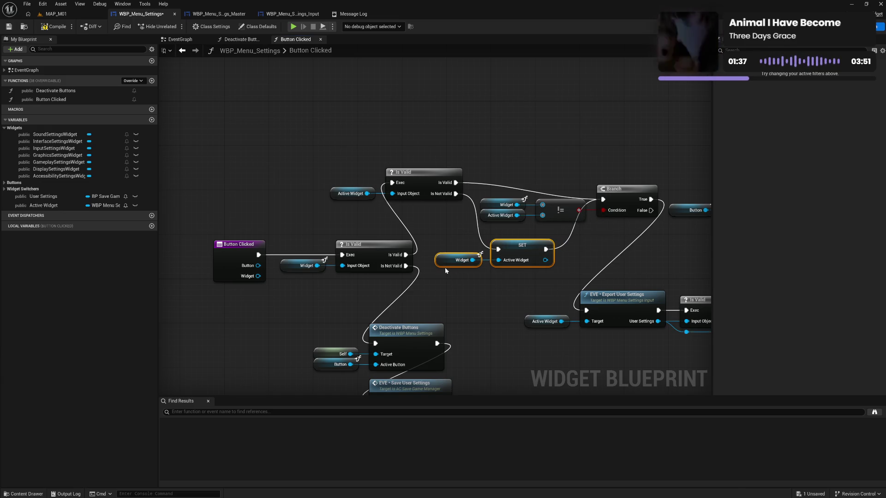
Connect SET Active Widget's output to Export User Settings and compile the blueprint
{"action": "left_click_drag", "start_coordinate": [599, 251], "coordinate": [465, 241]}
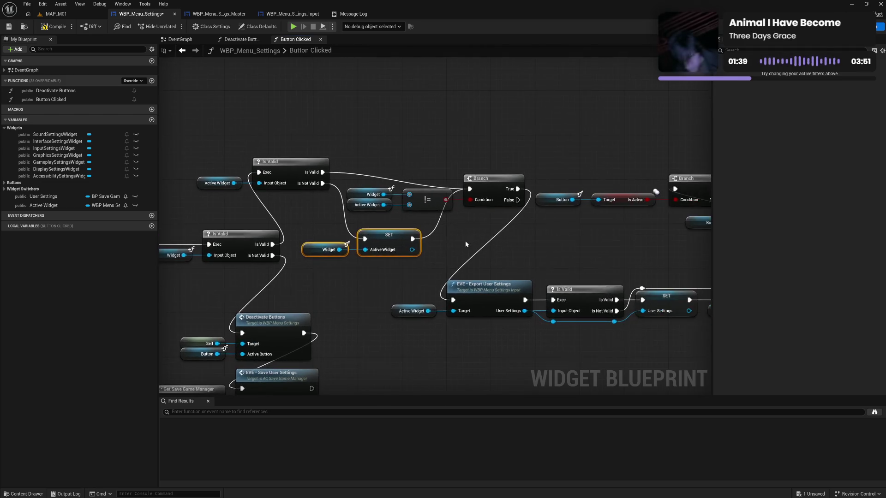
{"action": "left_click", "coordinate": [413, 239], "text": "alt"}
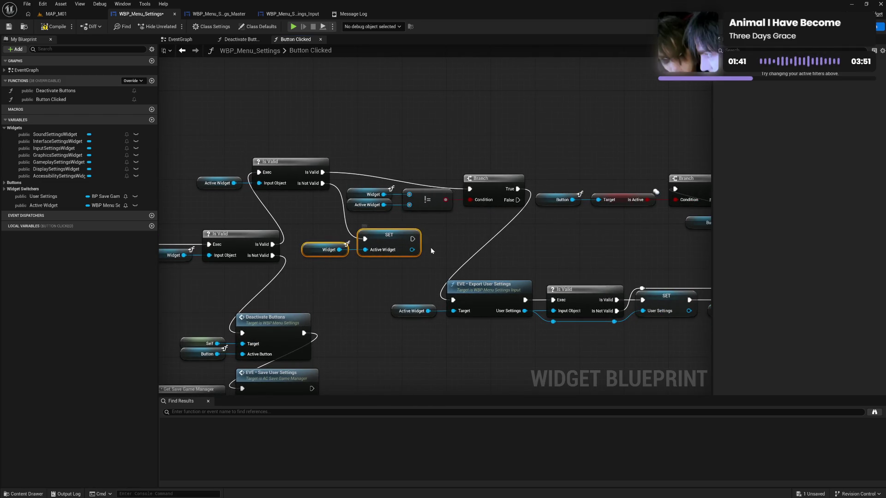
{"action": "left_click_drag", "start_coordinate": [412, 239], "coordinate": [452, 296]}
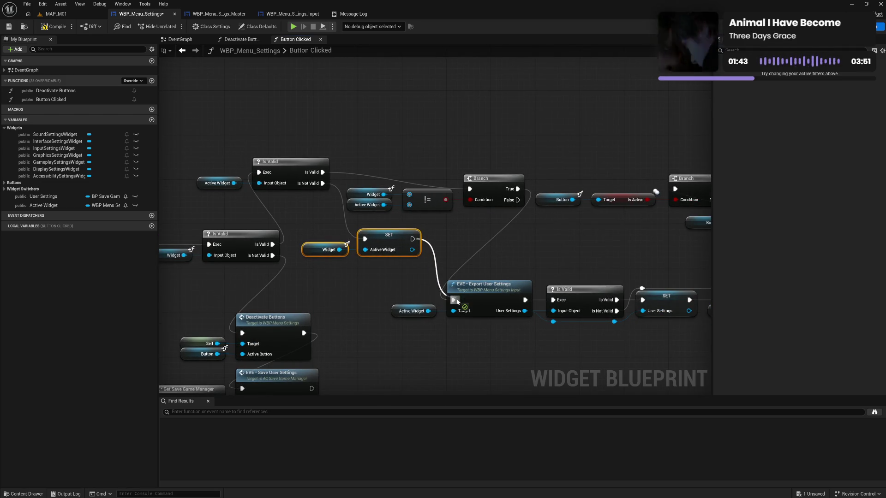
{"action": "left_click", "coordinate": [463, 242]}
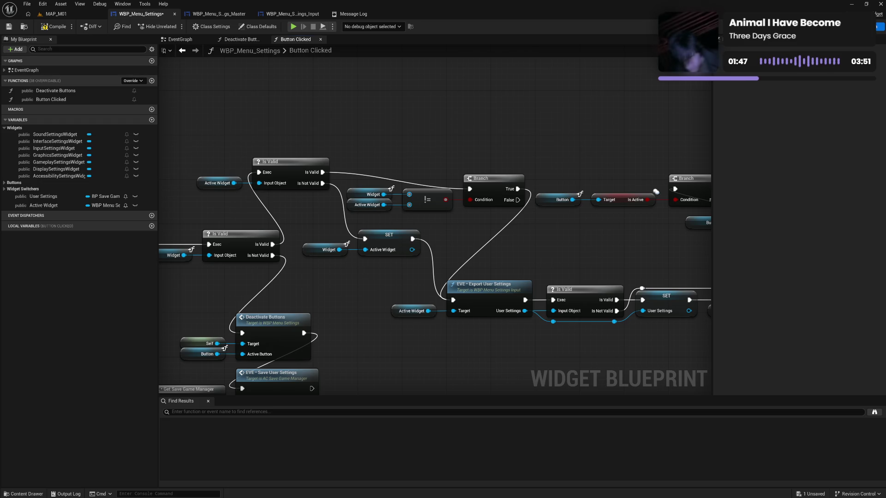
{"action": "left_click", "coordinate": [51, 27]}
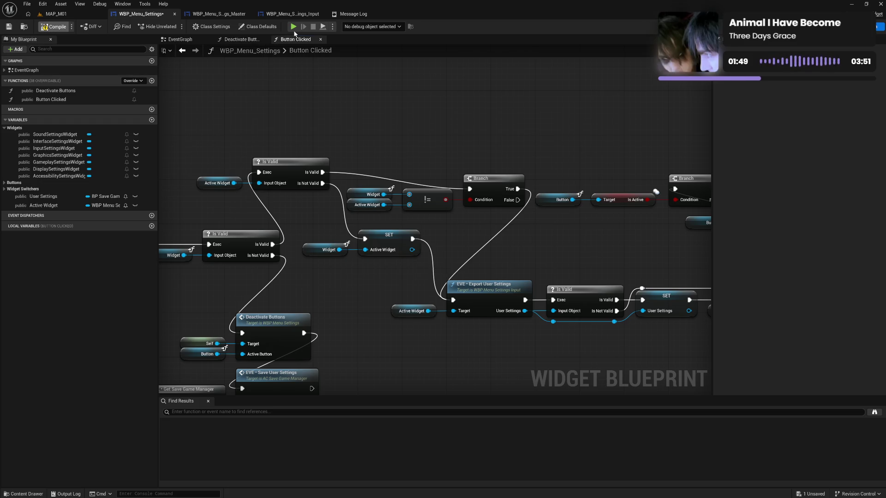
In the game preview's Input settings, tick Enable Sprint Toggle and Target Closest Enemy, then quit
{"action": "left_click", "coordinate": [292, 27]}
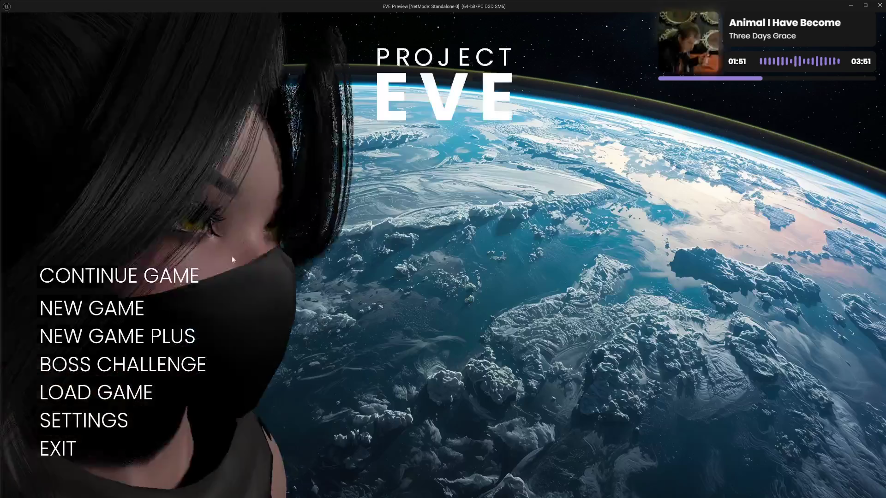
{"action": "left_click", "coordinate": [92, 419]}
{"action": "left_click", "coordinate": [88, 304]}
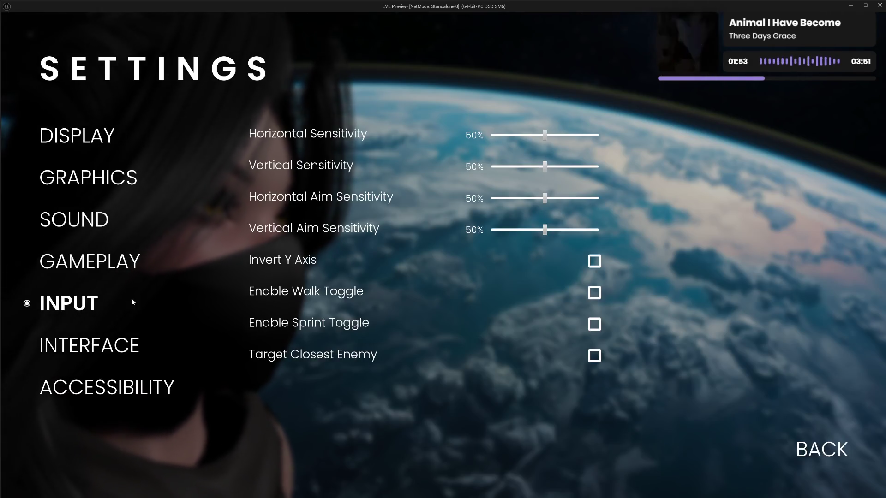
{"action": "left_click", "coordinate": [594, 324]}
{"action": "left_click", "coordinate": [594, 356]}
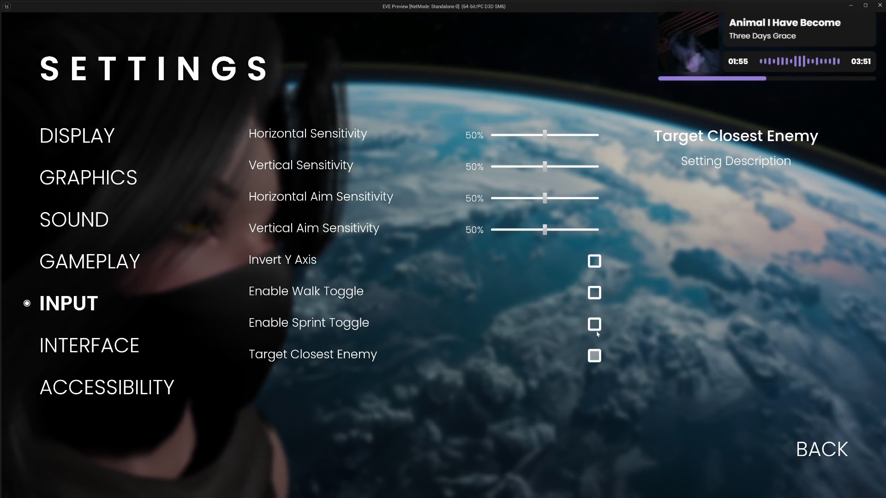
{"action": "left_click", "coordinate": [821, 449]}
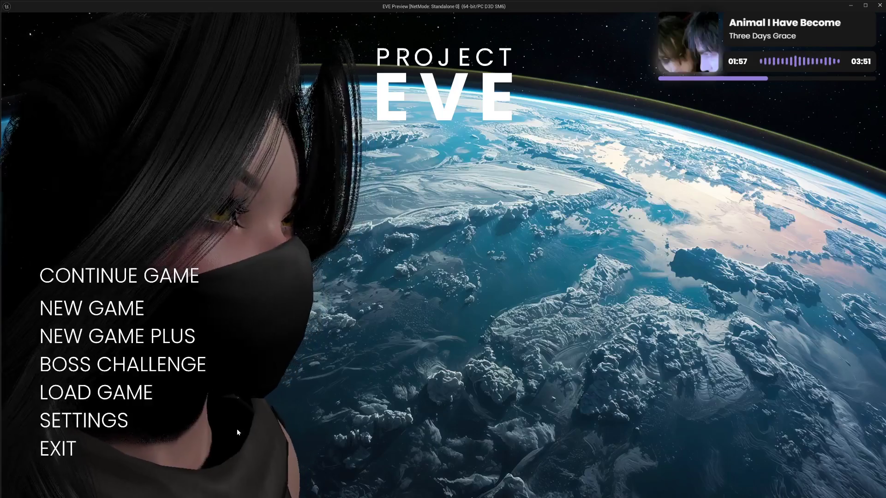
{"action": "left_click", "coordinate": [64, 449]}
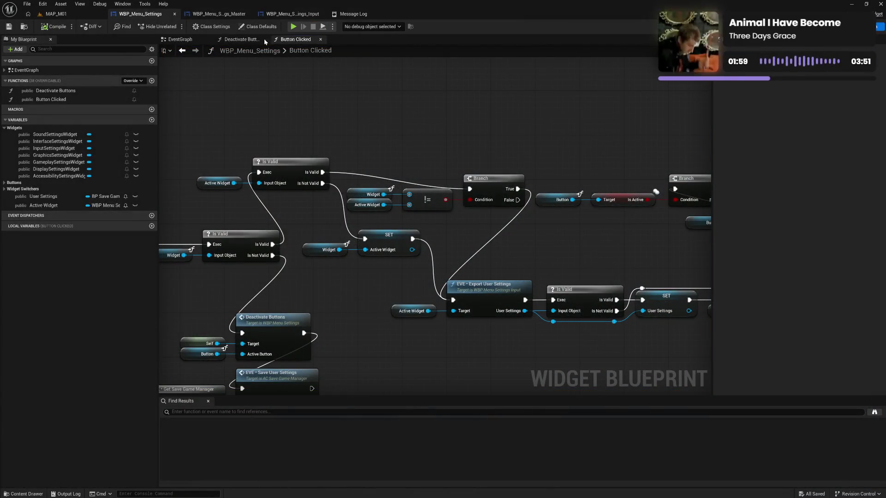
Relaunch the preview, set Horizontal and Vertical Aim Sensitivity to 25%, then quit
{"action": "left_click", "coordinate": [294, 26]}
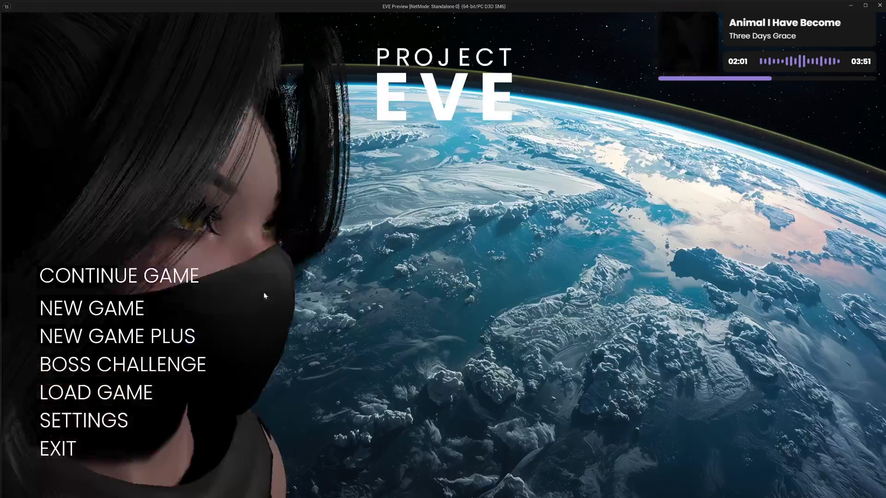
{"action": "left_click", "coordinate": [95, 422]}
{"action": "left_click", "coordinate": [90, 309]}
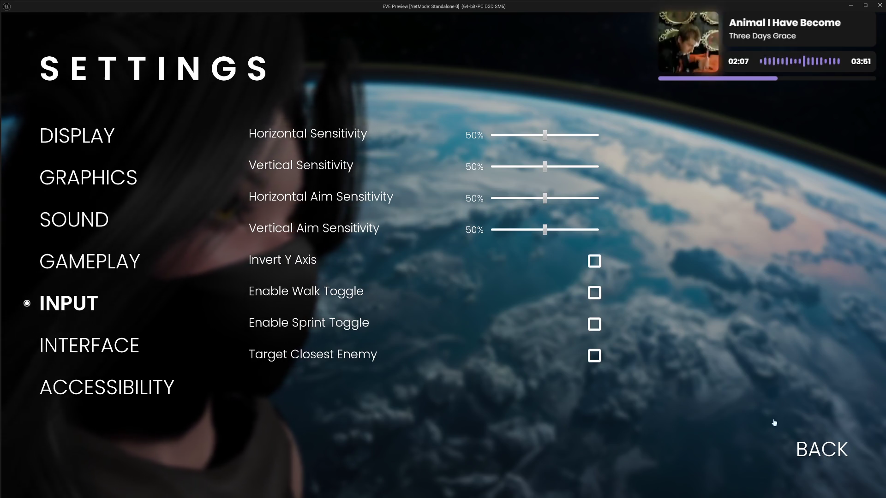
{"action": "left_click_drag", "start_coordinate": [545, 198], "coordinate": [518, 201]}
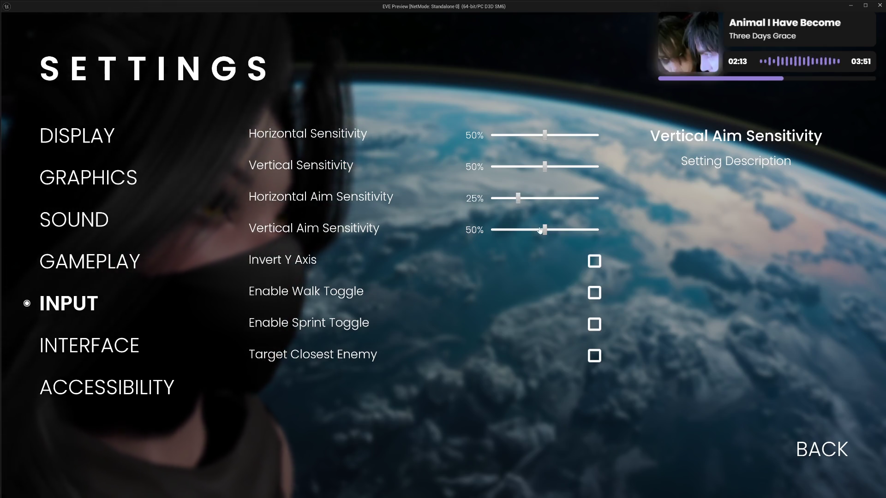
{"action": "left_click_drag", "start_coordinate": [541, 230], "coordinate": [518, 230]}
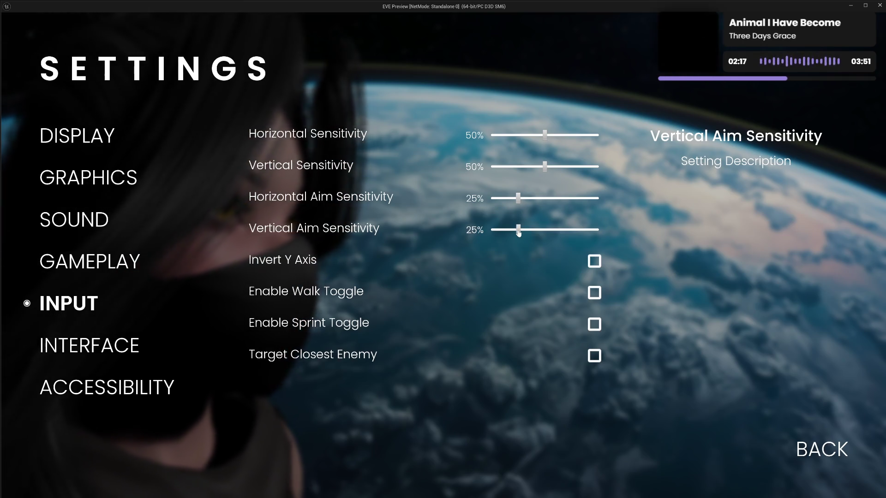
{"action": "left_click", "coordinate": [814, 452]}
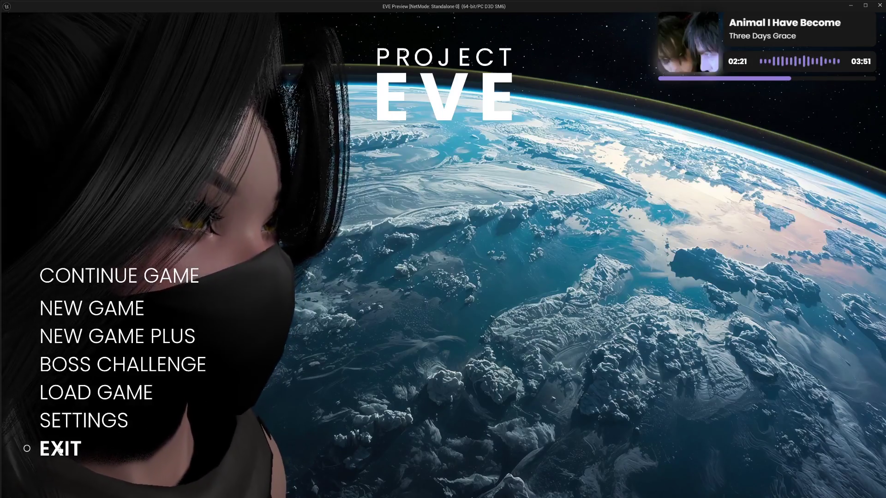
{"action": "left_click", "coordinate": [60, 450]}
{"action": "left_click_drag", "start_coordinate": [368, 287], "coordinate": [399, 307]}
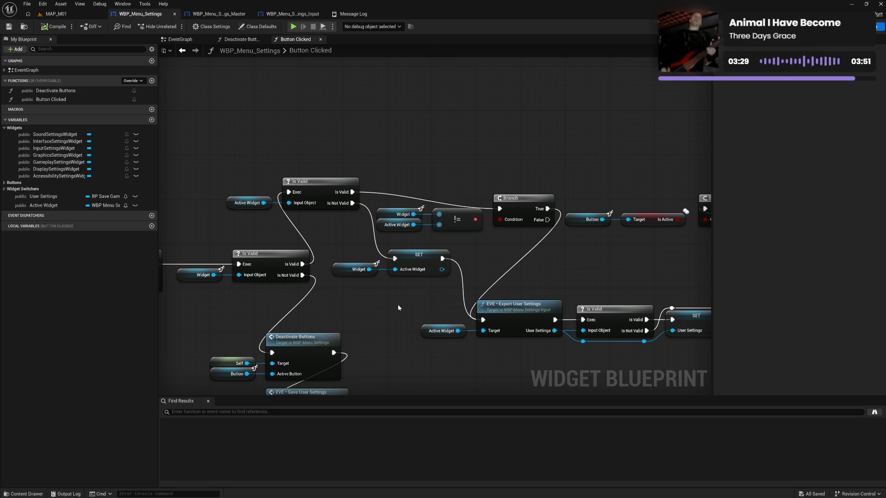
Delete the Display Settings Widget and SET Active Widget nodes from the EventGraph and compile
{"action": "left_click_drag", "start_coordinate": [614, 277], "coordinate": [340, 273]}
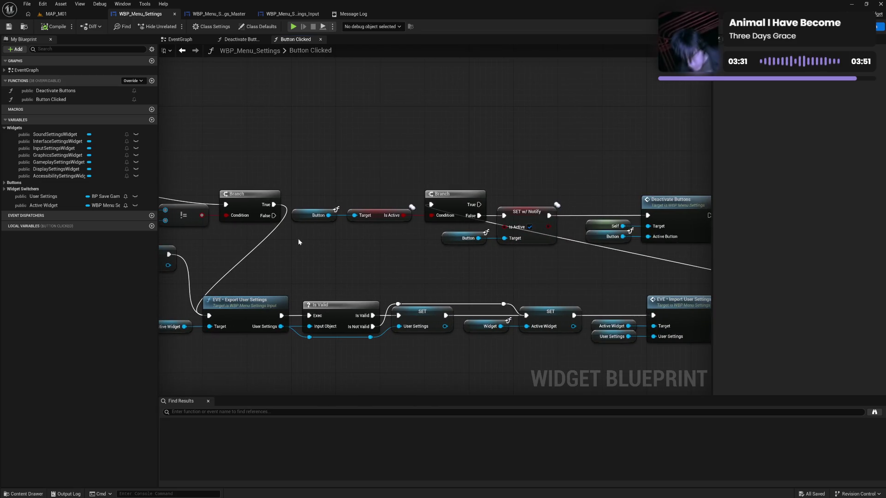
{"action": "left_click", "coordinate": [240, 39]}
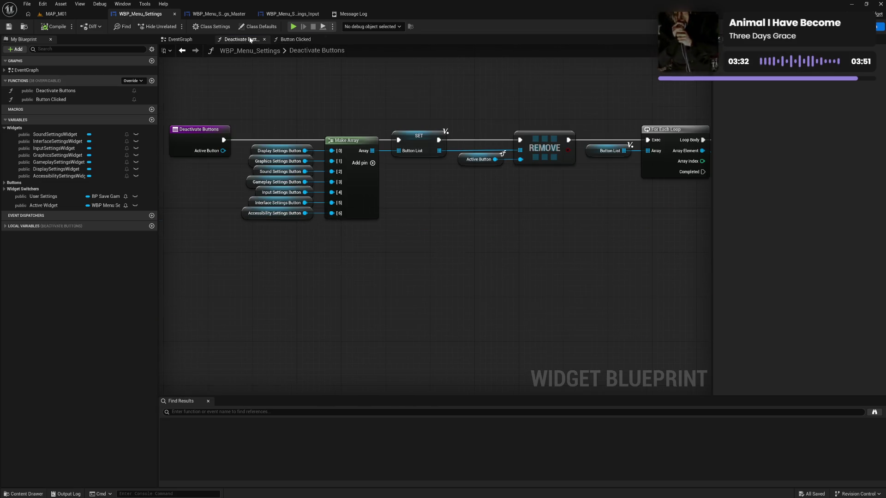
{"action": "left_click", "coordinate": [173, 40]}
{"action": "left_click_drag", "start_coordinate": [275, 219], "coordinate": [410, 235]}
{"action": "key", "text": "Delete"}
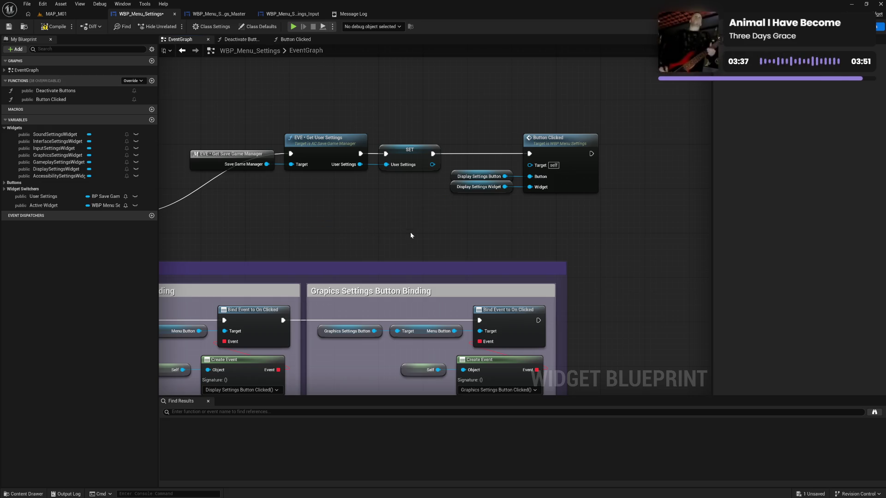
{"action": "left_click", "coordinate": [65, 31]}
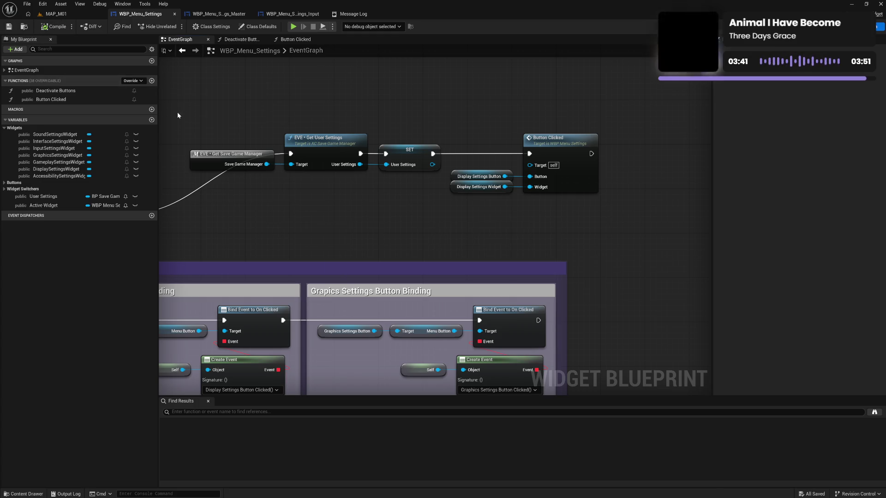
Look over the Button Clicked graph, keep the function name unchanged, and close the Message Log
{"action": "left_click", "coordinate": [298, 41]}
{"action": "mouse_move", "coordinate": [297, 115]}
{"action": "left_mouse_down"}
{"action": "mouse_move", "coordinate": [512, 119]}
{"action": "mouse_move", "coordinate": [395, 139]}
{"action": "mouse_move", "coordinate": [511, 110]}
{"action": "left_mouse_up"}
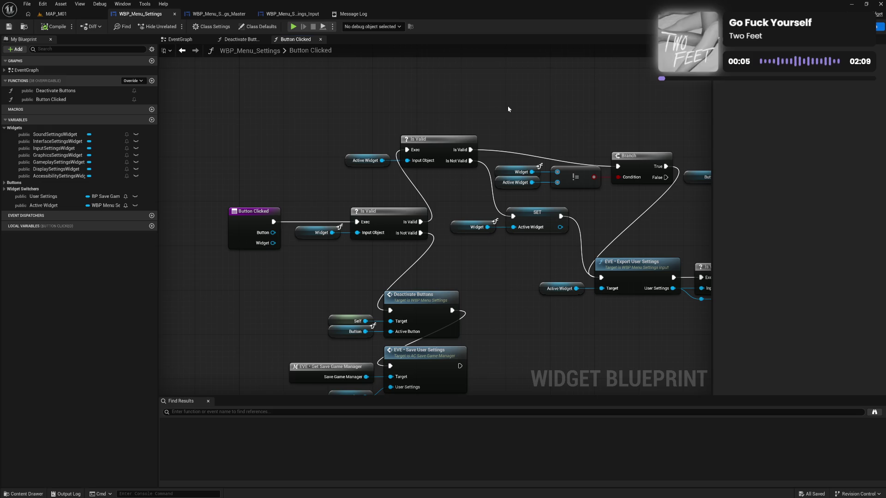
{"action": "double_click", "coordinate": [325, 52]}
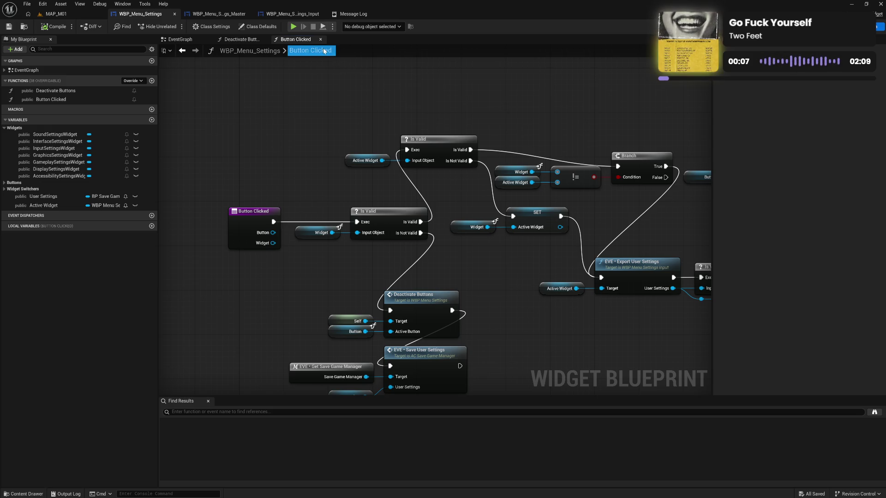
{"action": "left_click", "coordinate": [245, 63]}
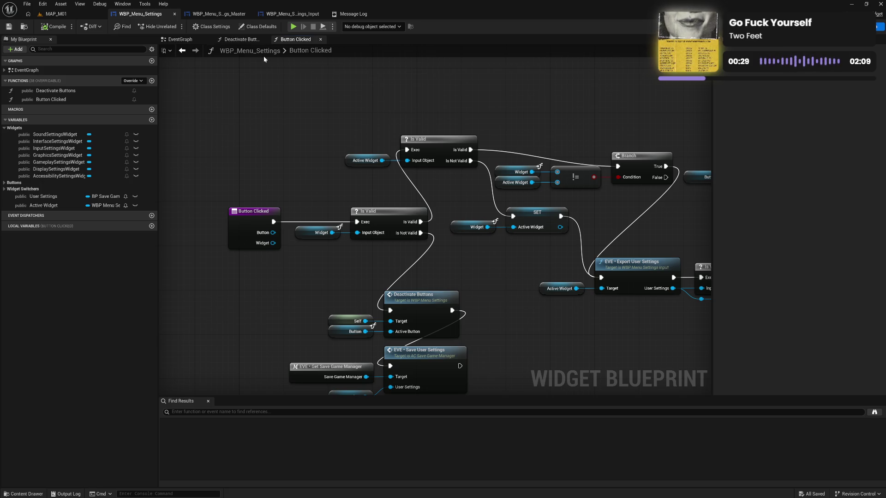
{"action": "left_click", "coordinate": [395, 14]}
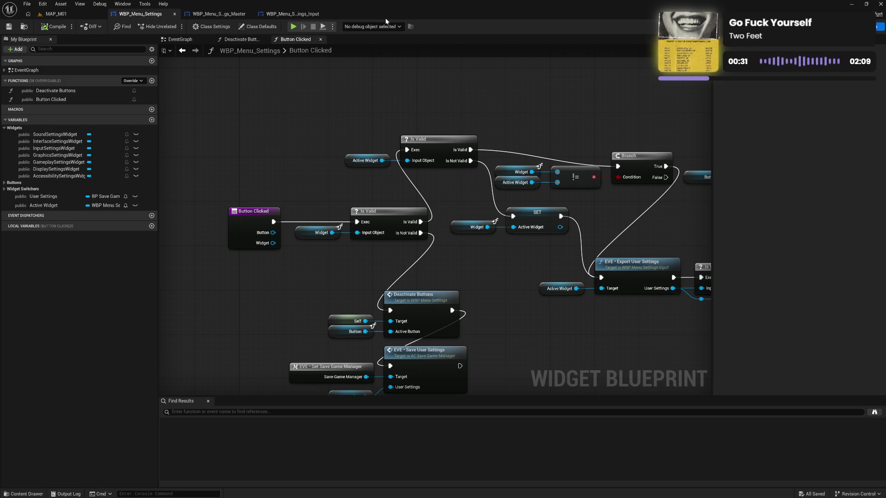
{"action": "left_click", "coordinate": [292, 13]}
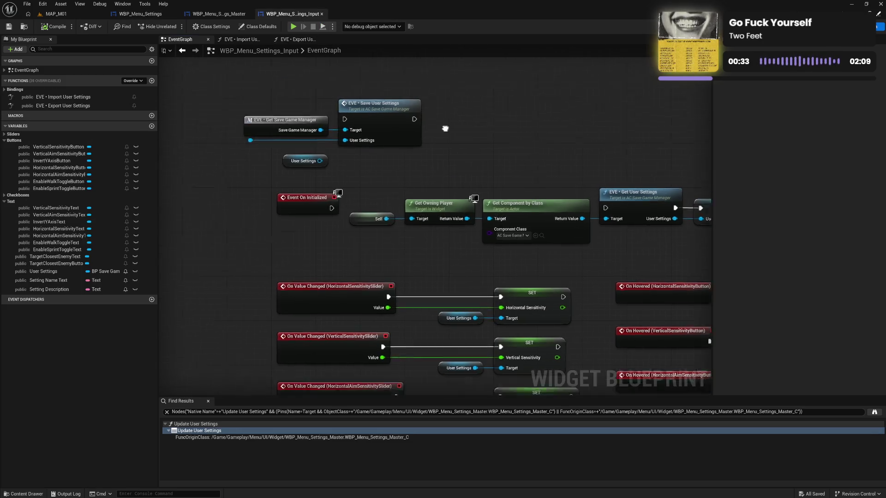
Delete the save user settings and get user settings node chains from WBP_Menu_Settings_Input
{"action": "left_click_drag", "start_coordinate": [338, 108], "coordinate": [525, 185]}
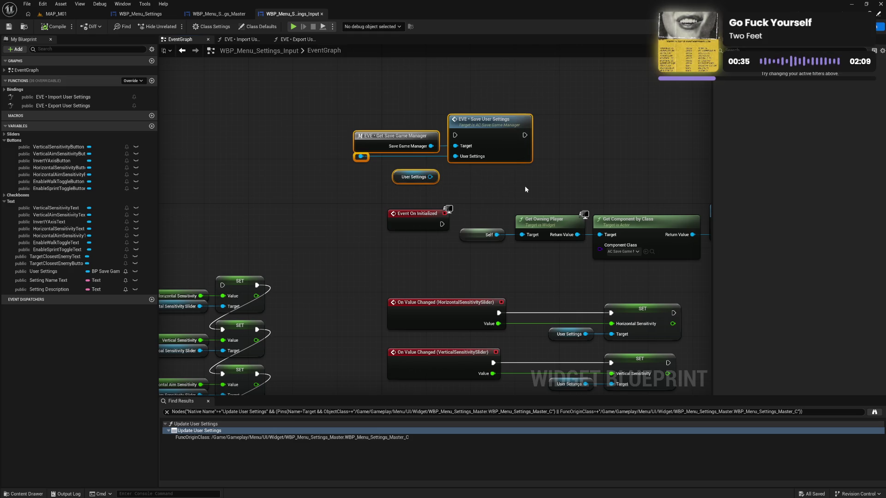
{"action": "key", "text": "Delete"}
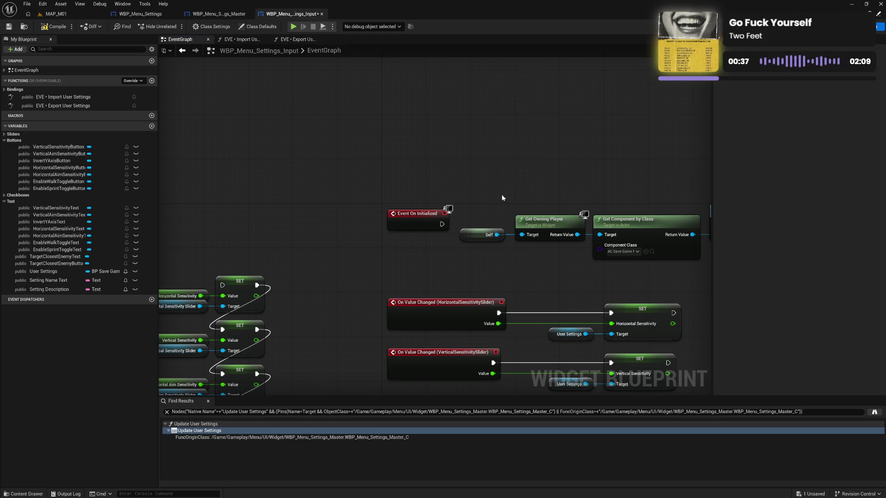
{"action": "mouse_move", "coordinate": [502, 198]}
{"action": "left_mouse_down"}
{"action": "mouse_move", "coordinate": [262, 165]}
{"action": "mouse_move", "coordinate": [323, 222]}
{"action": "mouse_move", "coordinate": [698, 247]}
{"action": "left_mouse_up"}
{"action": "left_click_drag", "start_coordinate": [561, 233], "coordinate": [780, 225]}
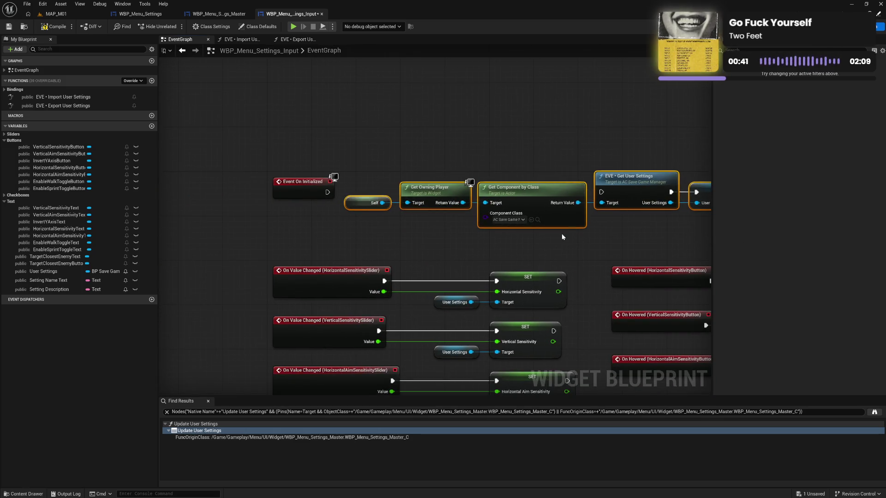
{"action": "key", "text": "Delete"}
Delete Event On Initialized, compile, and review the remaining slider and checkbox event nodes
{"action": "left_click_drag", "start_coordinate": [290, 157], "coordinate": [318, 235]}
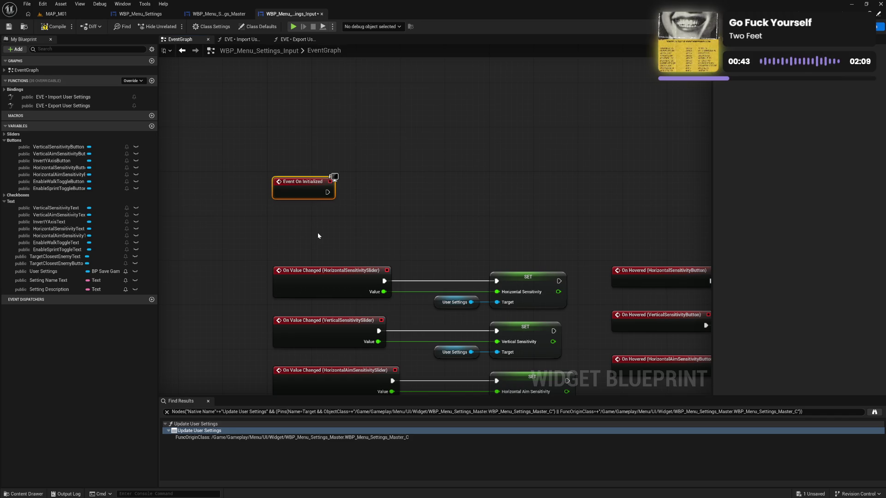
{"action": "key", "text": "Delete"}
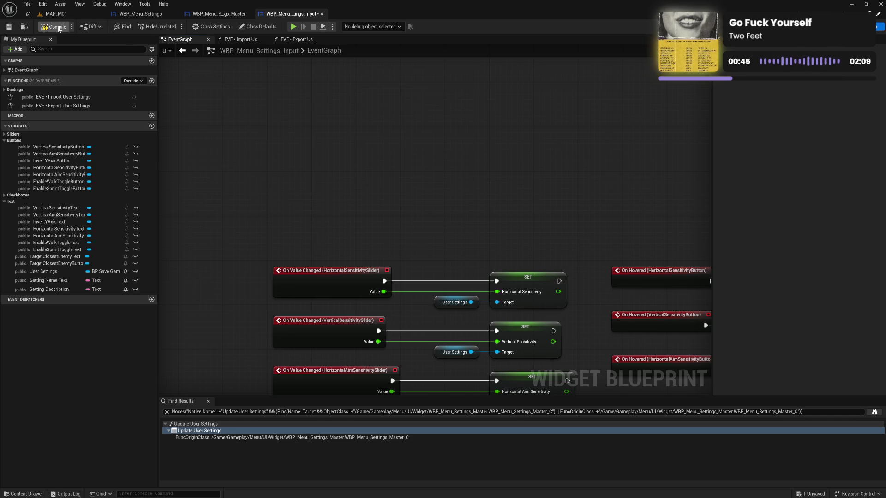
{"action": "left_click", "coordinate": [61, 28]}
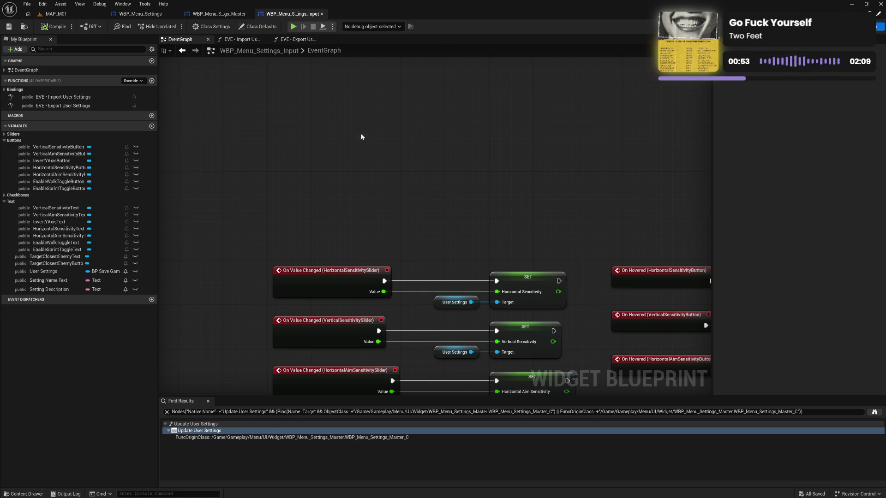
{"action": "left_click_drag", "start_coordinate": [362, 137], "coordinate": [553, 85]}
{"action": "left_click_drag", "start_coordinate": [405, 241], "coordinate": [530, 126]}
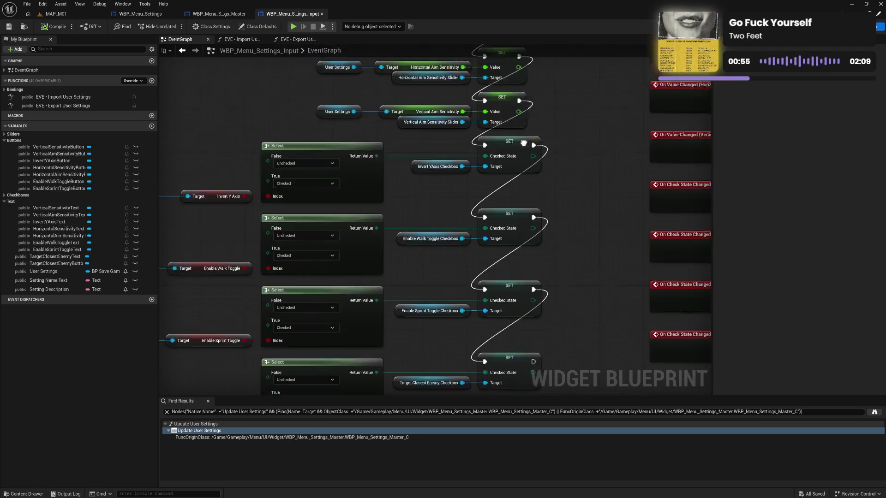
{"action": "mouse_move", "coordinate": [556, 207]}
{"action": "left_mouse_down"}
{"action": "mouse_move", "coordinate": [501, 105]}
{"action": "mouse_move", "coordinate": [276, 327]}
{"action": "left_mouse_up"}
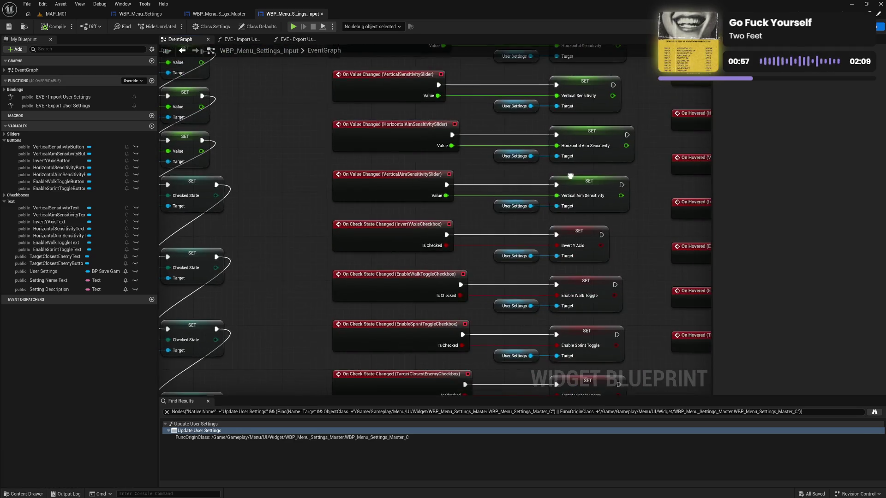
{"action": "mouse_move", "coordinate": [571, 175]}
{"action": "left_mouse_down"}
{"action": "mouse_move", "coordinate": [379, 184]}
{"action": "mouse_move", "coordinate": [467, 162]}
{"action": "mouse_move", "coordinate": [474, 145]}
{"action": "left_mouse_up"}
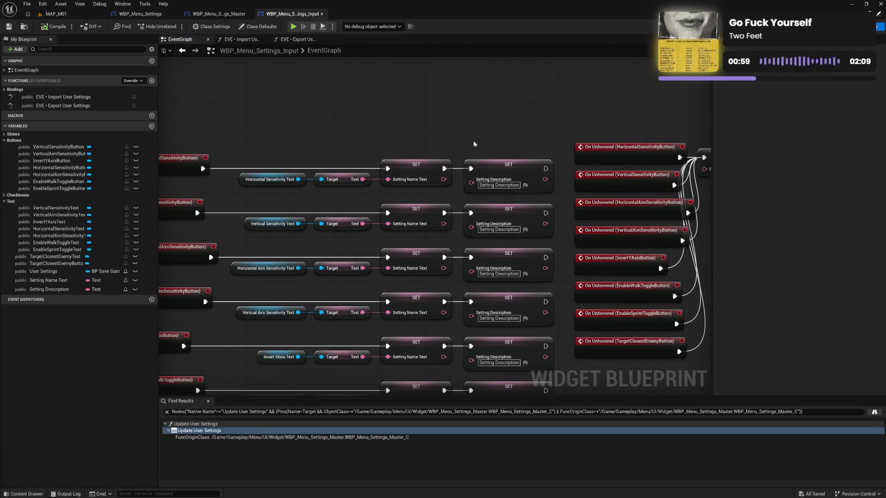
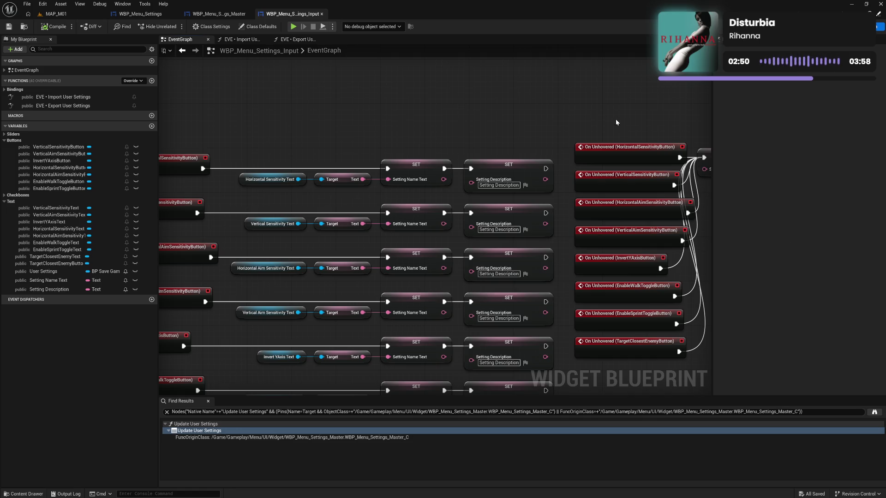
Review the event graph's hover, slider and checkbox nodes, then the Import User Settings function graph
{"action": "left_click_drag", "start_coordinate": [530, 93], "coordinate": [610, 125]}
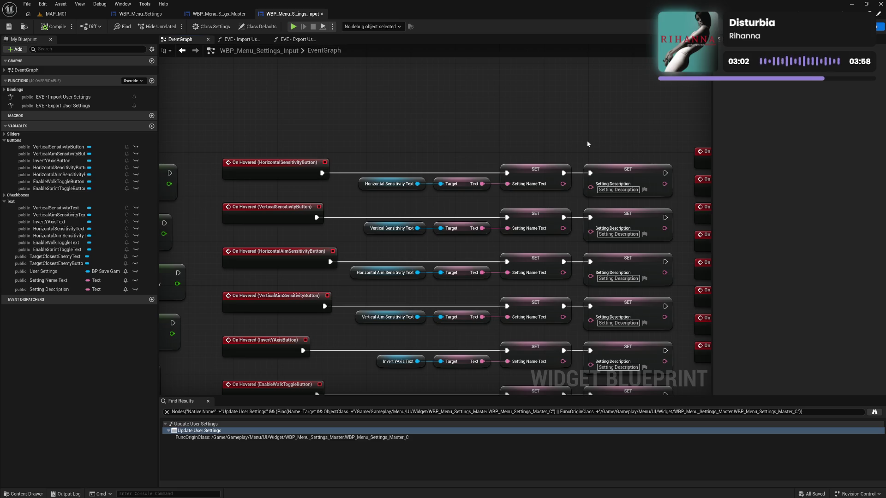
{"action": "mouse_move", "coordinate": [375, 137]}
{"action": "left_mouse_down"}
{"action": "mouse_move", "coordinate": [618, 123]}
{"action": "mouse_move", "coordinate": [552, 104]}
{"action": "mouse_move", "coordinate": [538, 32]}
{"action": "left_mouse_up"}
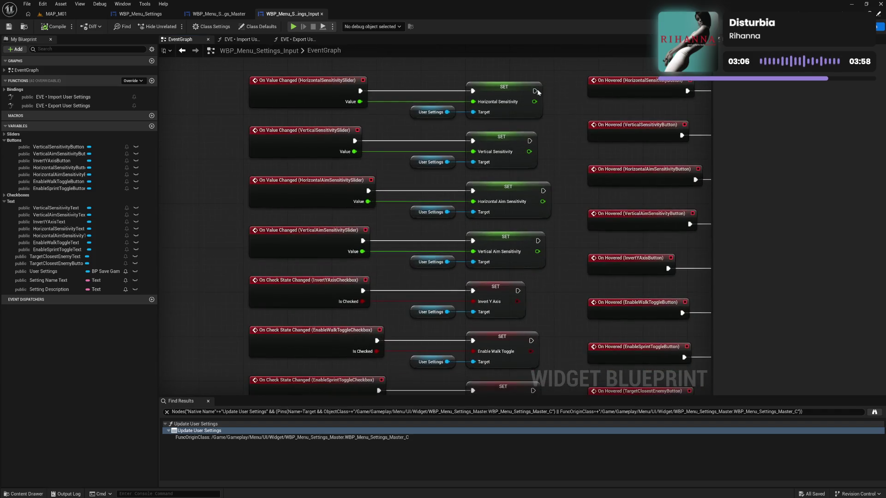
{"action": "mouse_move", "coordinate": [561, 124]}
{"action": "left_mouse_down"}
{"action": "mouse_move", "coordinate": [570, 79]}
{"action": "mouse_move", "coordinate": [556, 251]}
{"action": "mouse_move", "coordinate": [406, 208]}
{"action": "mouse_move", "coordinate": [508, 175]}
{"action": "mouse_move", "coordinate": [579, 174]}
{"action": "mouse_move", "coordinate": [568, 273]}
{"action": "mouse_move", "coordinate": [572, 185]}
{"action": "left_mouse_up"}
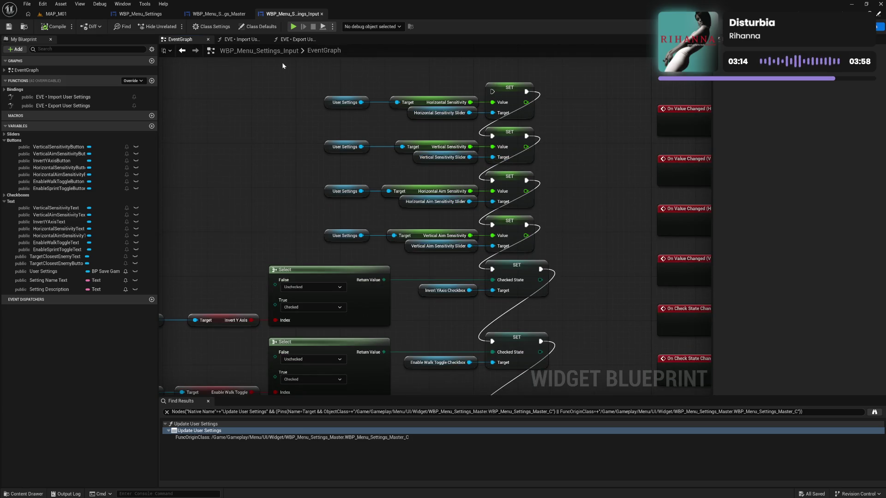
{"action": "left_click", "coordinate": [243, 40]}
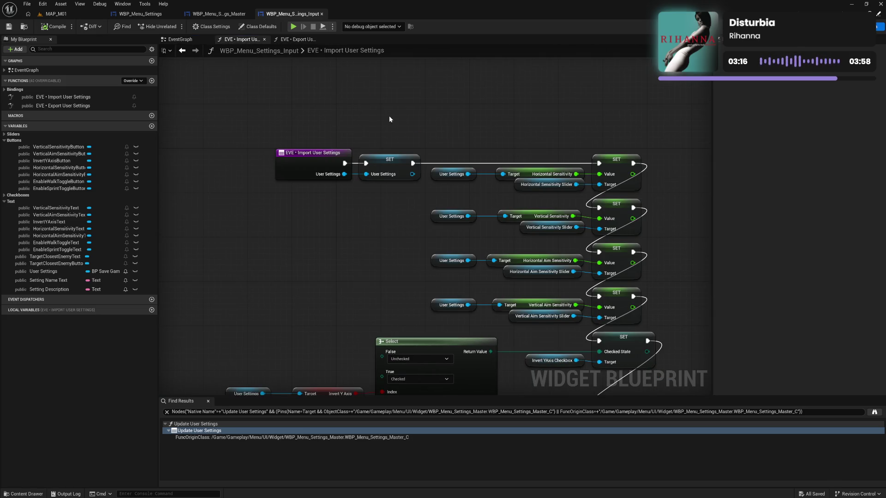
{"action": "scroll", "coordinate": [454, 131], "scroll_direction": "down", "scroll_amount": 3}
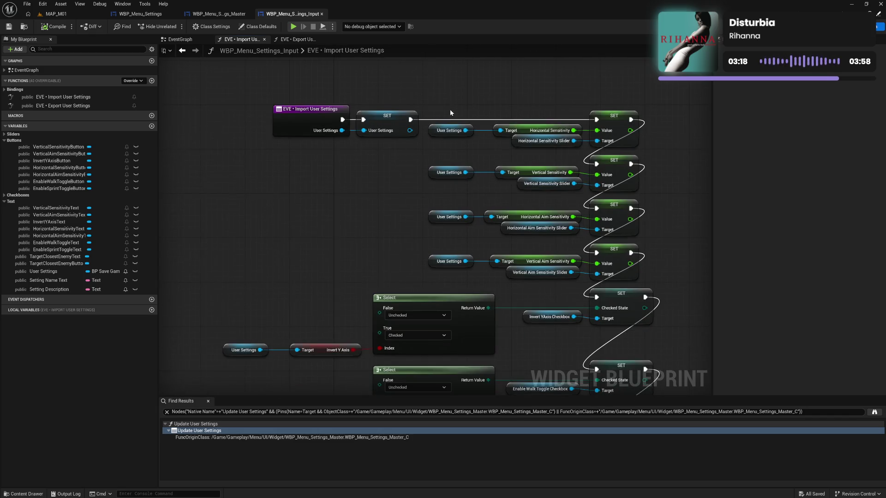
{"action": "scroll", "coordinate": [450, 109], "scroll_direction": "down", "scroll_amount": 3}
{"action": "scroll", "coordinate": [374, 191], "scroll_direction": "down", "scroll_amount": 3}
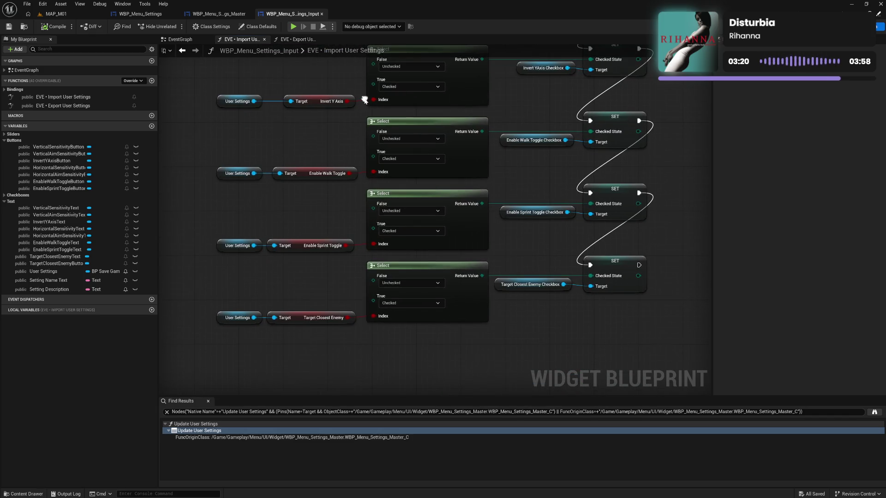
Shift the Export User Settings Return Node and its getter right, then save the blueprint
{"action": "left_click", "coordinate": [301, 40]}
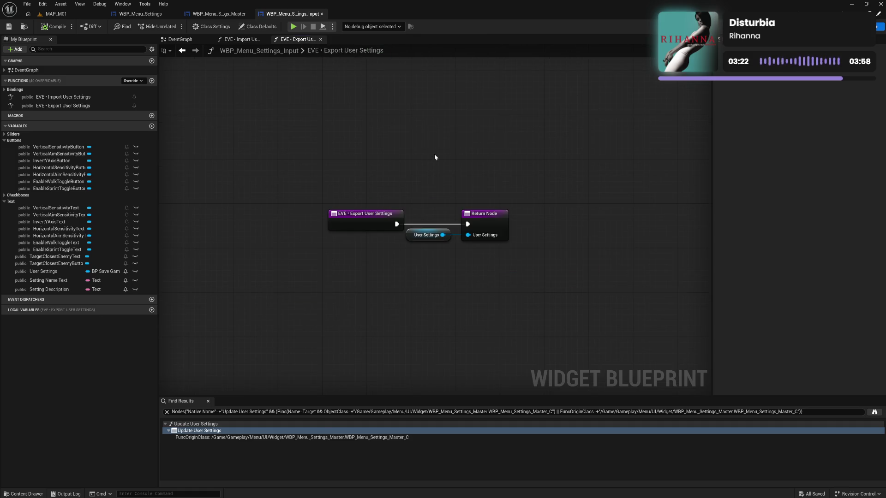
{"action": "mouse_move", "coordinate": [434, 157]}
{"action": "left_mouse_down"}
{"action": "mouse_move", "coordinate": [466, 238]}
{"action": "mouse_move", "coordinate": [496, 223]}
{"action": "left_mouse_up"}
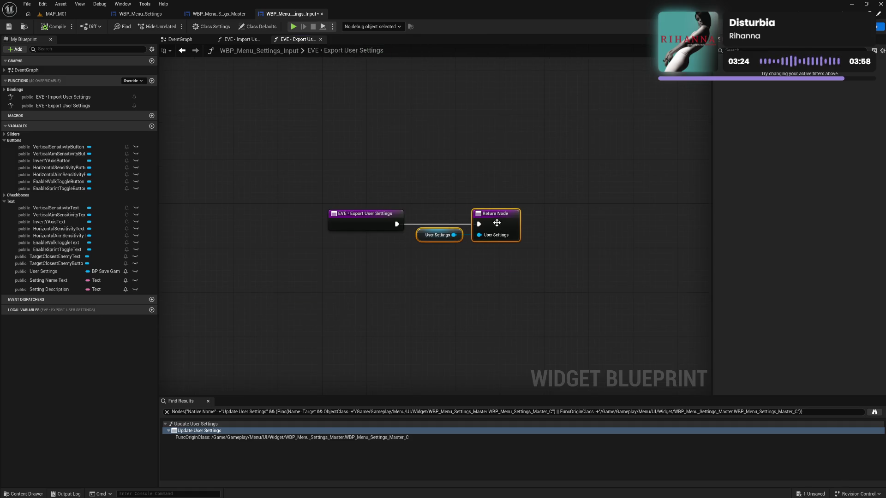
{"action": "left_click", "coordinate": [442, 196]}
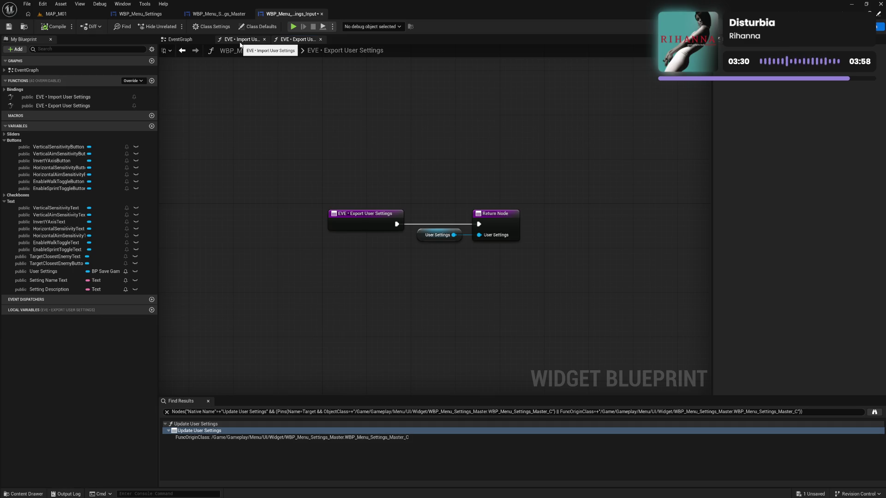
{"action": "left_click", "coordinate": [12, 29]}
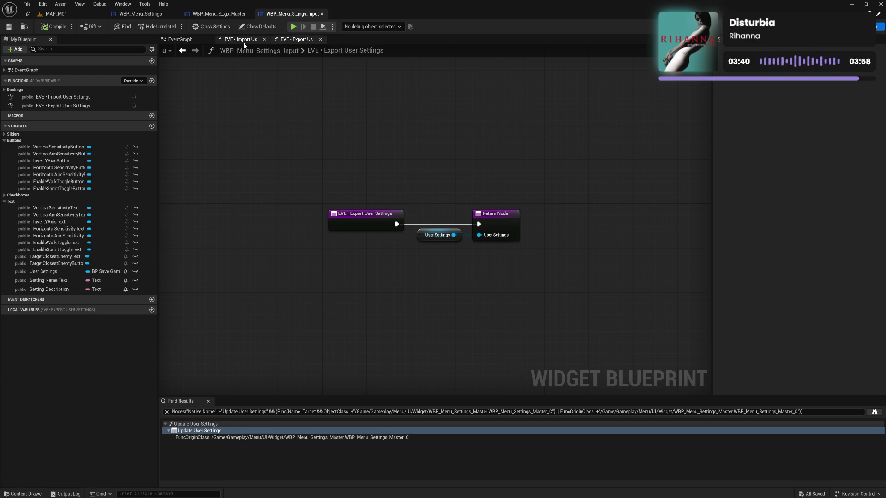
{"action": "left_click", "coordinate": [183, 40]}
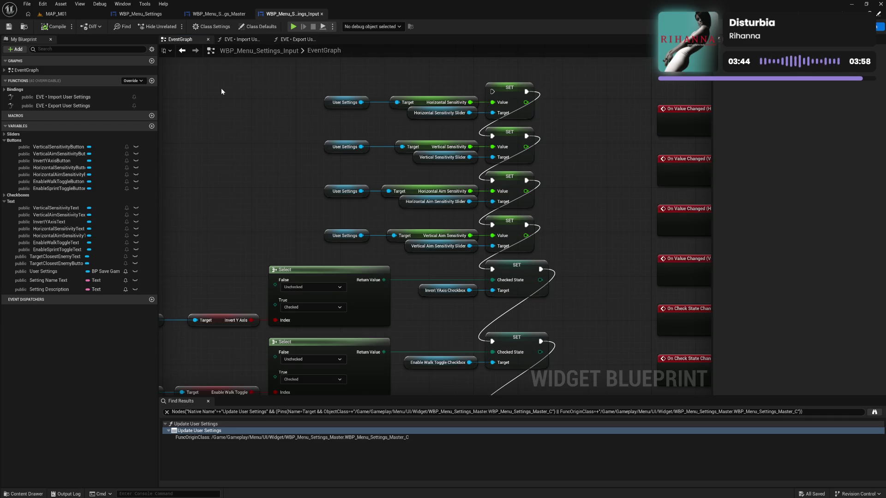
Delete the stray Select and SET nodes from the event graph
{"action": "mouse_move", "coordinate": [221, 91]}
{"action": "left_mouse_down"}
{"action": "mouse_move", "coordinate": [281, 99]}
{"action": "mouse_move", "coordinate": [574, 210]}
{"action": "mouse_move", "coordinate": [609, 393]}
{"action": "mouse_move", "coordinate": [628, 339]}
{"action": "mouse_move", "coordinate": [524, 222]}
{"action": "mouse_move", "coordinate": [440, 240]}
{"action": "mouse_move", "coordinate": [394, 323]}
{"action": "left_mouse_up"}
{"action": "key", "text": "Delete"}
{"action": "left_click_drag", "start_coordinate": [619, 208], "coordinate": [432, 229]}
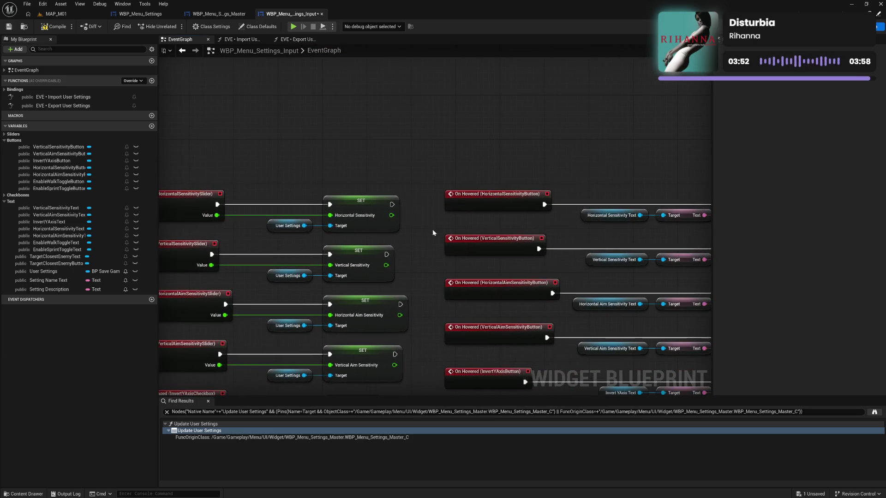
{"action": "mouse_move", "coordinate": [597, 166]}
{"action": "left_mouse_down"}
{"action": "mouse_move", "coordinate": [441, 171]}
{"action": "mouse_move", "coordinate": [521, 151]}
{"action": "left_mouse_up"}
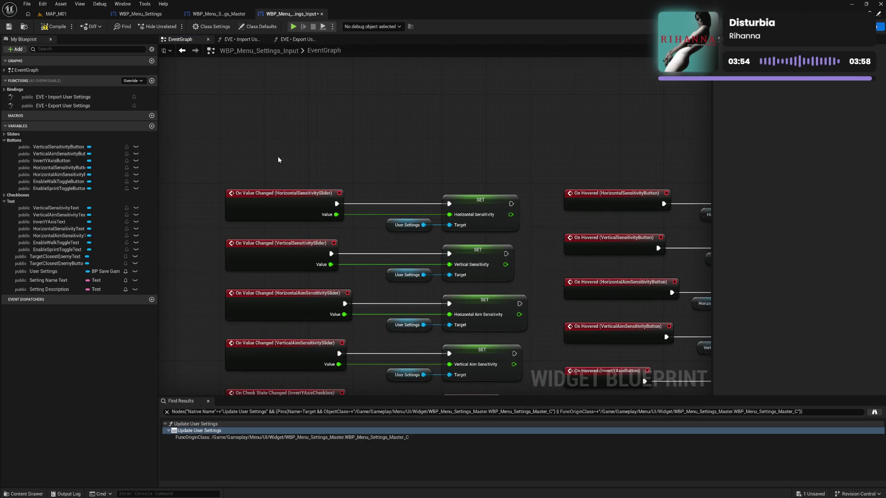
Wrap the HorizontalSensitivitySlider nodes in a 'Horizontal Sensitivity' comment and move it up
{"action": "mouse_move", "coordinate": [278, 160]}
{"action": "left_mouse_down"}
{"action": "mouse_move", "coordinate": [486, 232]}
{"action": "mouse_move", "coordinate": [473, 148]}
{"action": "left_mouse_up"}
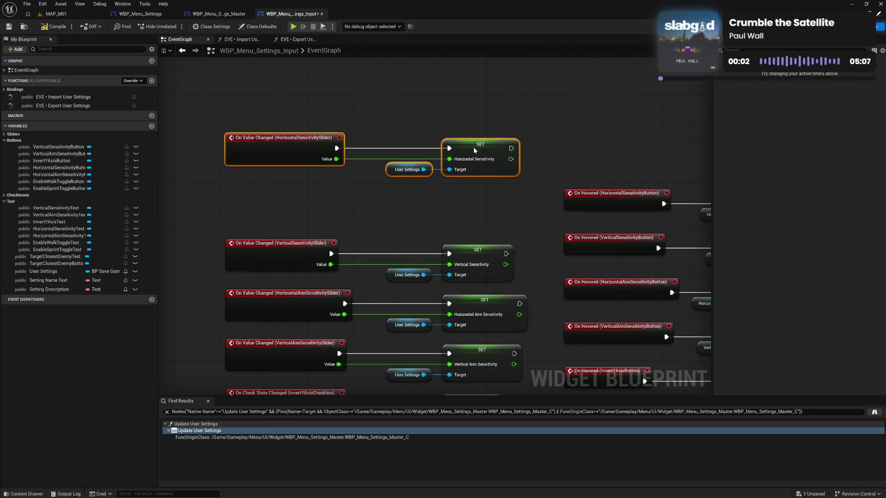
{"action": "type", "text": "cHo"}
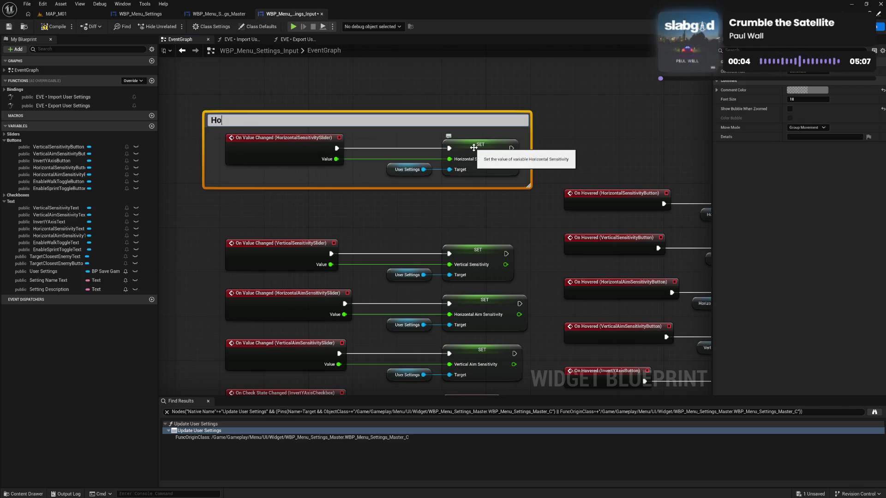
{"action": "type", "text": "rizontal S"}
{"action": "type", "text": "ensitivity"}
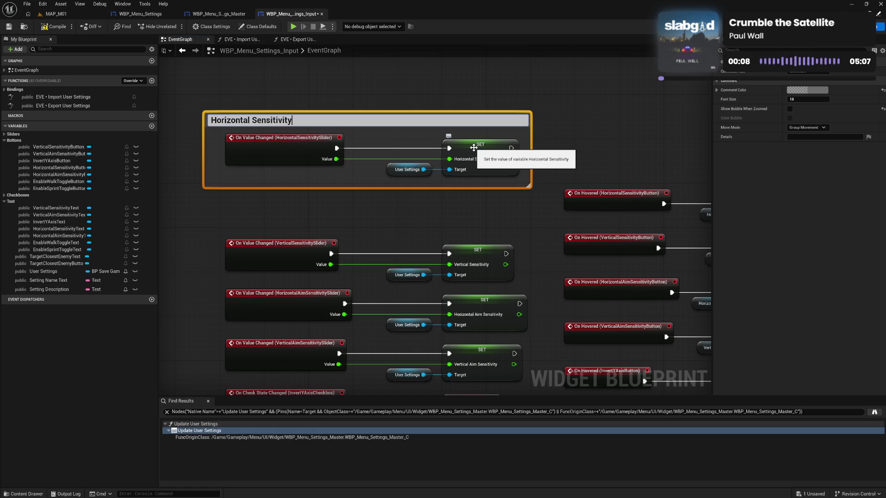
{"action": "key", "text": "Return"}
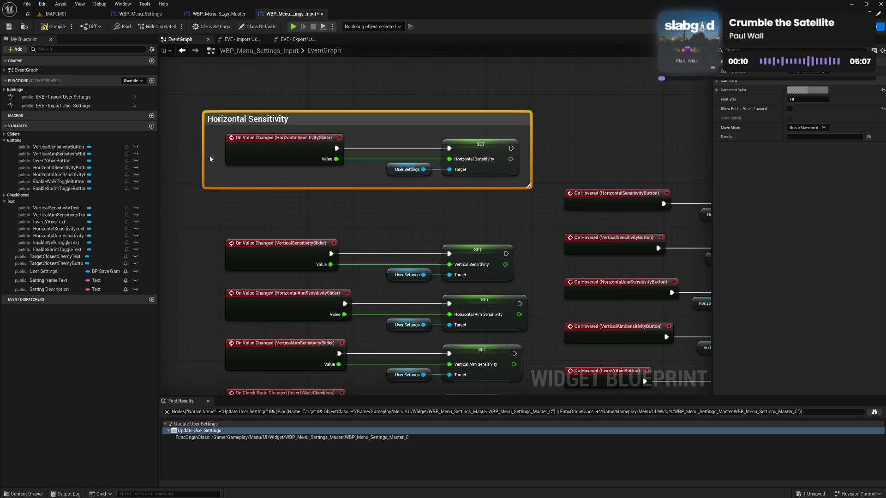
{"action": "left_click_drag", "start_coordinate": [204, 155], "coordinate": [218, 153]}
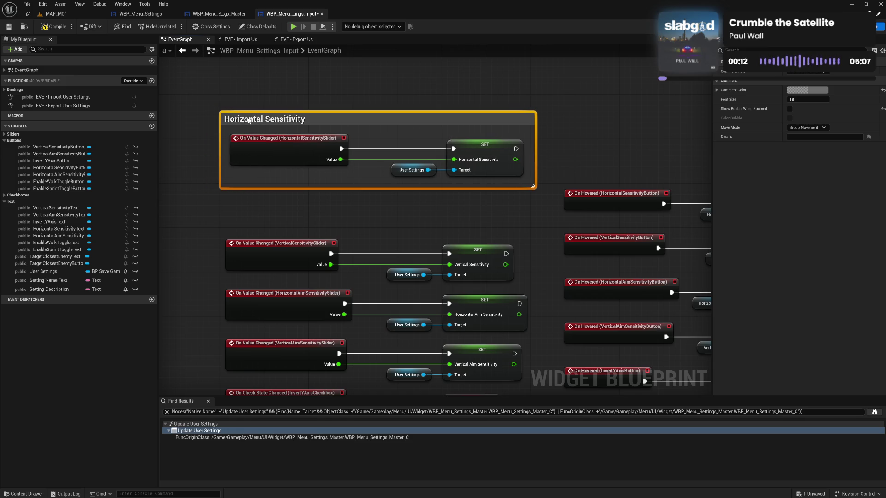
{"action": "left_click_drag", "start_coordinate": [259, 119], "coordinate": [399, 166]}
{"action": "left_click_drag", "start_coordinate": [446, 182], "coordinate": [457, 183]}
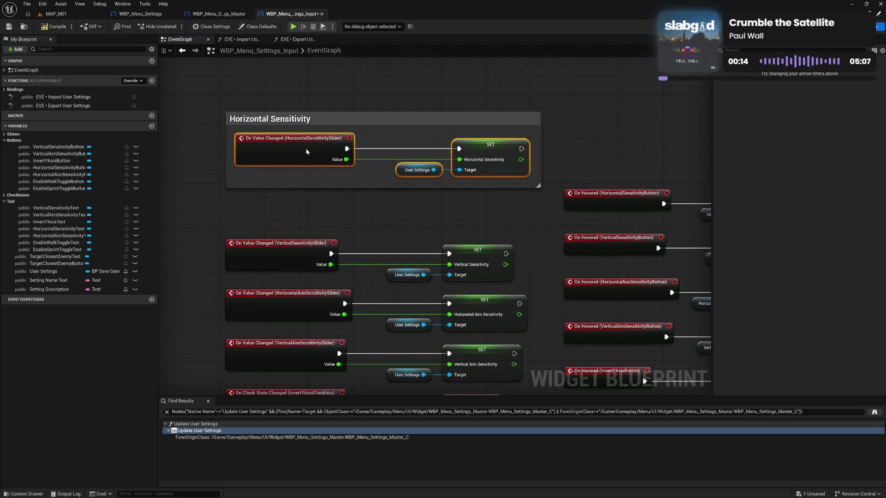
{"action": "left_click_drag", "start_coordinate": [303, 151], "coordinate": [305, 151]}
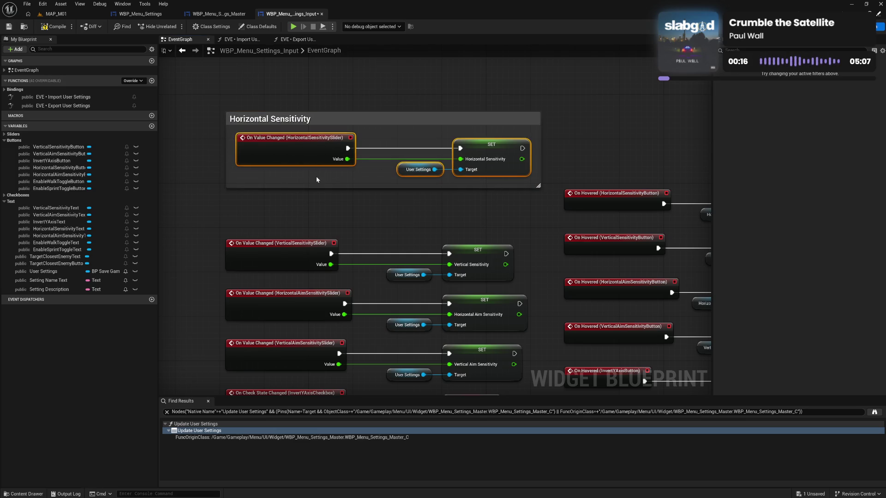
{"action": "left_click", "coordinate": [275, 219]}
{"action": "left_click_drag", "start_coordinate": [356, 121], "coordinate": [351, 79]}
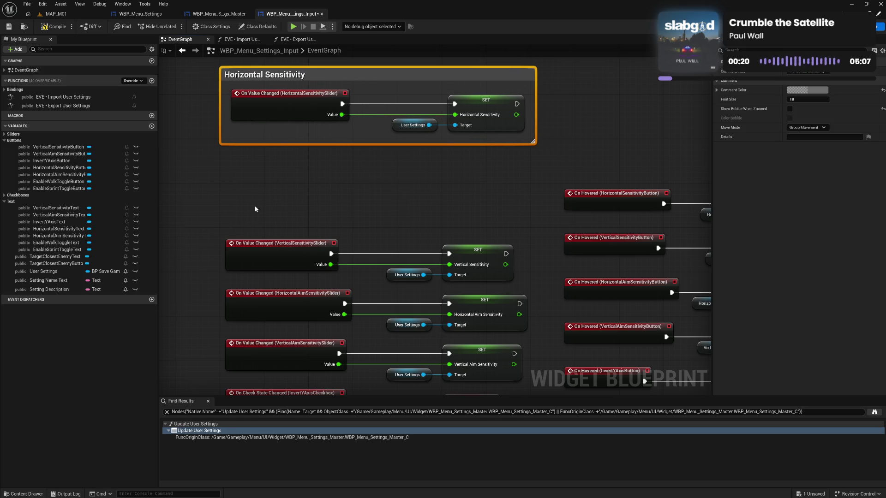
Raise the VerticalSensitivitySlider nodes and wrap them in a 'Vertical Sensitivity' comment
{"action": "mouse_move", "coordinate": [255, 209]}
{"action": "left_mouse_down"}
{"action": "mouse_move", "coordinate": [332, 272]}
{"action": "mouse_move", "coordinate": [452, 277]}
{"action": "left_mouse_up"}
{"action": "left_click_drag", "start_coordinate": [293, 251], "coordinate": [292, 207]}
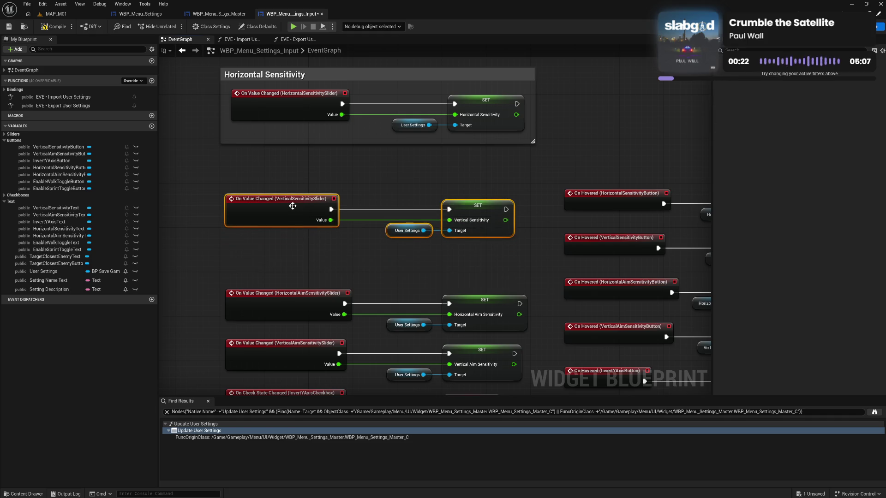
{"action": "type", "text": "cVert"}
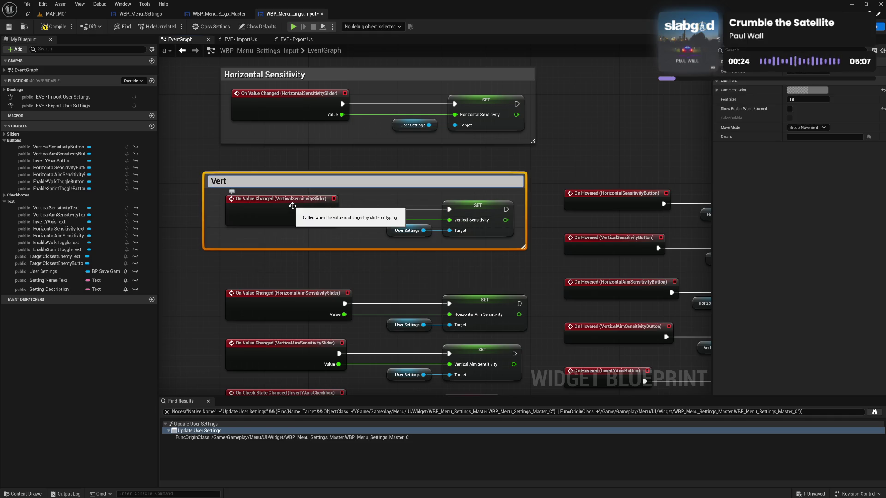
{"action": "type", "text": "ical Sensitiv"}
{"action": "type", "text": "ity"}
{"action": "key", "text": "Return"}
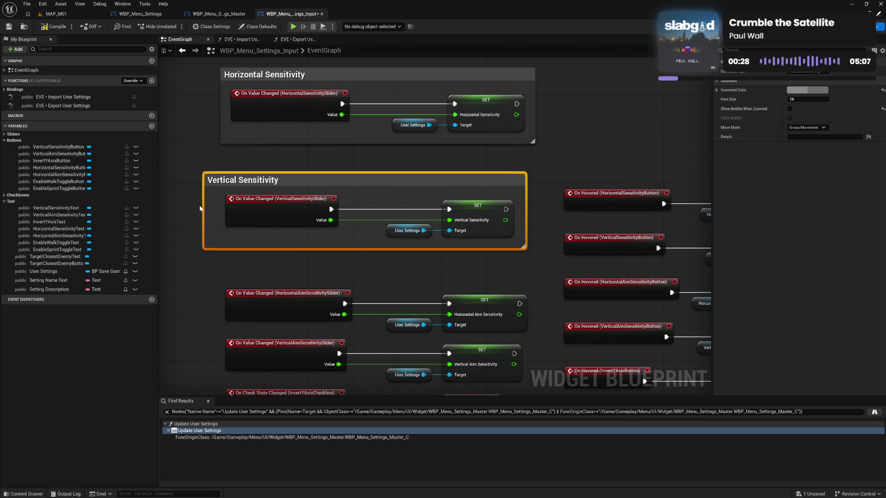
{"action": "left_click_drag", "start_coordinate": [200, 208], "coordinate": [212, 208]}
{"action": "left_click_drag", "start_coordinate": [245, 180], "coordinate": [248, 159]}
Move the Horizontal Aim nodes up and group them in a 'Horizontal Aim Sensitivity' comment
{"action": "left_click_drag", "start_coordinate": [228, 261], "coordinate": [526, 333]}
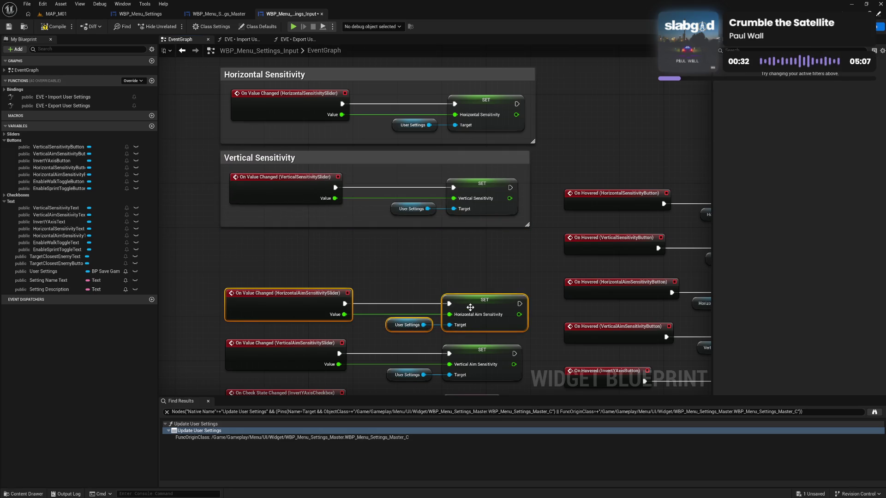
{"action": "left_click_drag", "start_coordinate": [471, 308], "coordinate": [464, 285]}
{"action": "type", "text": "c"}
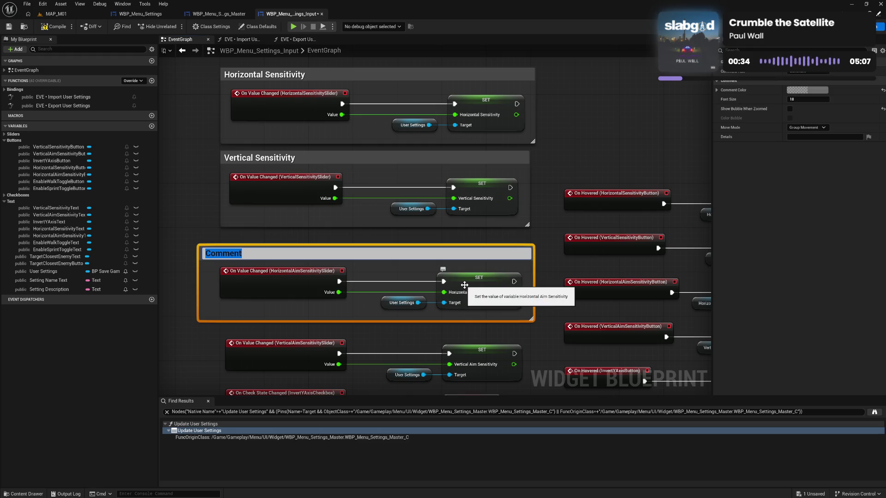
{"action": "type", "text": "Horizontal"}
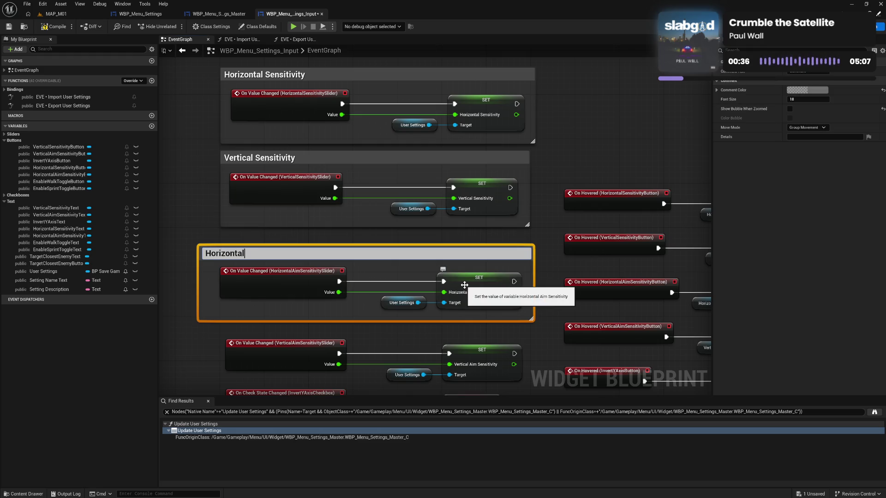
{"action": "type", "text": " Aim S"}
{"action": "type", "text": "ensitivity"}
{"action": "key", "text": "Return"}
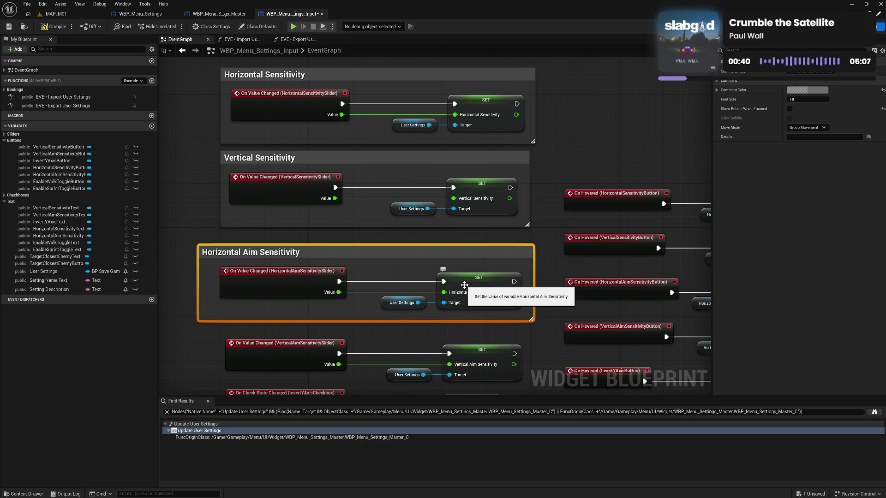
{"action": "left_click_drag", "start_coordinate": [200, 283], "coordinate": [211, 281]}
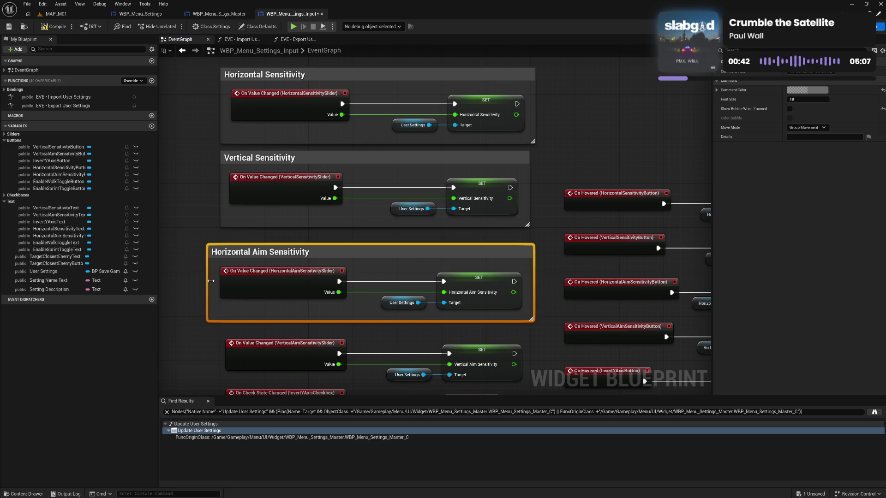
{"action": "left_click_drag", "start_coordinate": [242, 255], "coordinate": [255, 244]}
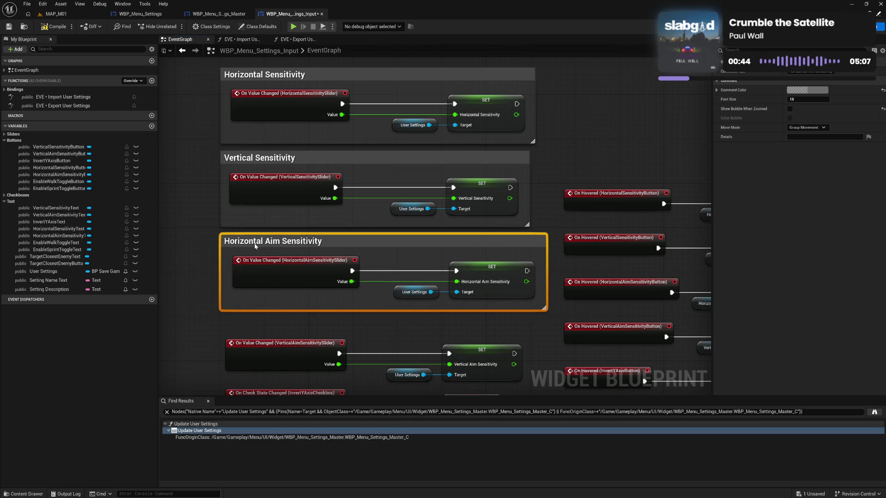
{"action": "left_click", "coordinate": [219, 261]}
{"action": "left_click_drag", "start_coordinate": [228, 174], "coordinate": [518, 220]}
Nudge the Vertical and Horizontal Aim Sensitivity node groups into alignment
{"action": "left_click_drag", "start_coordinate": [288, 191], "coordinate": [290, 190]}
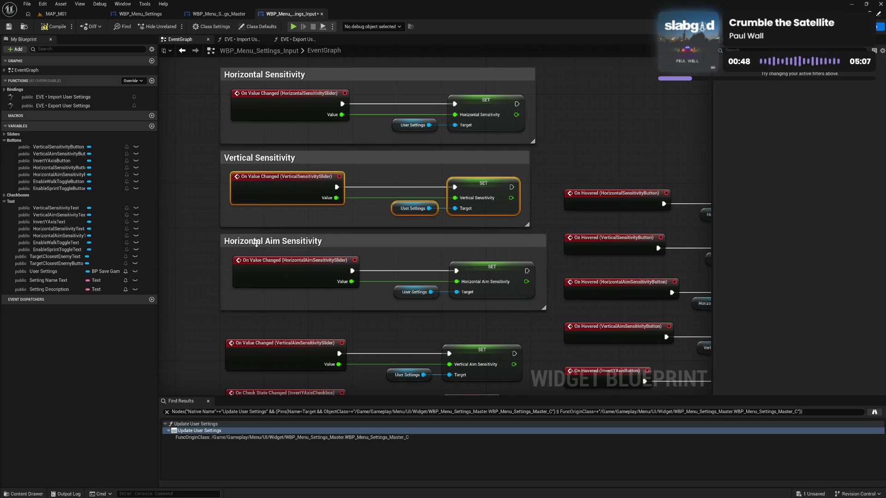
{"action": "left_click_drag", "start_coordinate": [234, 254], "coordinate": [478, 304]}
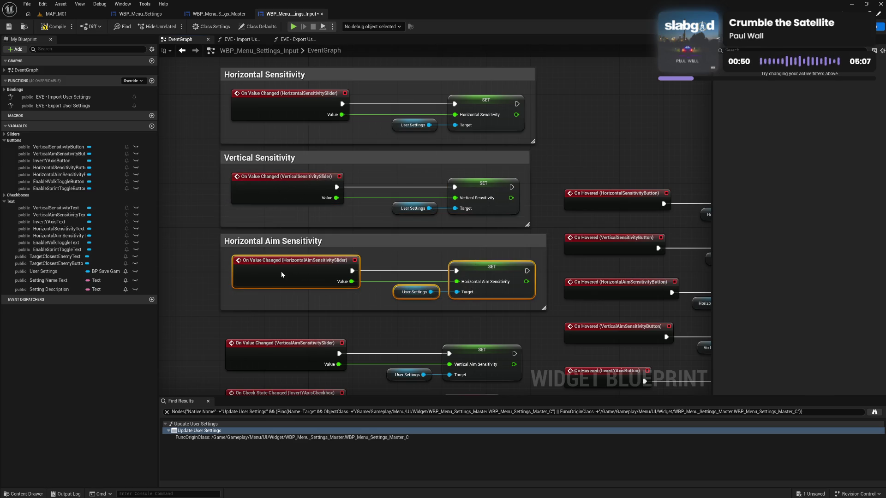
{"action": "left_click_drag", "start_coordinate": [282, 275], "coordinate": [281, 274]}
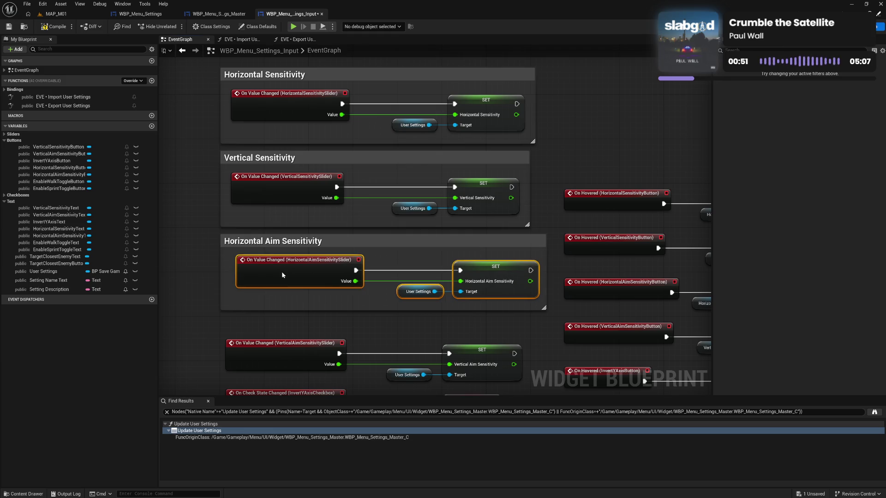
{"action": "left_click", "coordinate": [320, 298]}
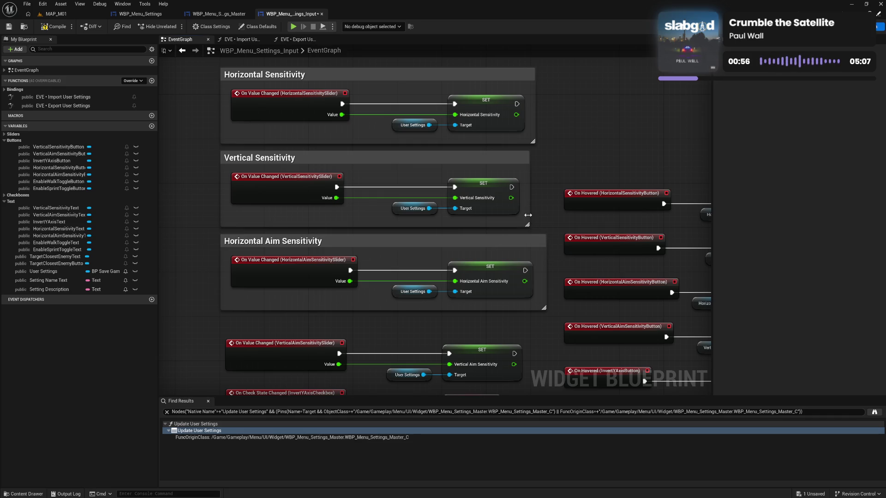
Match the sensitivity comment widths and shift their SET and User Settings nodes right
{"action": "left_click_drag", "start_coordinate": [527, 215], "coordinate": [548, 215]}
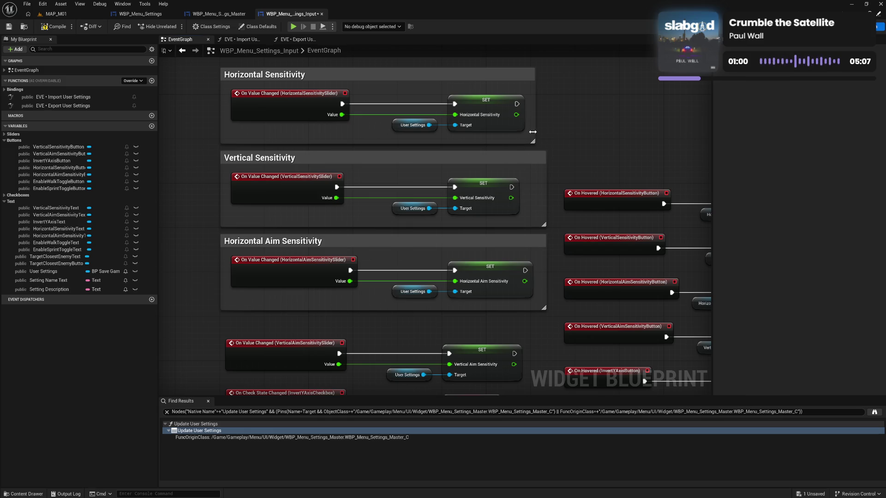
{"action": "mouse_move", "coordinate": [534, 131]}
{"action": "left_mouse_down"}
{"action": "mouse_move", "coordinate": [543, 130]}
{"action": "mouse_move", "coordinate": [392, 121]}
{"action": "left_mouse_up"}
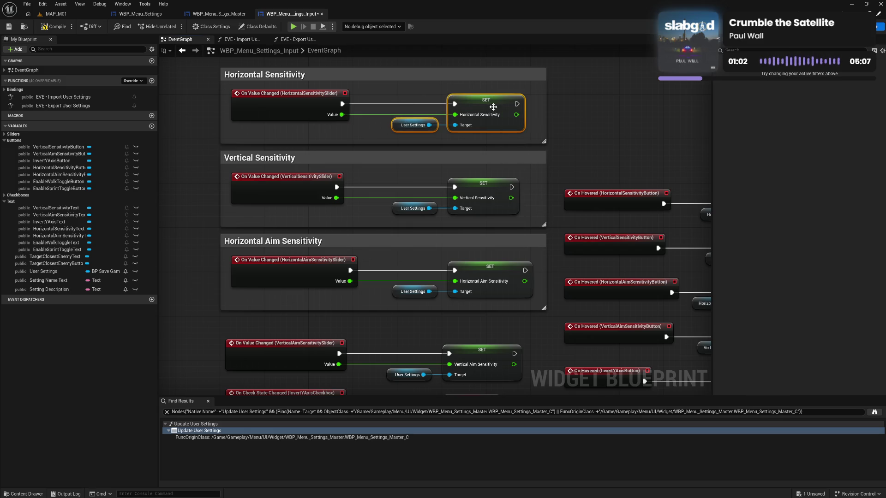
{"action": "left_click_drag", "start_coordinate": [495, 106], "coordinate": [504, 104]}
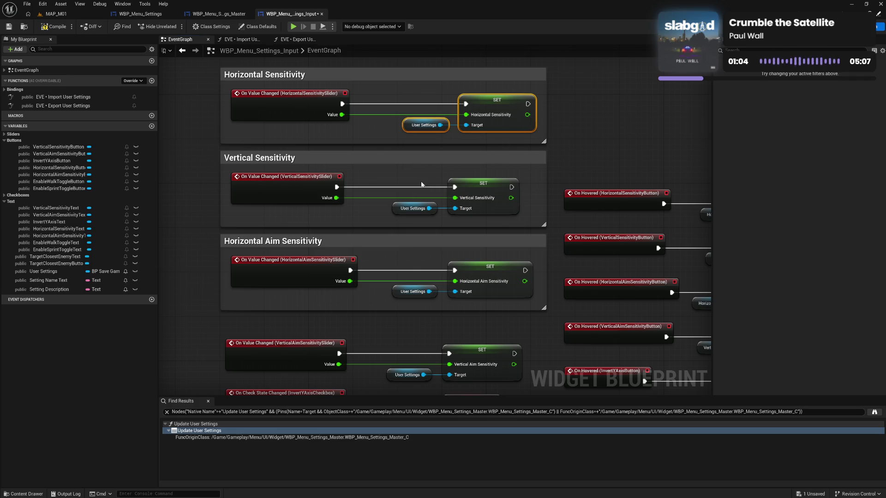
{"action": "mouse_move", "coordinate": [421, 182]}
{"action": "left_mouse_down"}
{"action": "mouse_move", "coordinate": [480, 215]}
{"action": "mouse_move", "coordinate": [499, 193]}
{"action": "left_mouse_up"}
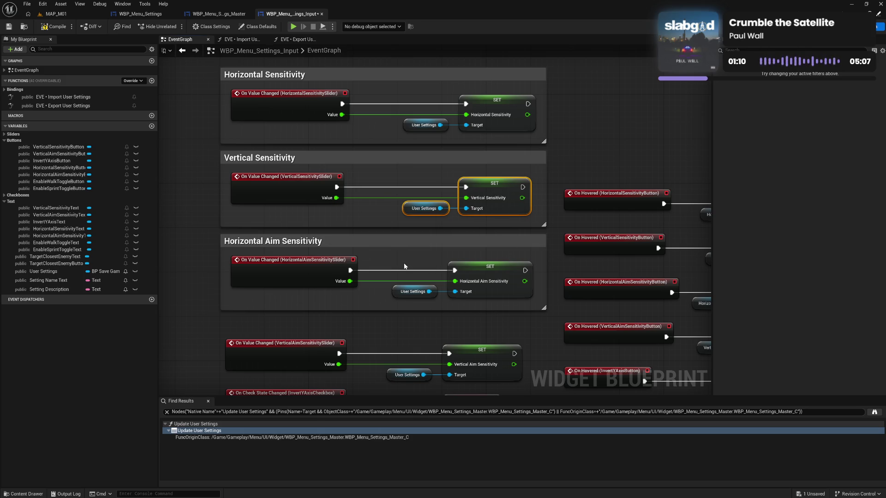
{"action": "left_click_drag", "start_coordinate": [404, 266], "coordinate": [461, 297]}
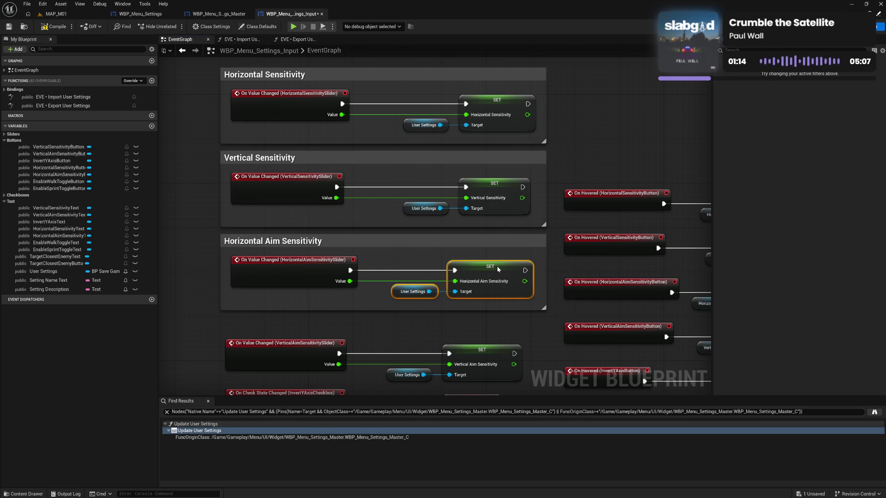
{"action": "left_click", "coordinate": [511, 258]}
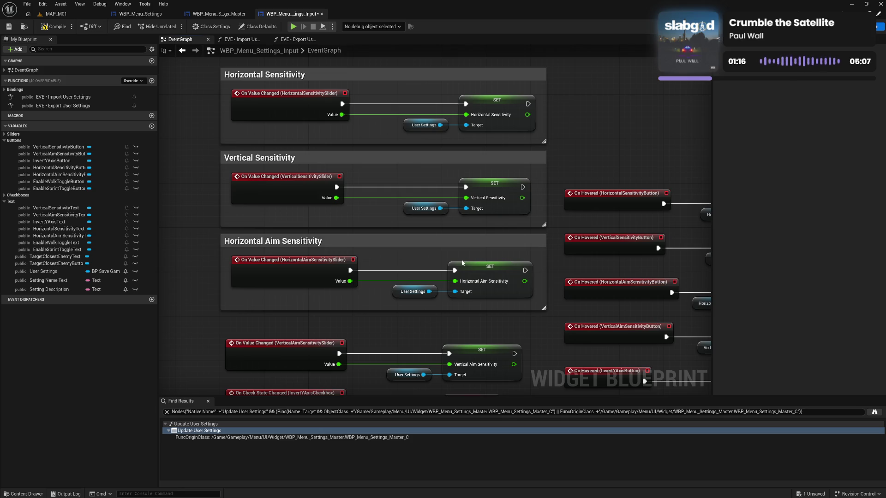
Wrap the Vertical Aim Sensitivity nodes in a comment placed below Horizontal Aim Sensitivity
{"action": "scroll", "coordinate": [463, 263], "scroll_direction": "down", "scroll_amount": 5}
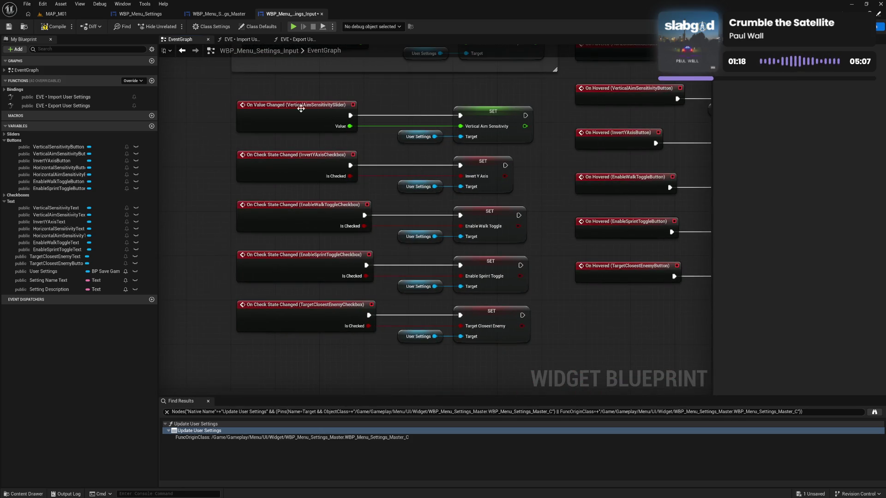
{"action": "left_click_drag", "start_coordinate": [228, 102], "coordinate": [539, 352]}
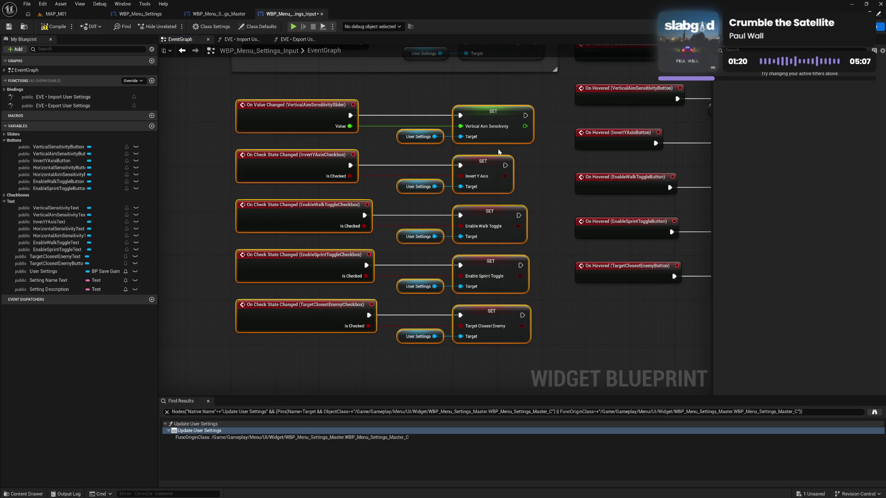
{"action": "scroll", "coordinate": [496, 222], "scroll_direction": "up", "scroll_amount": 5}
{"action": "mouse_move", "coordinate": [280, 164]}
{"action": "left_mouse_down"}
{"action": "mouse_move", "coordinate": [449, 228]}
{"action": "mouse_move", "coordinate": [478, 222]}
{"action": "mouse_move", "coordinate": [488, 185]}
{"action": "mouse_move", "coordinate": [472, 155]}
{"action": "left_mouse_up"}
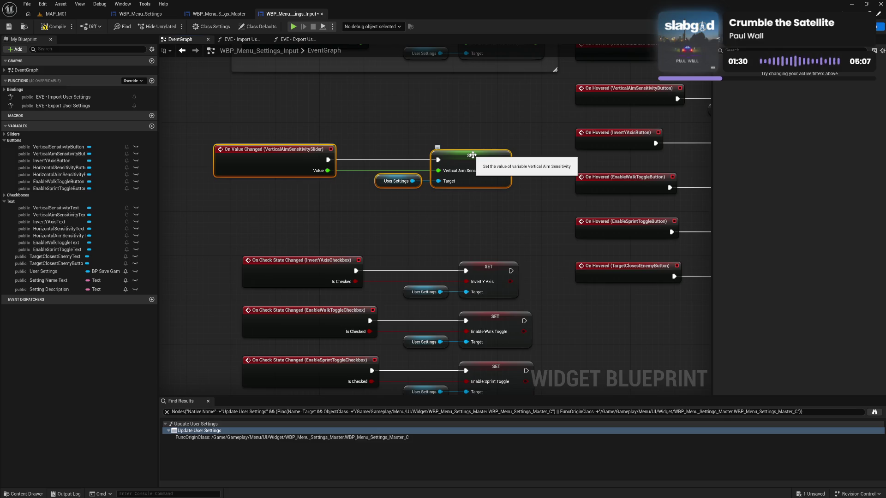
{"action": "type", "text": "c"}
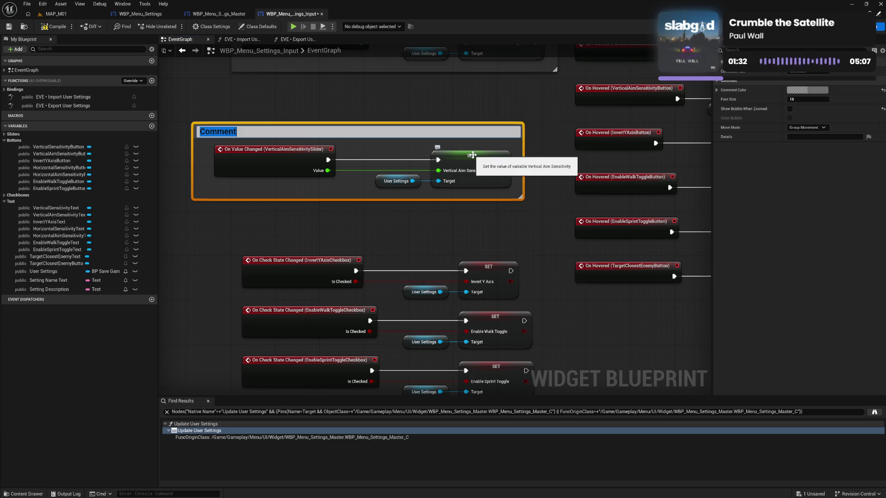
{"action": "type", "text": "Vertical"}
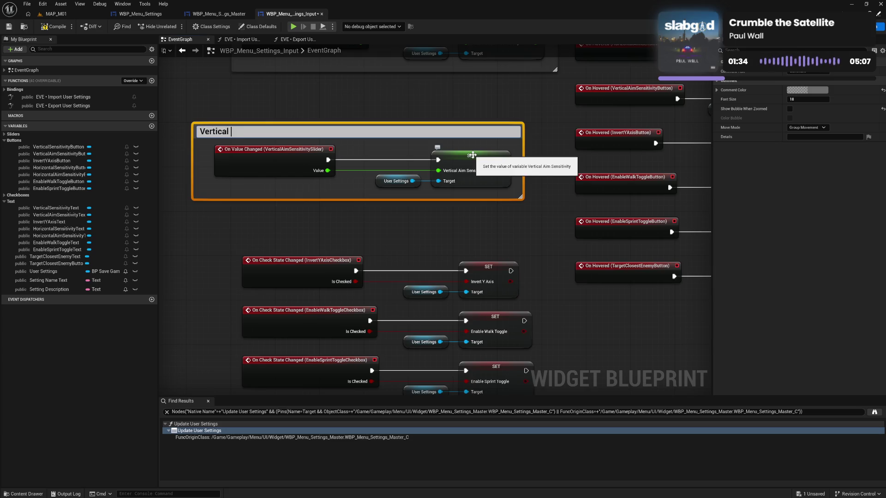
{"action": "type", "text": "Aim Sensitiv"}
{"action": "type", "text": "ity"}
{"action": "key", "text": "Return"}
{"action": "left_click_drag", "start_coordinate": [284, 141], "coordinate": [330, 241]}
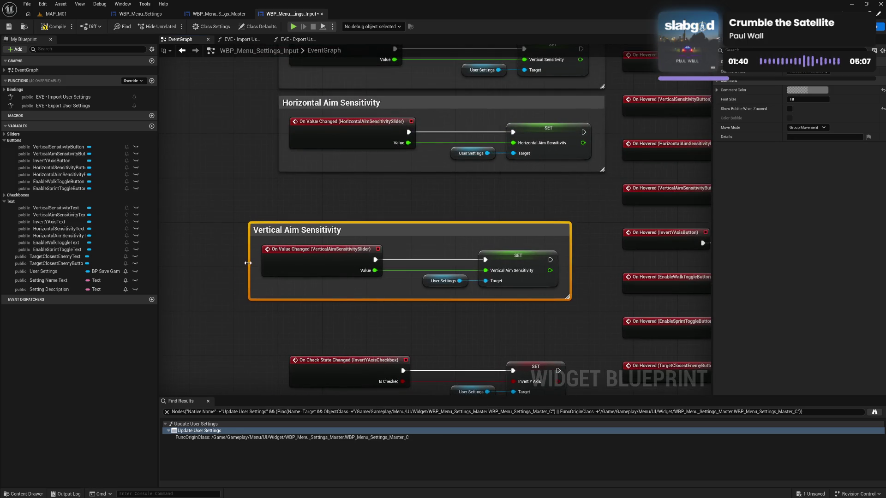
{"action": "mouse_move", "coordinate": [268, 231]}
{"action": "left_mouse_down"}
{"action": "mouse_move", "coordinate": [310, 189]}
{"action": "mouse_move", "coordinate": [415, 222]}
{"action": "mouse_move", "coordinate": [512, 231]}
{"action": "left_mouse_up"}
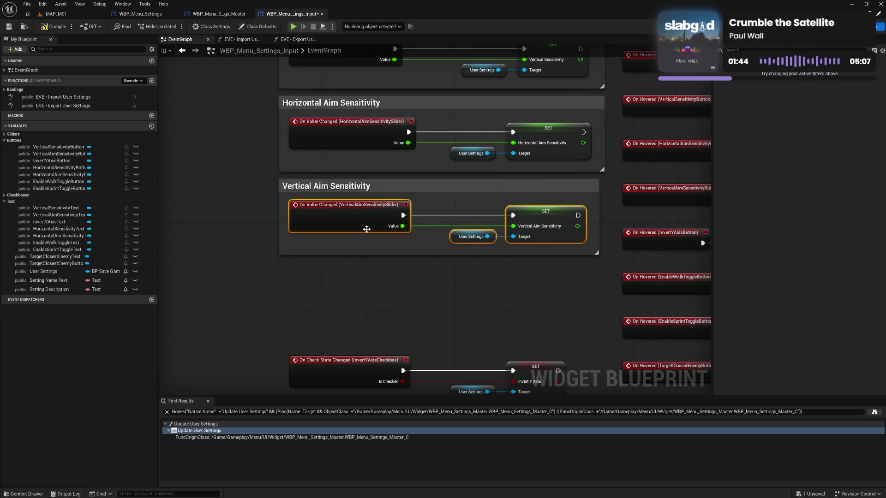
{"action": "left_click", "coordinate": [365, 305]}
Move the InvertYAxis checkbox nodes up and wrap them in an 'Invert Y Axis' comment
{"action": "left_click_drag", "start_coordinate": [365, 304], "coordinate": [351, 182]}
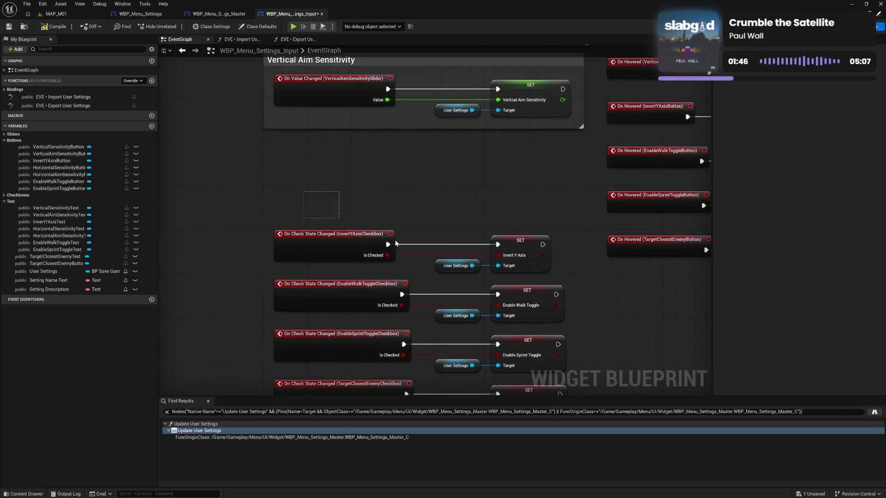
{"action": "left_click_drag", "start_coordinate": [267, 227], "coordinate": [552, 274]}
{"action": "left_click_drag", "start_coordinate": [515, 241], "coordinate": [499, 202]}
{"action": "type", "text": "c"}
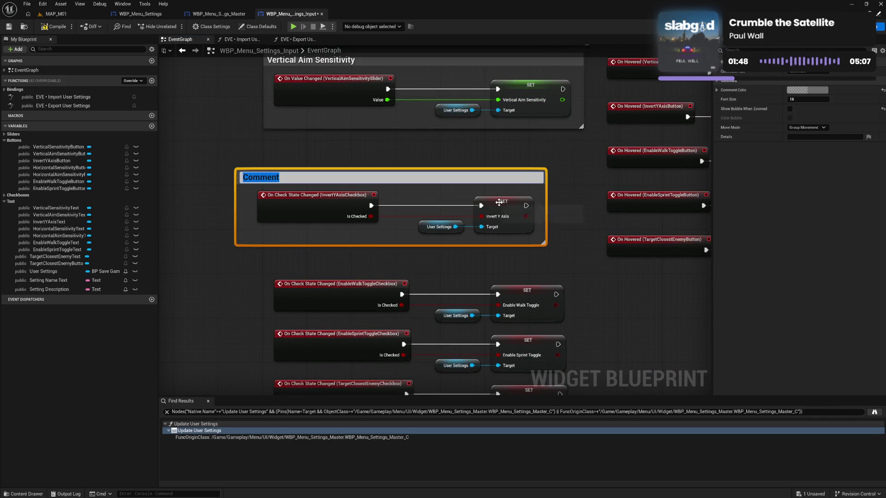
{"action": "type", "text": "Invert"}
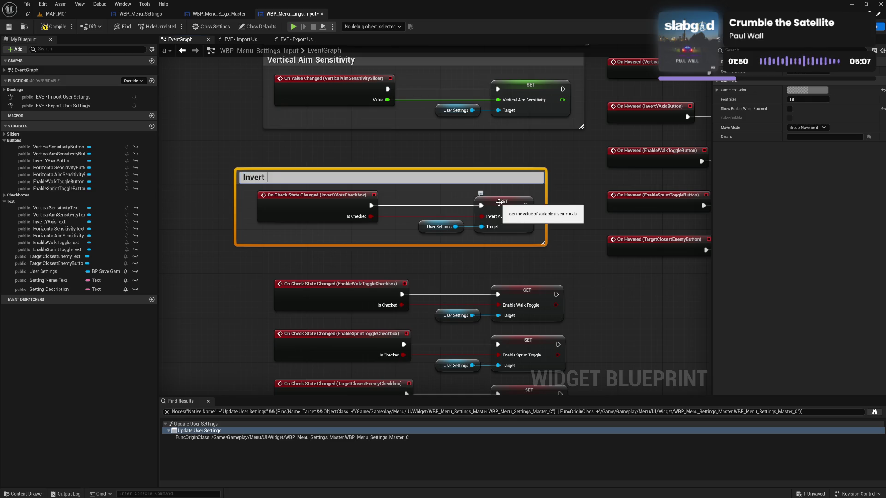
{"action": "type", "text": "Y Axis"}
{"action": "key", "text": "Return"}
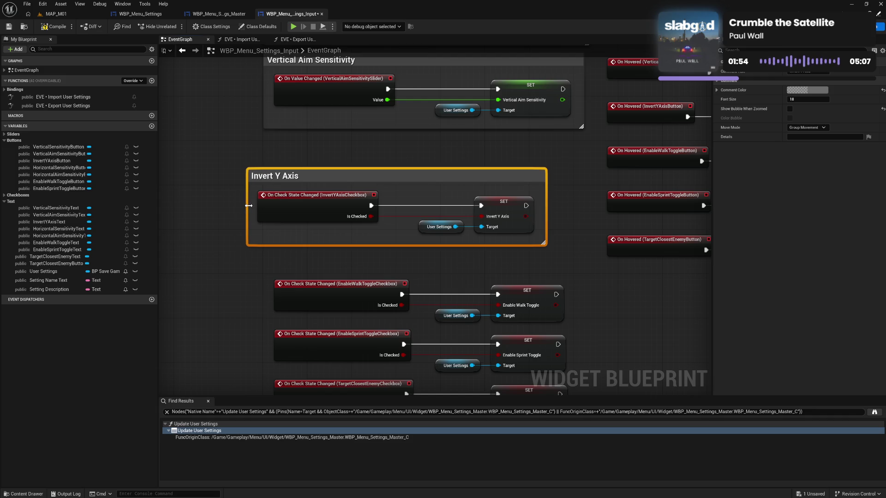
{"action": "mouse_move", "coordinate": [272, 176]}
{"action": "left_mouse_down"}
{"action": "mouse_move", "coordinate": [294, 149]}
{"action": "mouse_move", "coordinate": [288, 143]}
{"action": "left_mouse_up"}
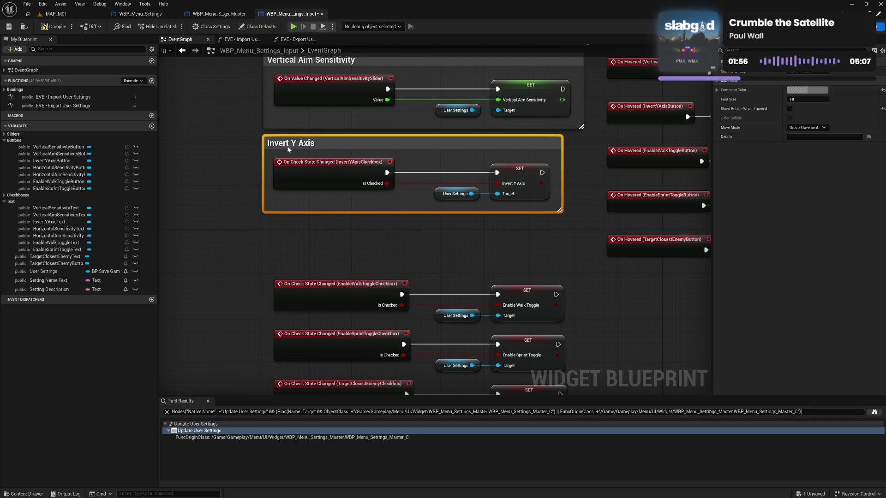
{"action": "left_click", "coordinate": [321, 193]}
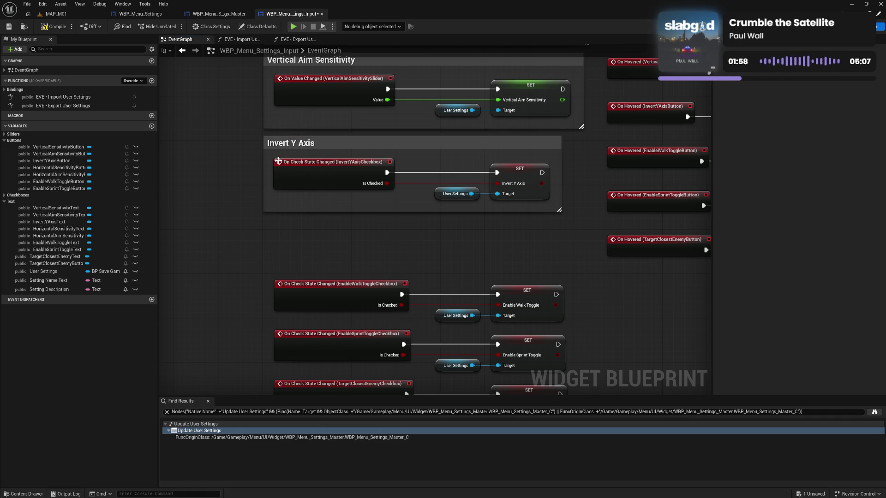
{"action": "left_click_drag", "start_coordinate": [271, 155], "coordinate": [528, 211]}
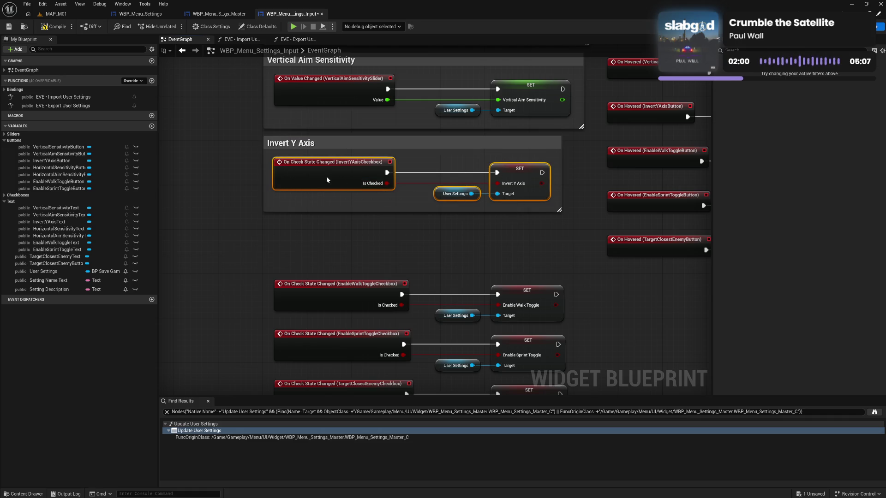
{"action": "left_click", "coordinate": [325, 196]}
Group the EnableWalkToggle checkbox nodes in an aligned 'Enable Walk Toggle' comment
{"action": "mouse_move", "coordinate": [272, 257]}
{"action": "left_mouse_down"}
{"action": "mouse_move", "coordinate": [466, 318]}
{"action": "mouse_move", "coordinate": [566, 323]}
{"action": "left_mouse_up"}
{"action": "left_click_drag", "start_coordinate": [524, 294], "coordinate": [508, 277]}
{"action": "type", "text": "c"}
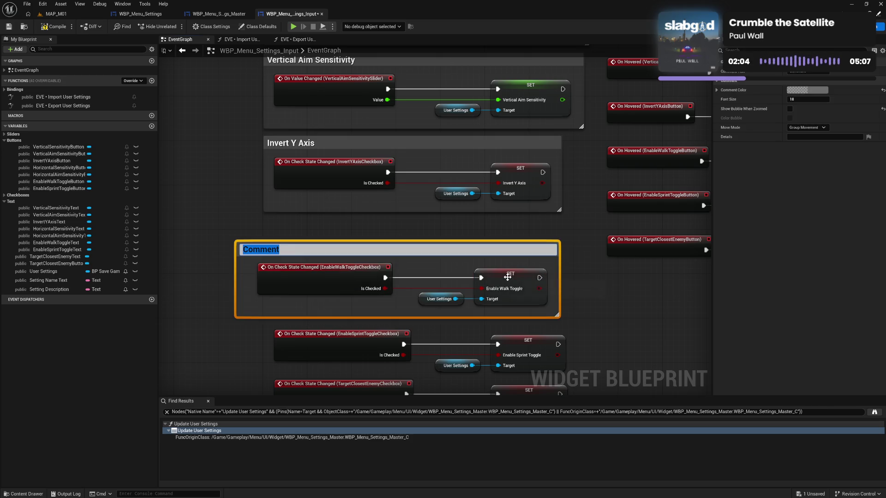
{"action": "type", "text": "Enable W"}
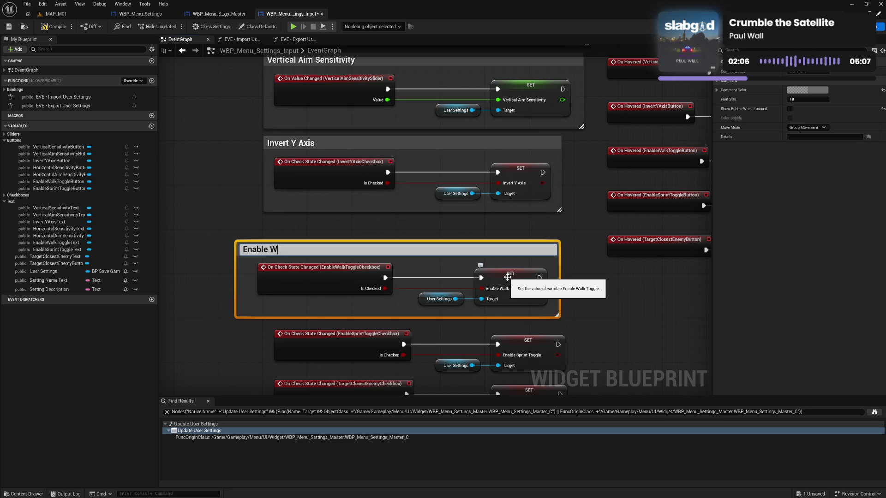
{"action": "type", "text": "alk Toggle"}
{"action": "key", "text": "Return"}
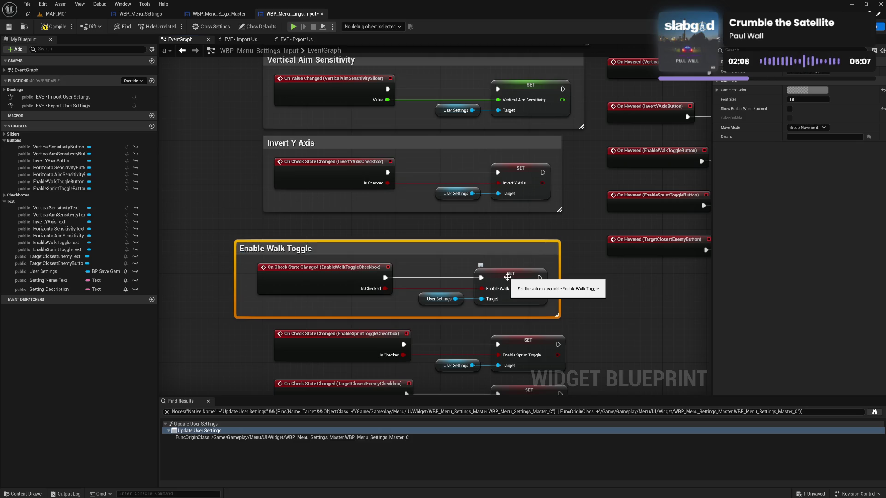
{"action": "mouse_move", "coordinate": [236, 275]}
{"action": "left_mouse_down"}
{"action": "mouse_move", "coordinate": [249, 275]}
{"action": "mouse_move", "coordinate": [291, 227]}
{"action": "mouse_move", "coordinate": [523, 283]}
{"action": "left_mouse_up"}
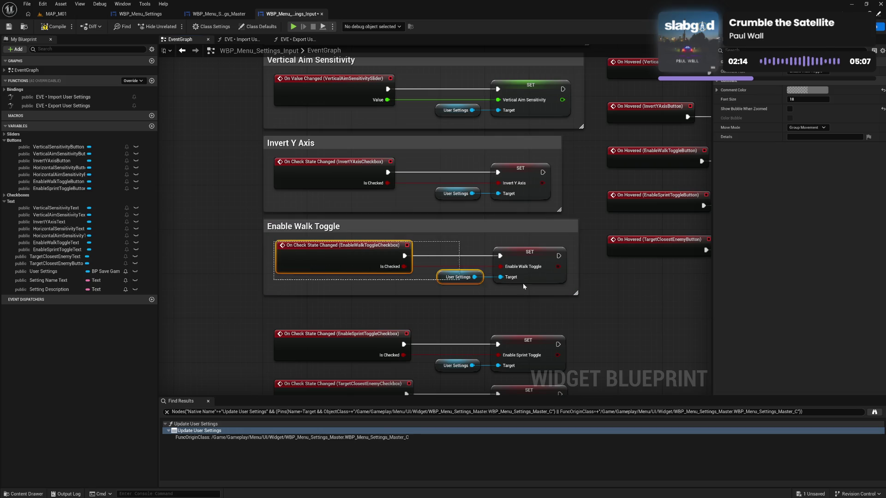
{"action": "left_click_drag", "start_coordinate": [359, 256], "coordinate": [358, 258]}
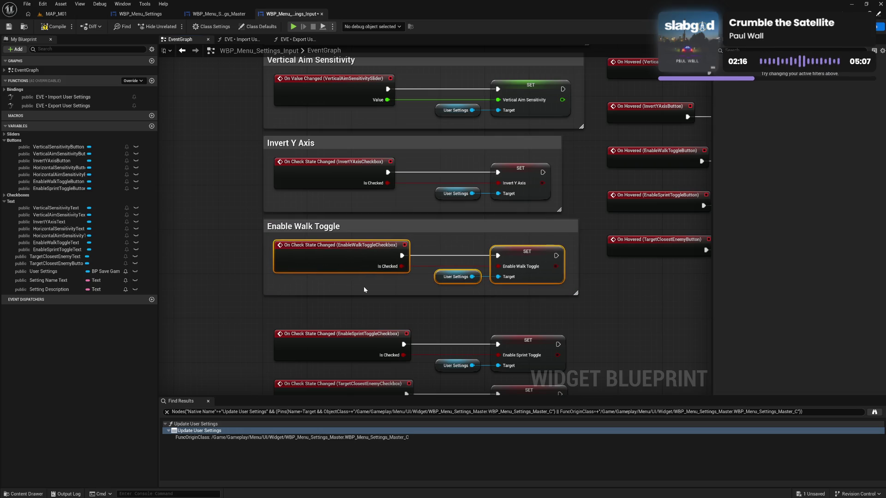
{"action": "left_click", "coordinate": [377, 311]}
Group the EnableSprintToggle checkbox nodes in an aligned 'Enable Sprint Toggle' comment
{"action": "left_click_drag", "start_coordinate": [378, 311], "coordinate": [337, 221]}
{"action": "mouse_move", "coordinate": [283, 225]}
{"action": "left_mouse_down"}
{"action": "mouse_move", "coordinate": [480, 283]}
{"action": "mouse_move", "coordinate": [556, 283]}
{"action": "left_mouse_up"}
{"action": "left_click_drag", "start_coordinate": [503, 256], "coordinate": [492, 239]}
{"action": "type", "text": "cEnable Spri"}
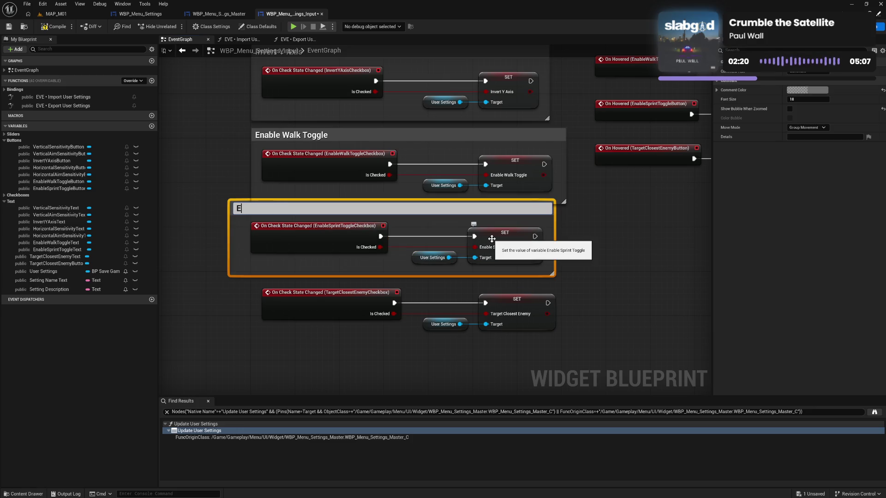
{"action": "type", "text": "nt Toggle"}
{"action": "key", "text": "Return"}
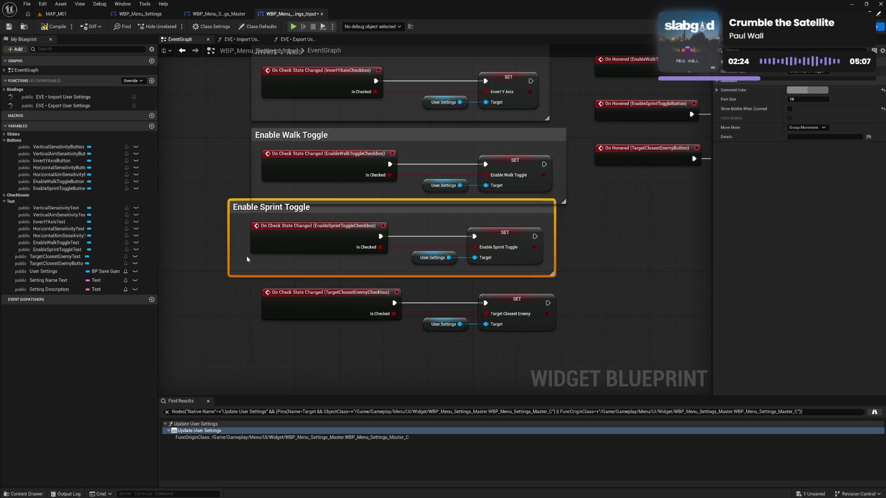
{"action": "left_click_drag", "start_coordinate": [231, 241], "coordinate": [241, 240]}
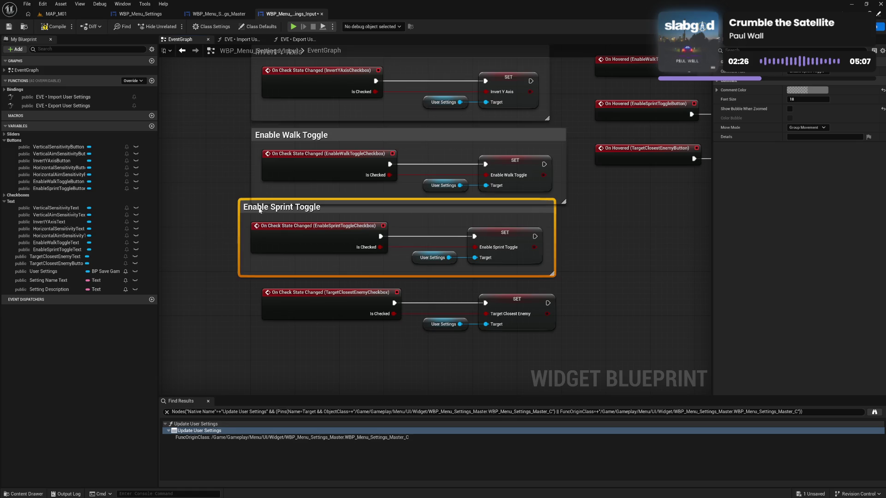
{"action": "mouse_move", "coordinate": [260, 210]}
{"action": "left_mouse_down"}
{"action": "mouse_move", "coordinate": [273, 222]}
{"action": "mouse_move", "coordinate": [482, 272]}
{"action": "left_mouse_up"}
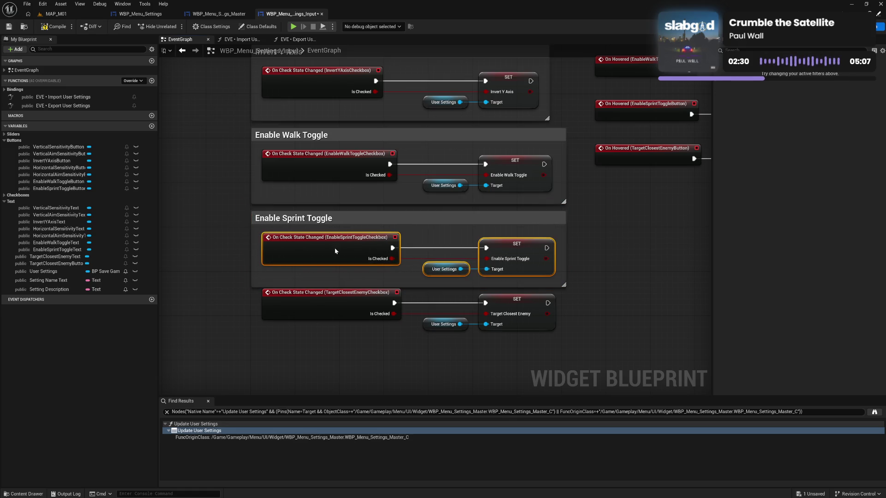
Move the Target Closest Enemy nodes down and wrap them in a 'Target Closest Enemy' comment
{"action": "left_click_drag", "start_coordinate": [333, 249], "coordinate": [332, 249]}
{"action": "left_click_drag", "start_coordinate": [237, 295], "coordinate": [559, 349]}
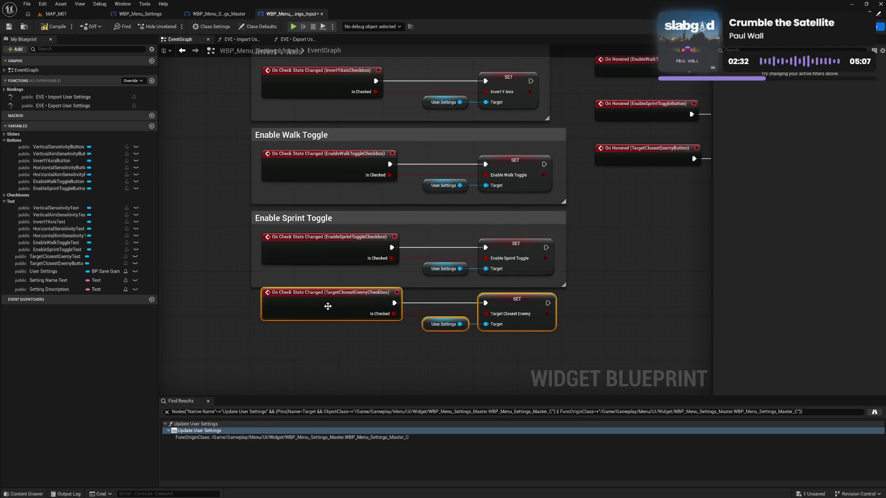
{"action": "left_click_drag", "start_coordinate": [328, 305], "coordinate": [330, 338]}
{"action": "type", "text": "c"}
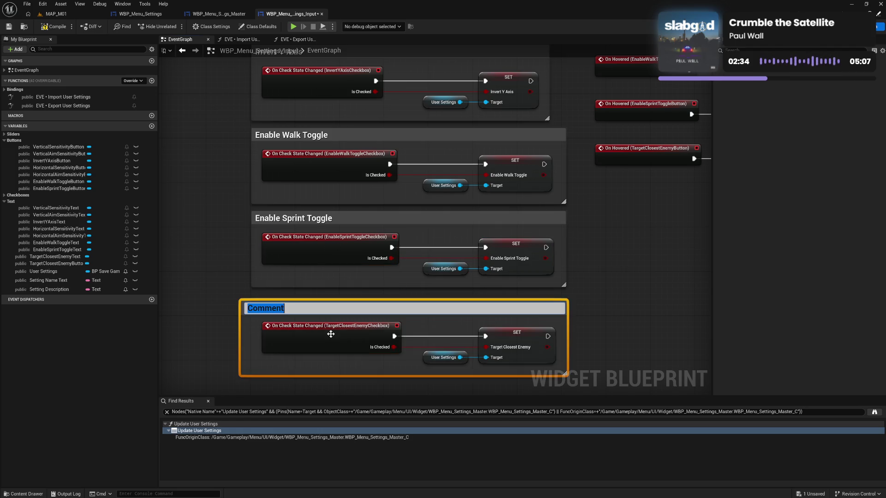
{"action": "type", "text": "Target Cl"}
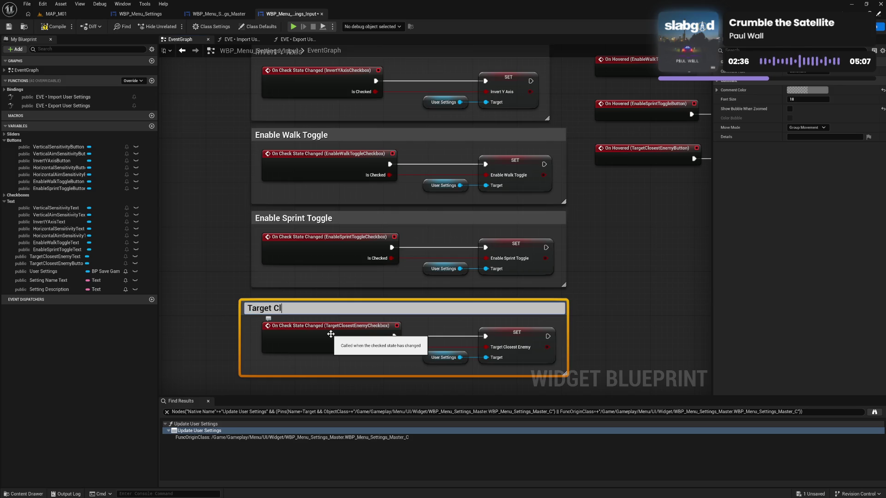
{"action": "type", "text": "osst Ene"}
{"action": "type", "text": "my"}
{"action": "key", "text": "Return"}
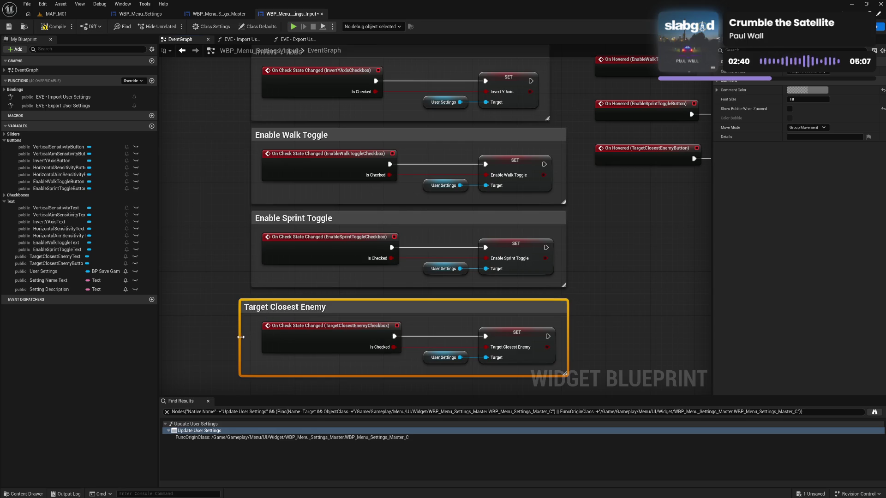
{"action": "mouse_move", "coordinate": [241, 338]}
{"action": "left_mouse_down"}
{"action": "mouse_move", "coordinate": [252, 337]}
{"action": "mouse_move", "coordinate": [266, 304]}
{"action": "mouse_move", "coordinate": [557, 367]}
{"action": "left_mouse_up"}
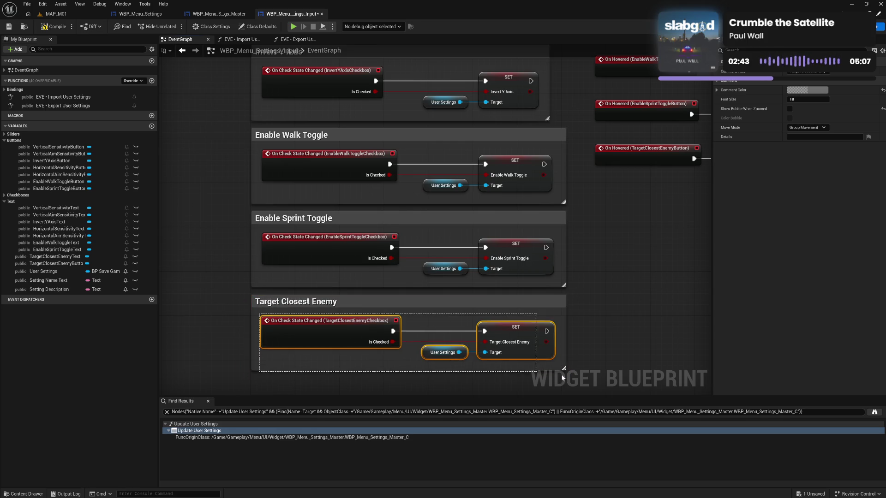
{"action": "left_click", "coordinate": [423, 308]}
{"action": "scroll", "coordinate": [423, 308], "scroll_direction": "up", "scroll_amount": 5}
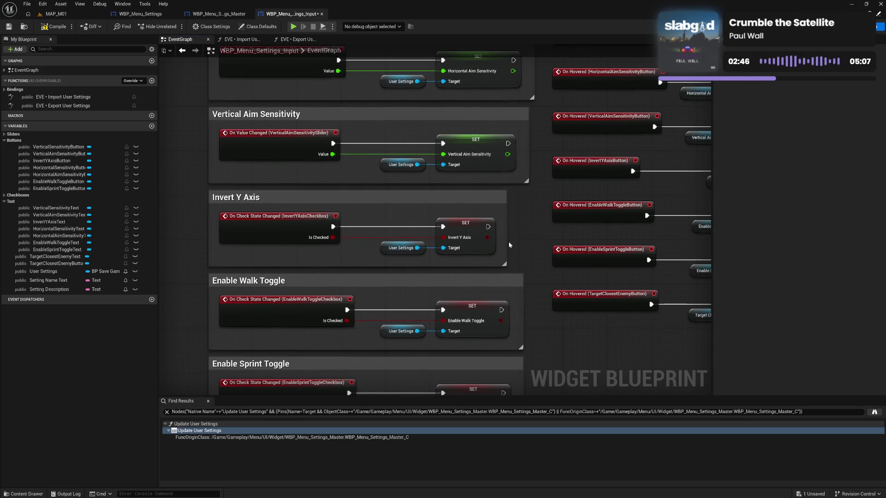
Shift the Vertical Aim Sensitivity and Invert Y Axis SET nodes right, widening Invert Y Axis
{"action": "scroll", "coordinate": [509, 245], "scroll_direction": "up", "scroll_amount": 5}
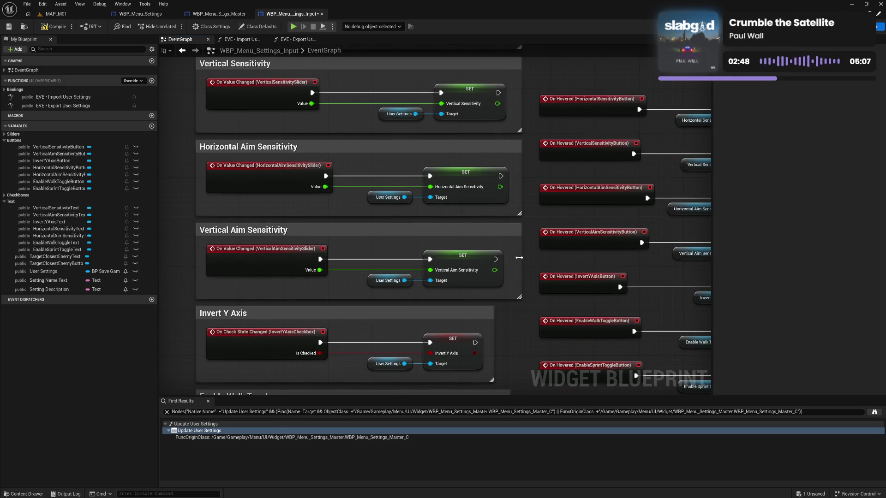
{"action": "left_click_drag", "start_coordinate": [382, 250], "coordinate": [505, 288]}
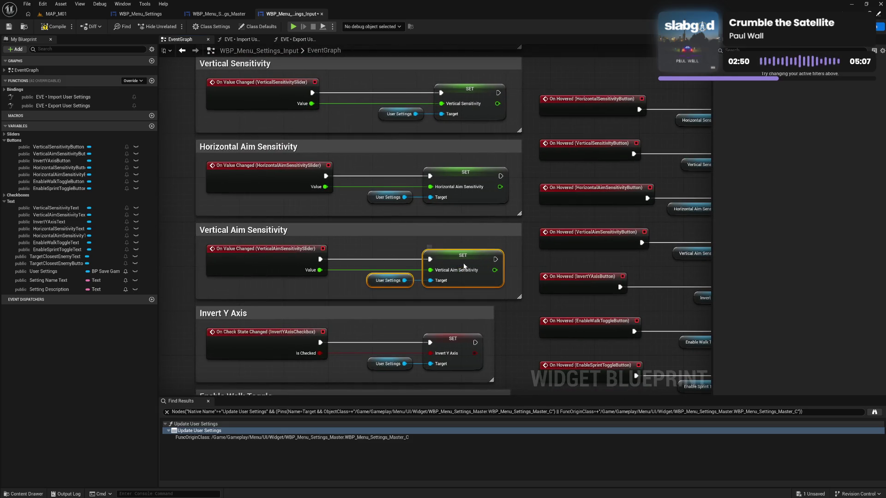
{"action": "left_click_drag", "start_coordinate": [459, 266], "coordinate": [465, 267]}
{"action": "left_click_drag", "start_coordinate": [492, 337], "coordinate": [520, 337]}
{"action": "left_click_drag", "start_coordinate": [399, 341], "coordinate": [452, 372]}
{"action": "left_click_drag", "start_coordinate": [451, 343], "coordinate": [475, 342]}
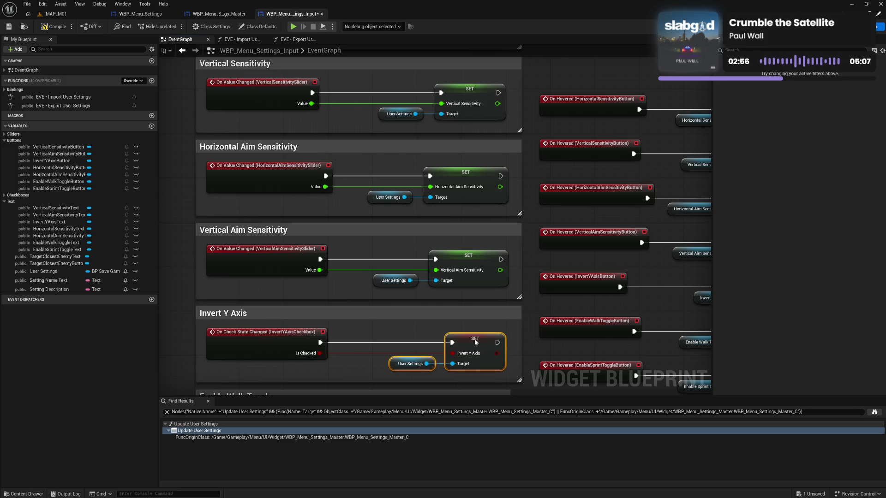
Widen the Enable Walk Toggle comment and move the walk and sprint SET nodes right
{"action": "left_click_drag", "start_coordinate": [394, 345], "coordinate": [379, 176]}
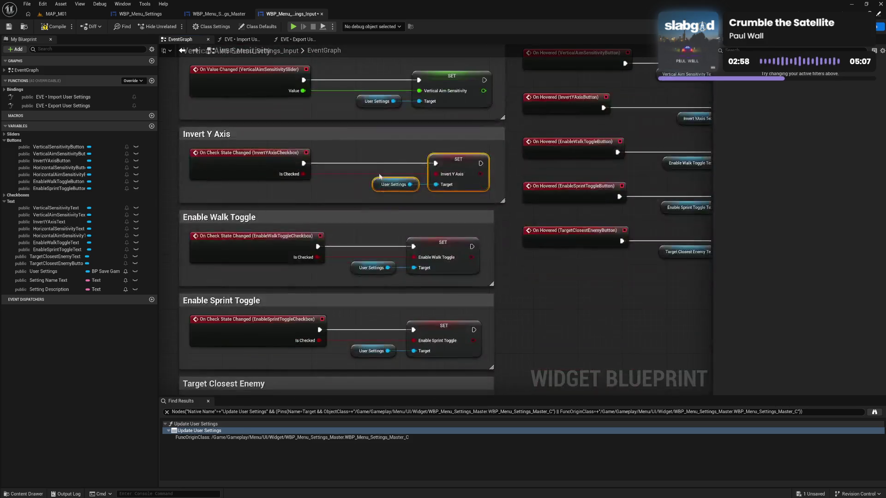
{"action": "left_click_drag", "start_coordinate": [493, 254], "coordinate": [503, 251]}
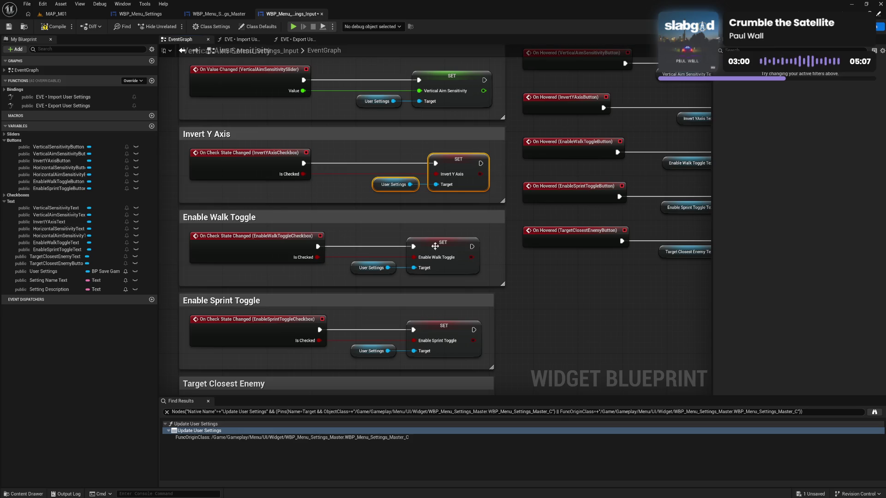
{"action": "left_click_drag", "start_coordinate": [378, 235], "coordinate": [419, 275]}
{"action": "left_click_drag", "start_coordinate": [443, 248], "coordinate": [455, 247]}
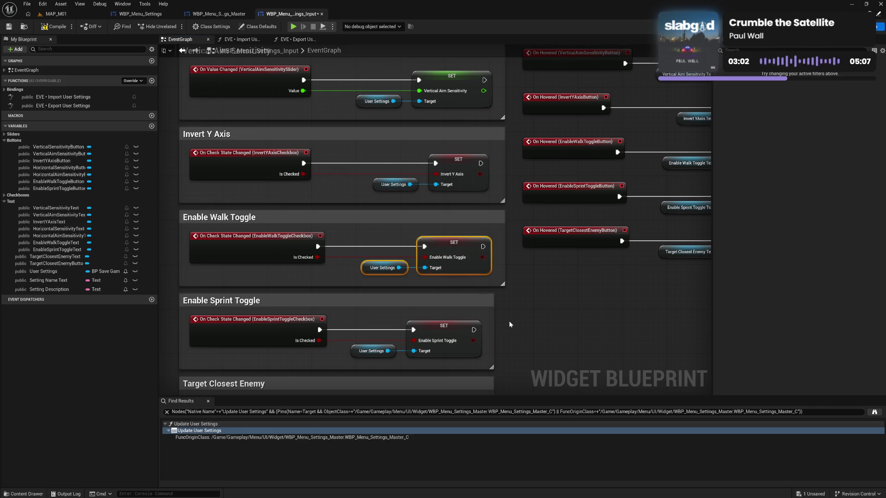
{"action": "left_click_drag", "start_coordinate": [509, 322], "coordinate": [483, 259]}
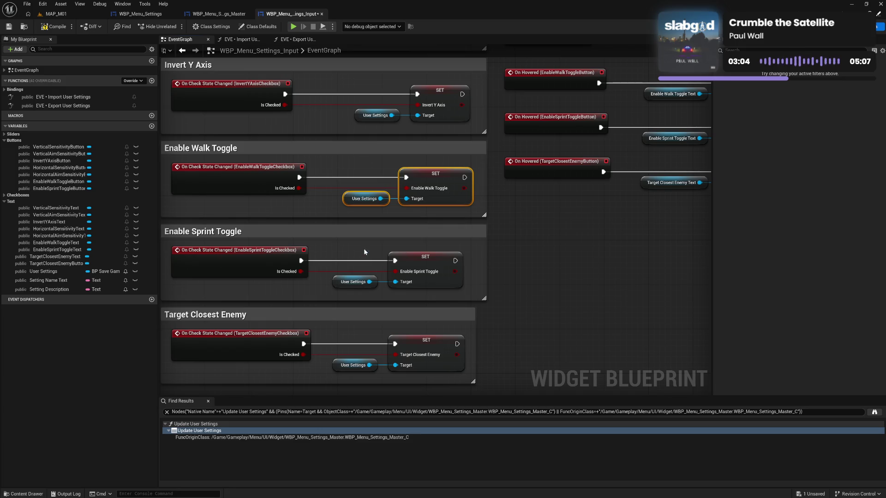
{"action": "mouse_move", "coordinate": [365, 252]}
{"action": "left_mouse_down"}
{"action": "mouse_move", "coordinate": [408, 291]}
{"action": "mouse_move", "coordinate": [428, 263]}
{"action": "left_mouse_up"}
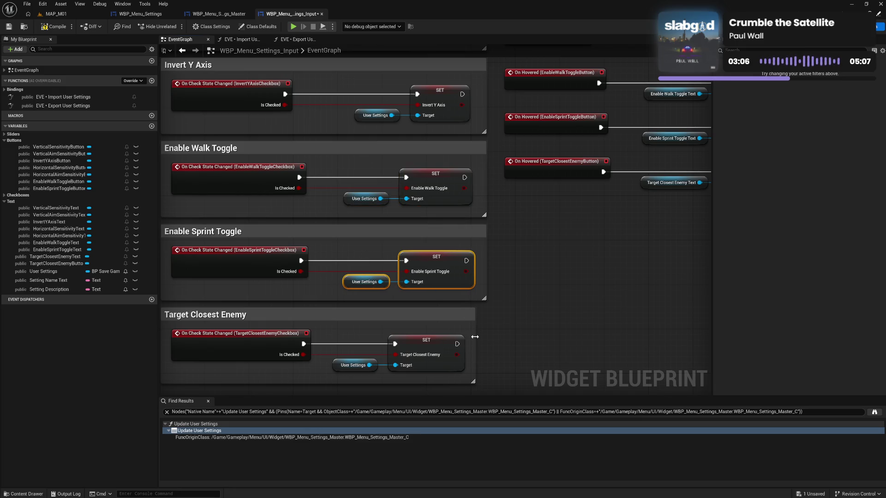
Widen the Target Closest Enemy comment, move its SET node right, and select all input groups
{"action": "left_click_drag", "start_coordinate": [475, 337], "coordinate": [487, 338]}
{"action": "left_click_drag", "start_coordinate": [365, 333], "coordinate": [413, 373]}
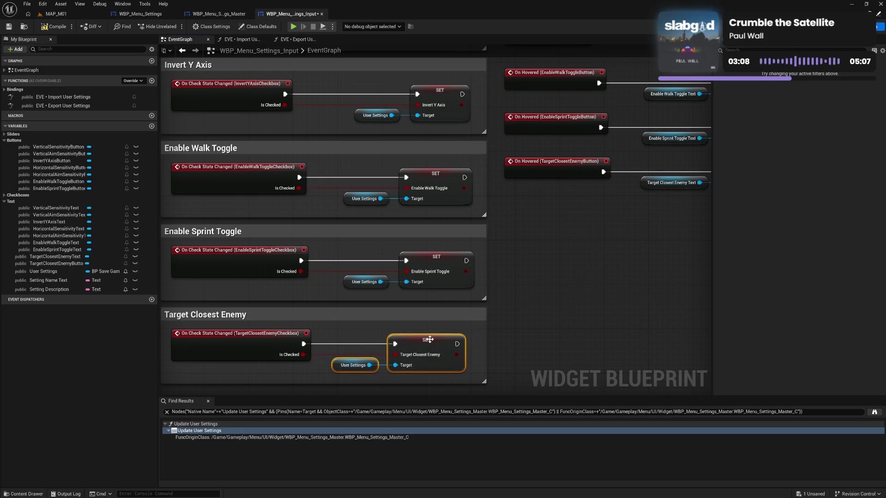
{"action": "mouse_move", "coordinate": [428, 342]}
{"action": "left_mouse_down"}
{"action": "mouse_move", "coordinate": [439, 341]}
{"action": "mouse_move", "coordinate": [559, 231]}
{"action": "mouse_move", "coordinate": [540, 448]}
{"action": "left_mouse_up"}
{"action": "left_click", "coordinate": [516, 339]}
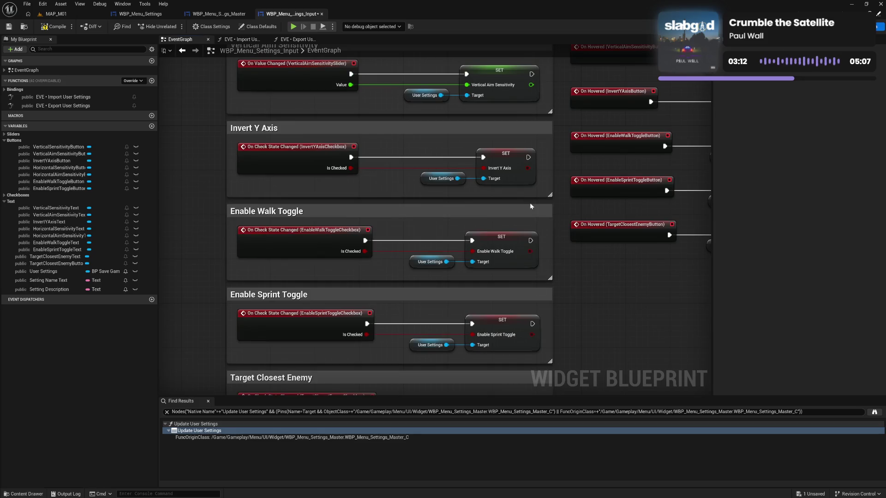
{"action": "left_click_drag", "start_coordinate": [529, 203], "coordinate": [512, 368]}
{"action": "mouse_move", "coordinate": [372, 219]}
{"action": "left_mouse_down"}
{"action": "mouse_move", "coordinate": [369, 303]}
{"action": "mouse_move", "coordinate": [366, 221]}
{"action": "mouse_move", "coordinate": [367, 268]}
{"action": "left_mouse_up"}
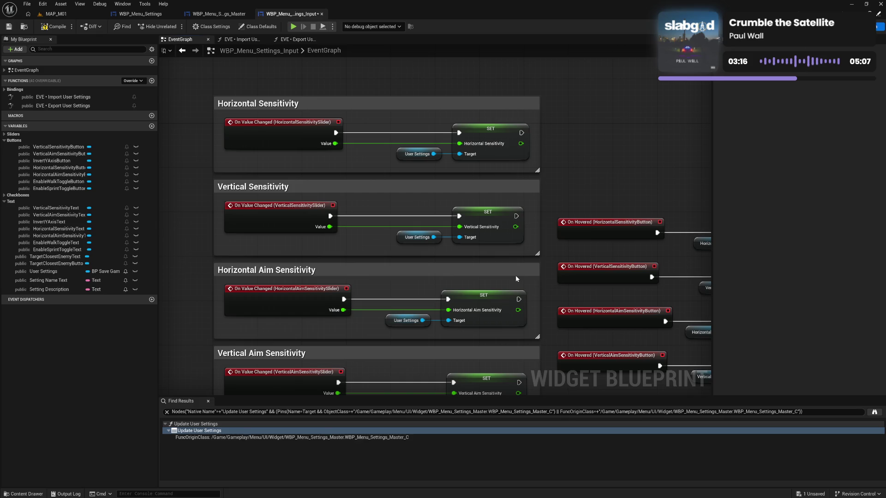
{"action": "mouse_move", "coordinate": [207, 89]}
{"action": "left_mouse_down"}
{"action": "mouse_move", "coordinate": [540, 175]}
{"action": "mouse_move", "coordinate": [541, 342]}
{"action": "mouse_move", "coordinate": [552, 425]}
{"action": "mouse_move", "coordinate": [549, 362]}
{"action": "left_mouse_up"}
Wrap all the input groups in an outer 'Value Changed Updates' comment and align it
{"action": "scroll", "coordinate": [430, 217], "scroll_direction": "up", "scroll_amount": 5}
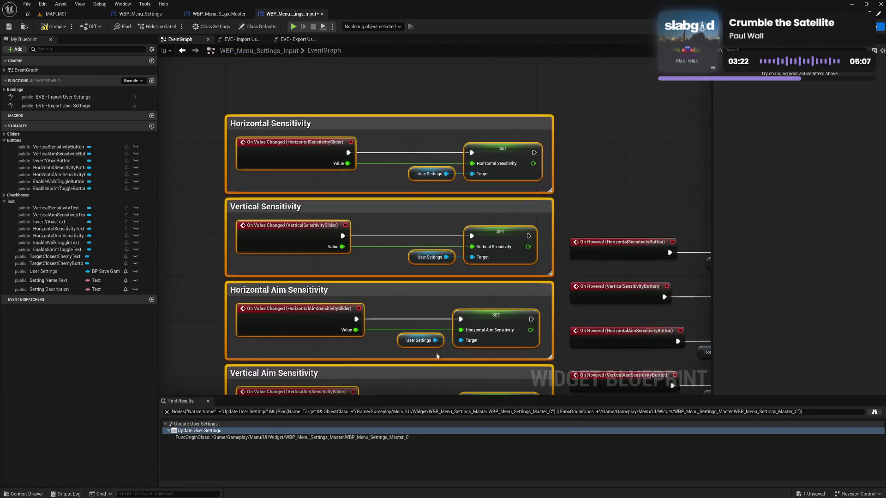
{"action": "type", "text": "c"}
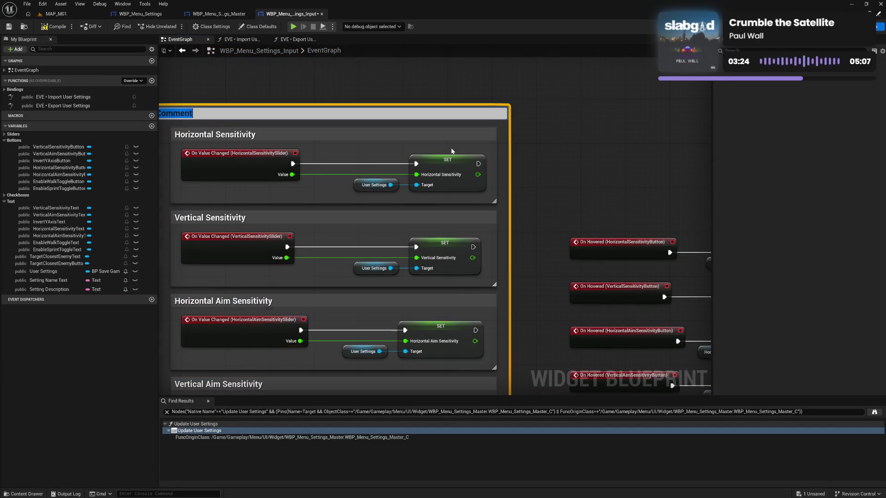
{"action": "type", "text": "ue Cha"}
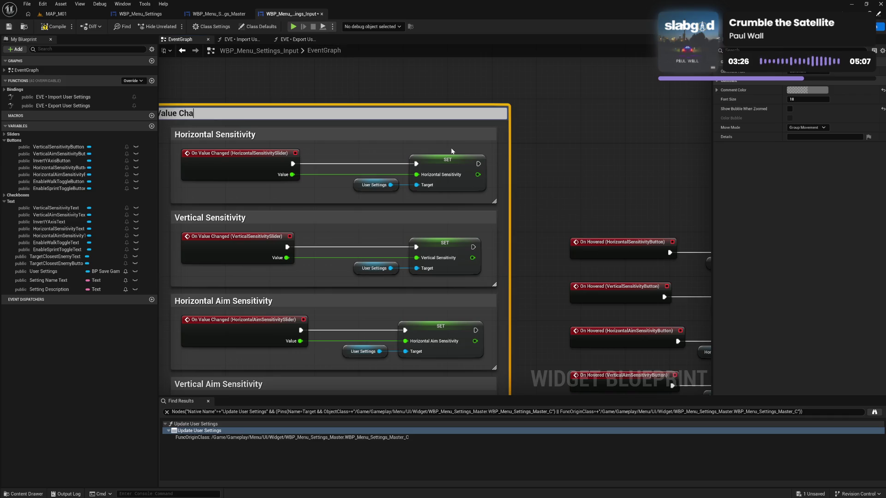
{"action": "type", "text": "nged Updates"}
{"action": "key", "text": "Return"}
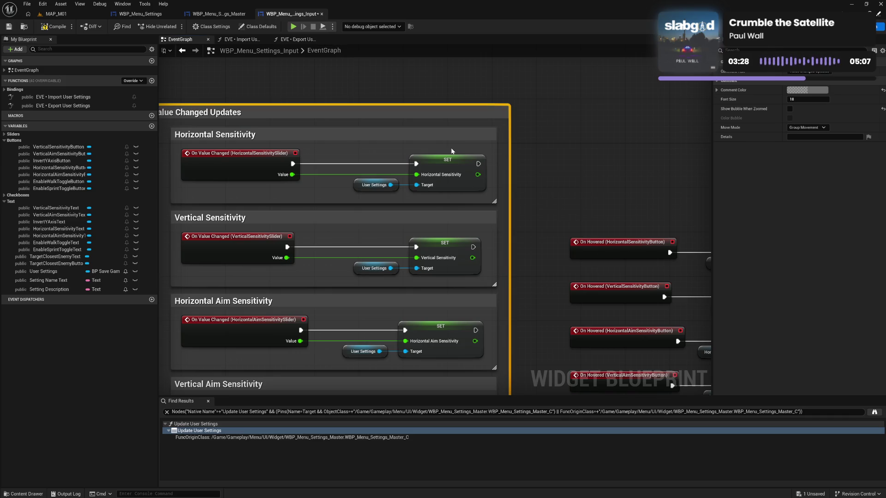
{"action": "left_click_drag", "start_coordinate": [411, 55], "coordinate": [440, 96]}
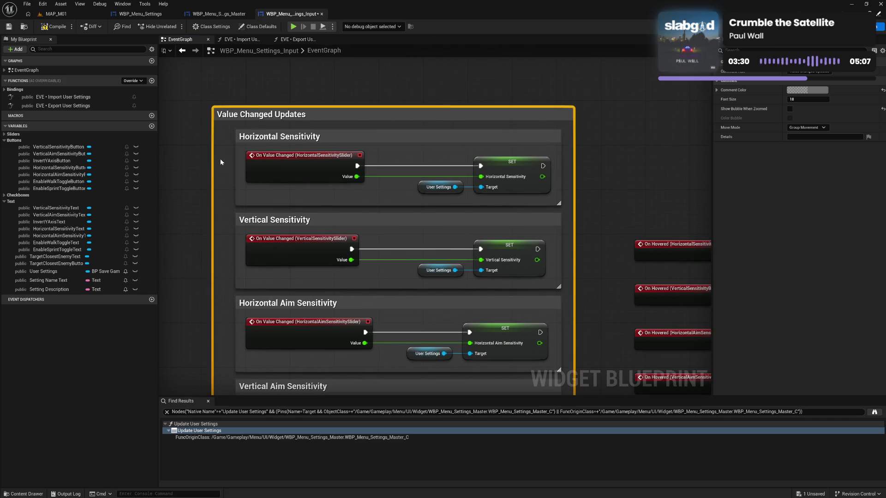
{"action": "left_click_drag", "start_coordinate": [214, 164], "coordinate": [226, 167]}
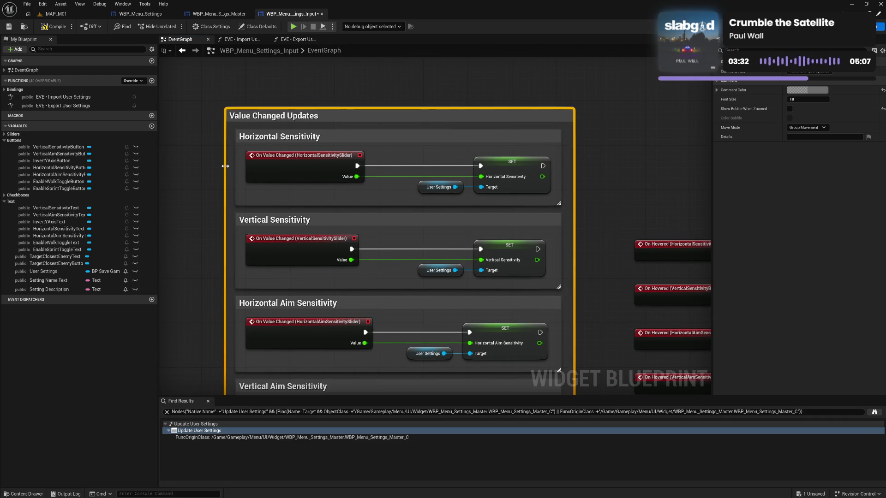
{"action": "mouse_move", "coordinate": [253, 119]}
{"action": "left_mouse_down"}
{"action": "mouse_move", "coordinate": [534, 457]}
{"action": "mouse_move", "coordinate": [601, 415]}
{"action": "mouse_move", "coordinate": [590, 320]}
{"action": "mouse_move", "coordinate": [589, 366]}
{"action": "mouse_move", "coordinate": [581, 365]}
{"action": "left_mouse_up"}
{"action": "double_click", "coordinate": [260, 124]}
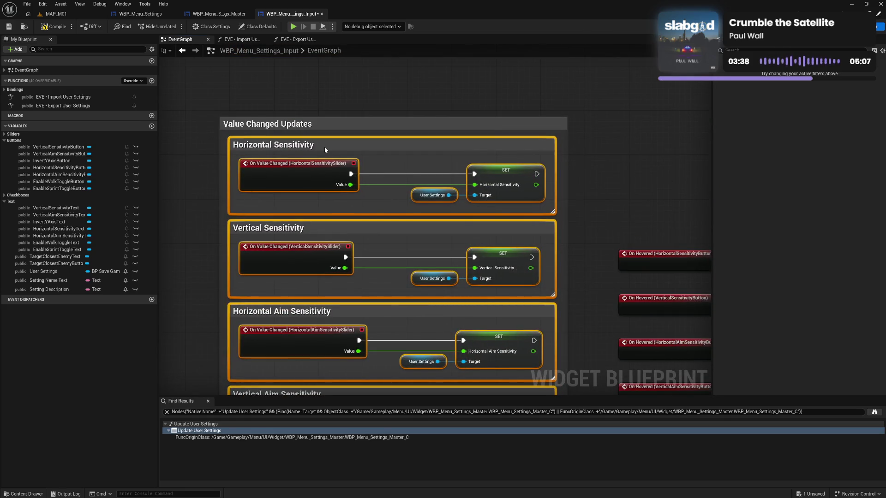
Tint the outer Value Changed Updates comment purple
{"action": "left_click", "coordinate": [333, 99]}
{"action": "left_click", "coordinate": [394, 124]}
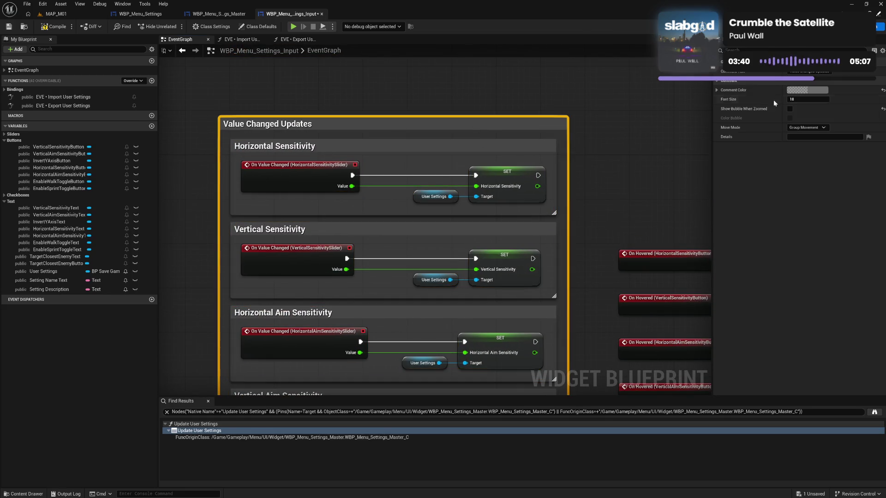
{"action": "left_click", "coordinate": [807, 90]}
{"action": "left_click", "coordinate": [723, 232]}
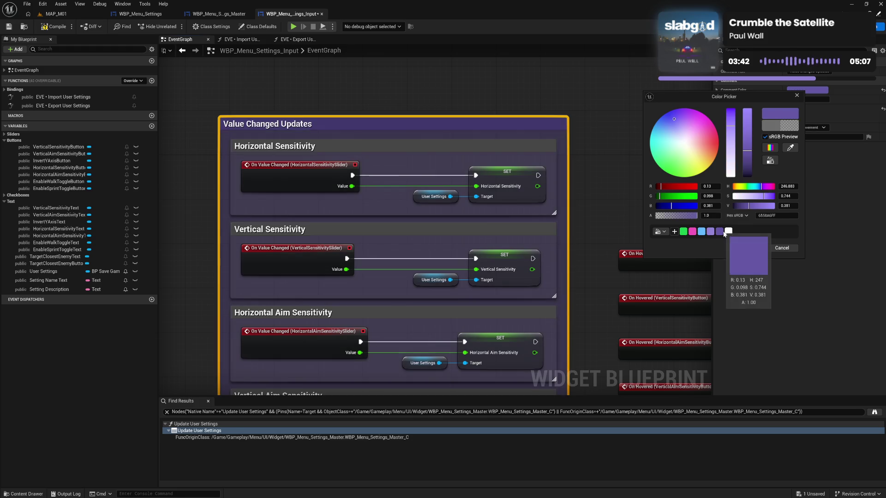
{"action": "left_click", "coordinate": [677, 235]}
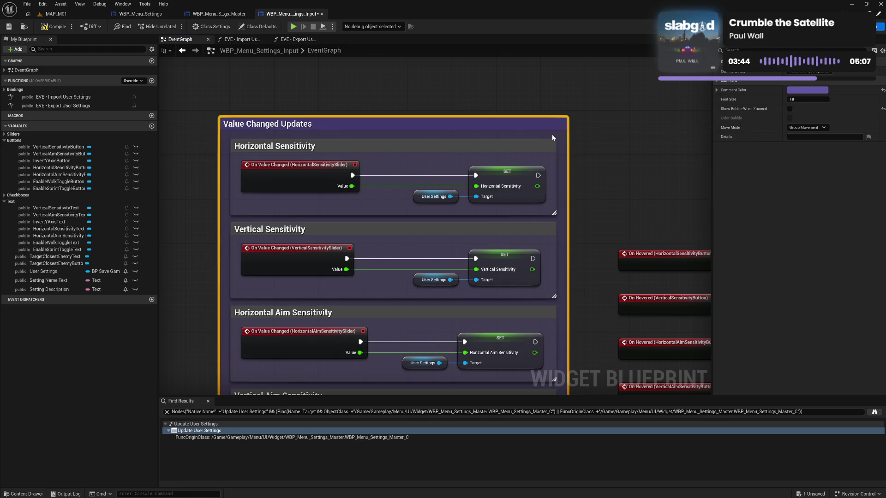
Recolour the inner per-setting comment boxes white
{"action": "mouse_move", "coordinate": [555, 136]}
{"action": "left_mouse_down"}
{"action": "mouse_move", "coordinate": [556, 431]}
{"action": "mouse_move", "coordinate": [560, 296]}
{"action": "left_mouse_up"}
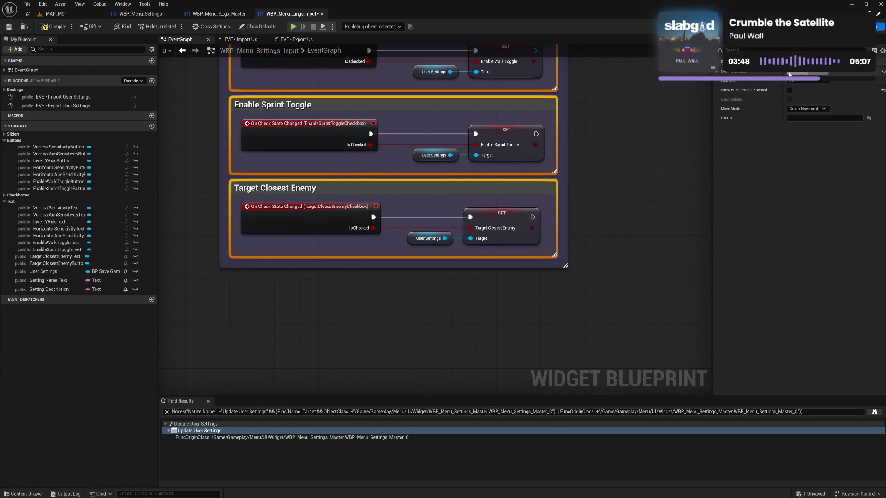
{"action": "left_click", "coordinate": [790, 74]}
{"action": "left_click", "coordinate": [717, 212]}
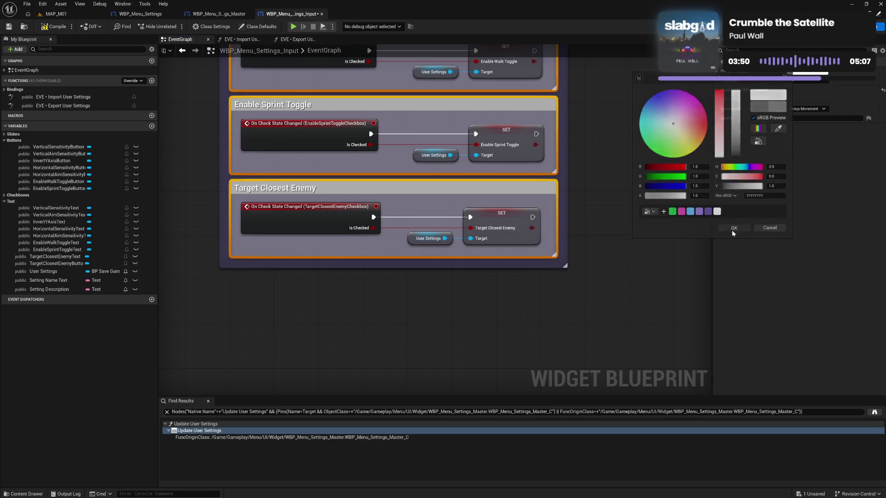
{"action": "left_click", "coordinate": [733, 228]}
{"action": "mouse_move", "coordinate": [611, 164]}
{"action": "left_mouse_down"}
{"action": "mouse_move", "coordinate": [596, 189]}
{"action": "mouse_move", "coordinate": [552, 208]}
{"action": "mouse_move", "coordinate": [518, 360]}
{"action": "left_mouse_up"}
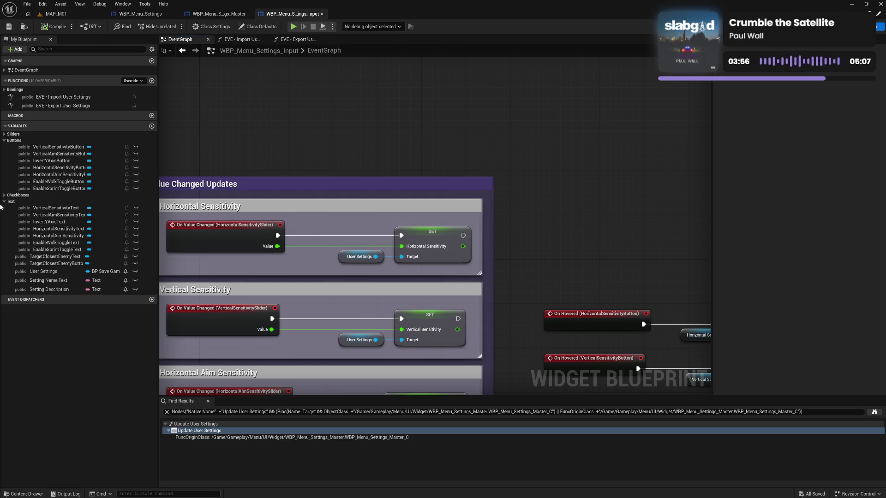
File TargetClosestEnemyText under Text and TargetClosestEnemyButton under Buttons, then collapse both categories
{"action": "left_click", "coordinate": [51, 256]}
{"action": "left_click_drag", "start_coordinate": [51, 256], "coordinate": [18, 202]}
{"action": "left_click_drag", "start_coordinate": [38, 263], "coordinate": [16, 141]}
{"action": "left_click", "coordinate": [4, 140]}
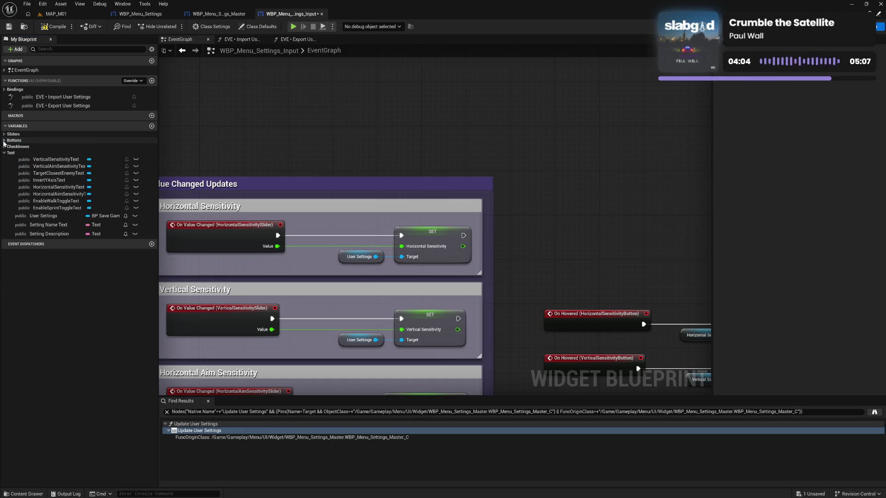
{"action": "left_click", "coordinate": [5, 152]}
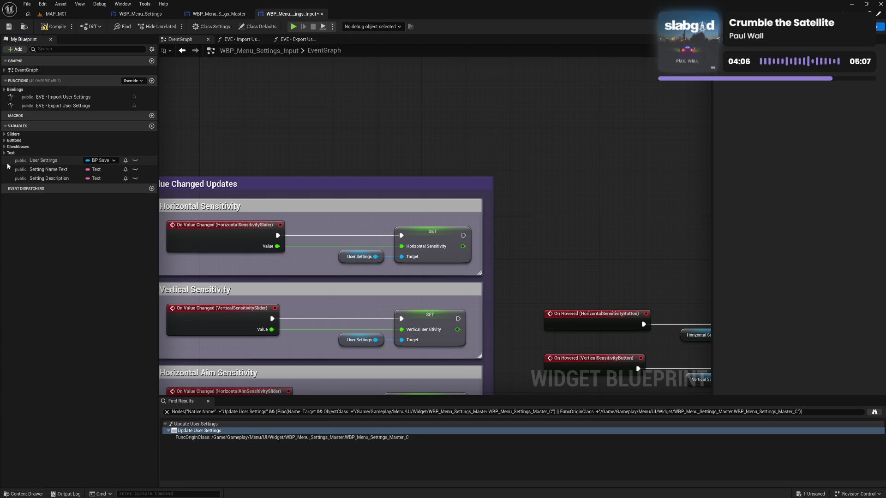
Put Setting Name Text and Setting Description into a new 'Utility' variable category
{"action": "left_click", "coordinate": [10, 170]}
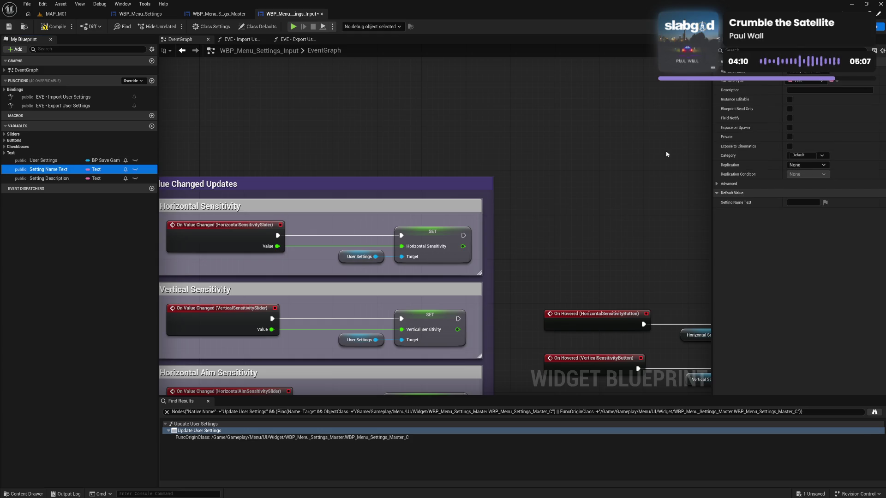
{"action": "left_click", "coordinate": [801, 156]}
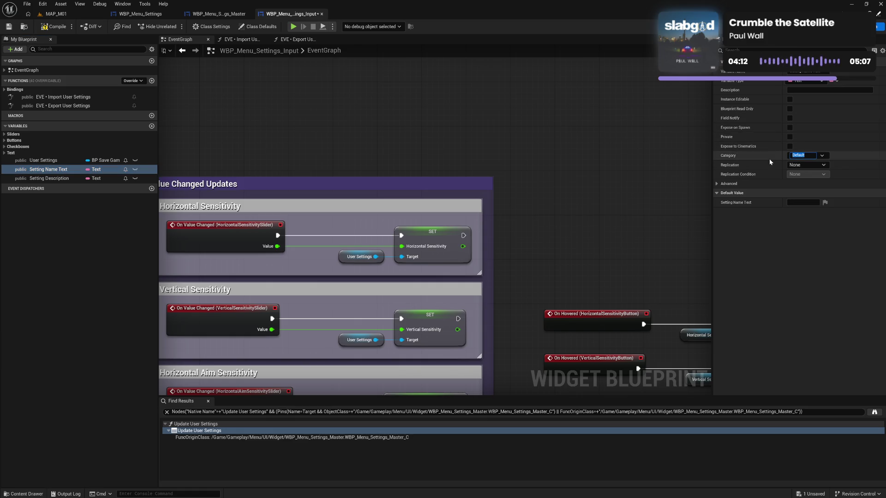
{"action": "type", "text": "Utility"}
{"action": "key", "text": "Return"}
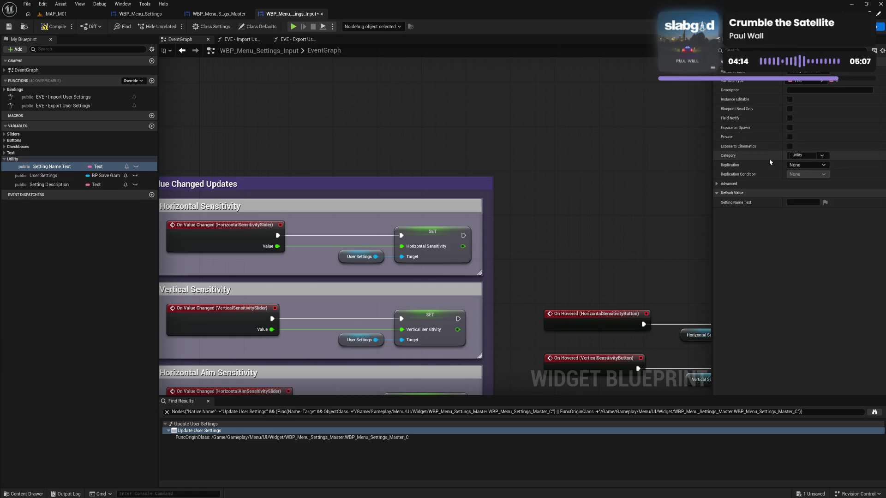
{"action": "mouse_move", "coordinate": [37, 186]}
{"action": "left_mouse_down"}
{"action": "mouse_move", "coordinate": [24, 156]}
{"action": "mouse_move", "coordinate": [11, 153]}
{"action": "left_mouse_up"}
{"action": "left_click", "coordinate": [16, 166]}
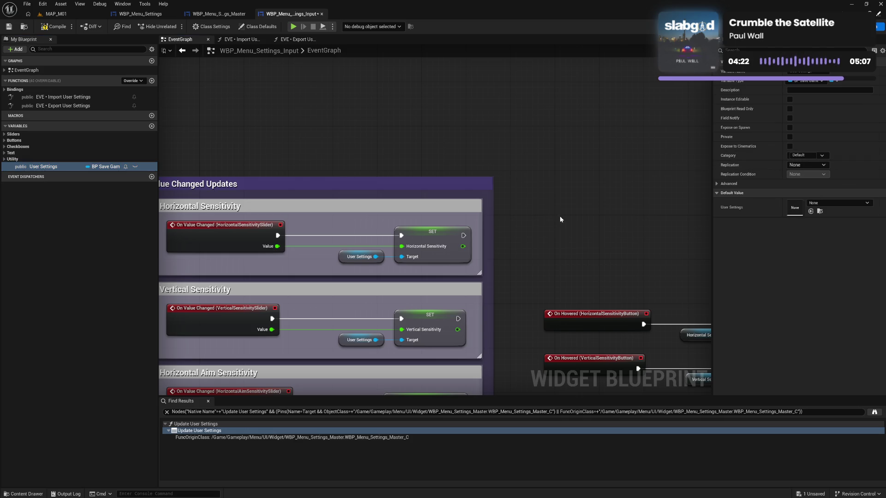
{"action": "mouse_move", "coordinate": [560, 216]}
{"action": "left_mouse_down"}
{"action": "mouse_move", "coordinate": [505, 124]}
{"action": "mouse_move", "coordinate": [410, 101]}
{"action": "mouse_move", "coordinate": [323, 107]}
{"action": "mouse_move", "coordinate": [351, 107]}
{"action": "mouse_move", "coordinate": [336, 108]}
{"action": "left_mouse_up"}
{"action": "scroll", "coordinate": [494, 132], "scroll_direction": "down", "scroll_amount": 1}
Move the two unhover SET nodes down and shift the Setting Description setter right
{"action": "left_click_drag", "start_coordinate": [394, 114], "coordinate": [467, 157]}
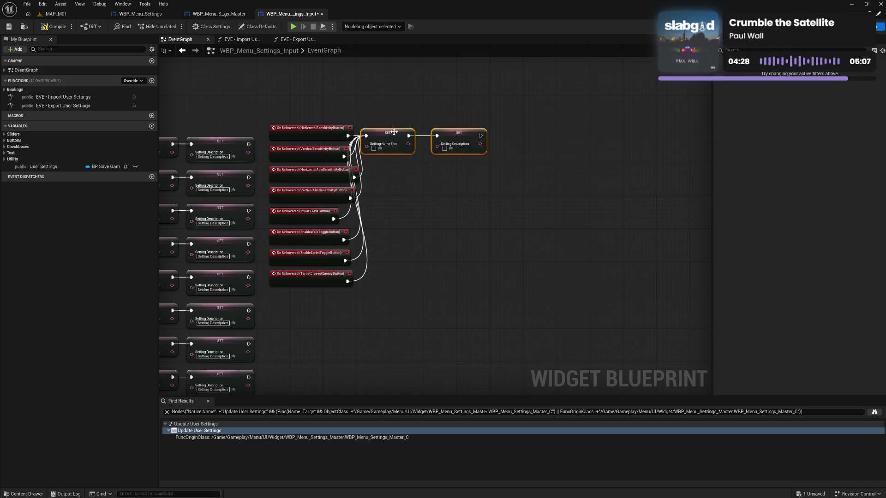
{"action": "mouse_move", "coordinate": [394, 132]}
{"action": "left_mouse_down"}
{"action": "mouse_move", "coordinate": [411, 207]}
{"action": "mouse_move", "coordinate": [423, 211]}
{"action": "left_mouse_up"}
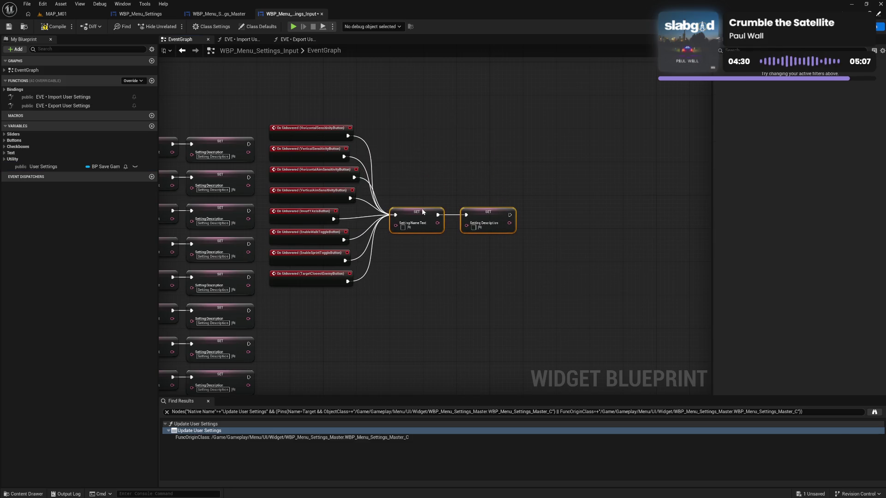
{"action": "left_click", "coordinate": [459, 201]}
{"action": "left_click", "coordinate": [480, 214]}
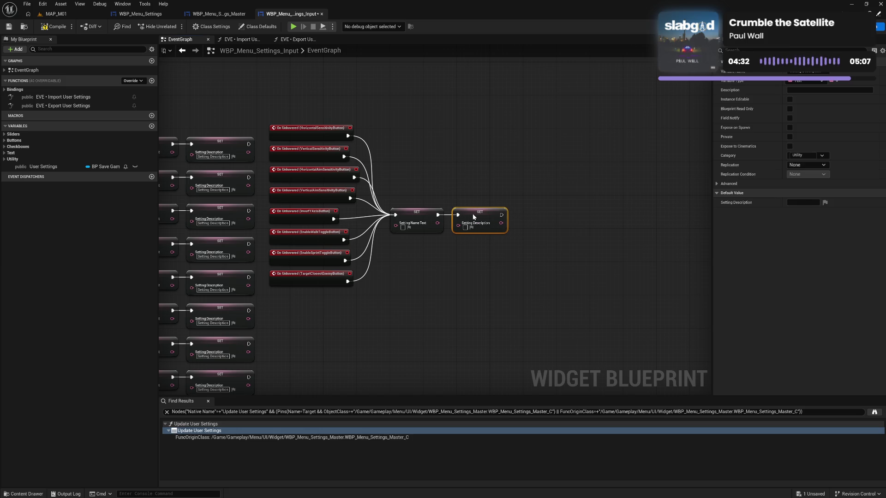
{"action": "scroll", "coordinate": [480, 217], "scroll_direction": "up", "scroll_amount": 2}
{"action": "left_click_drag", "start_coordinate": [480, 225], "coordinate": [499, 229]}
{"action": "left_click", "coordinate": [454, 202]}
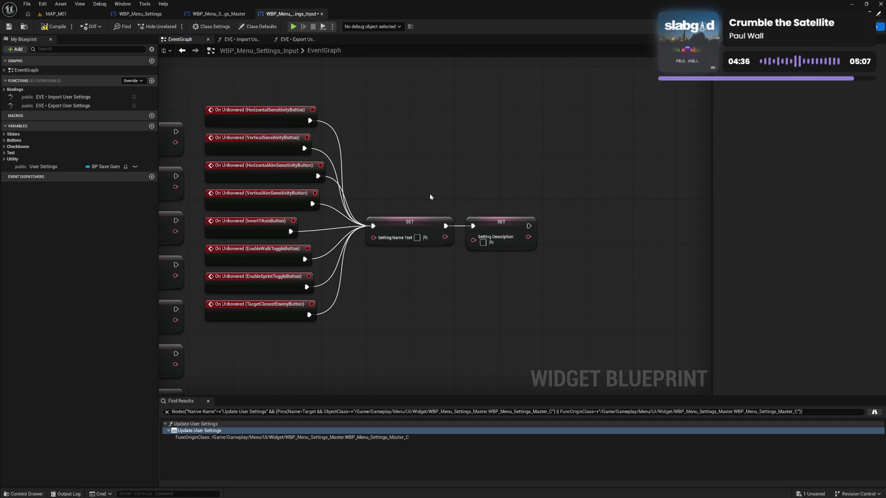
Raise the SET Setting Name Text node and wrap it in a 'Clear Setting Name' comment
{"action": "left_click", "coordinate": [427, 221]}
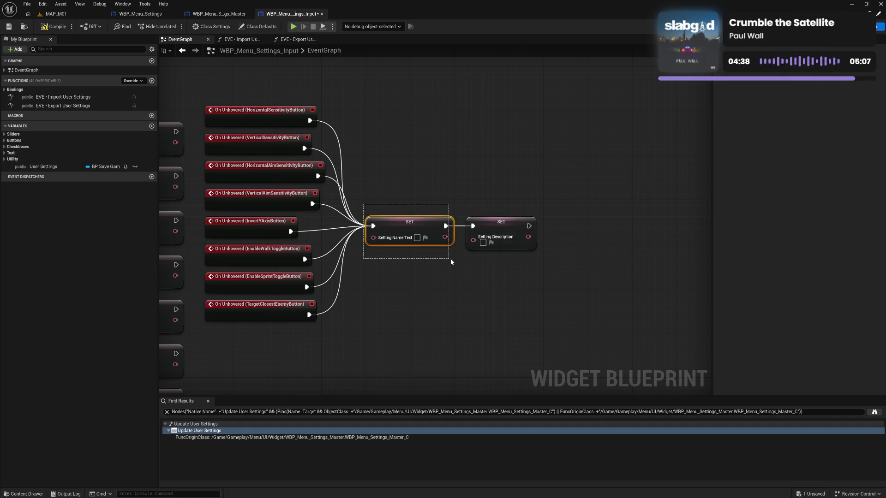
{"action": "left_click_drag", "start_coordinate": [427, 221], "coordinate": [434, 167]}
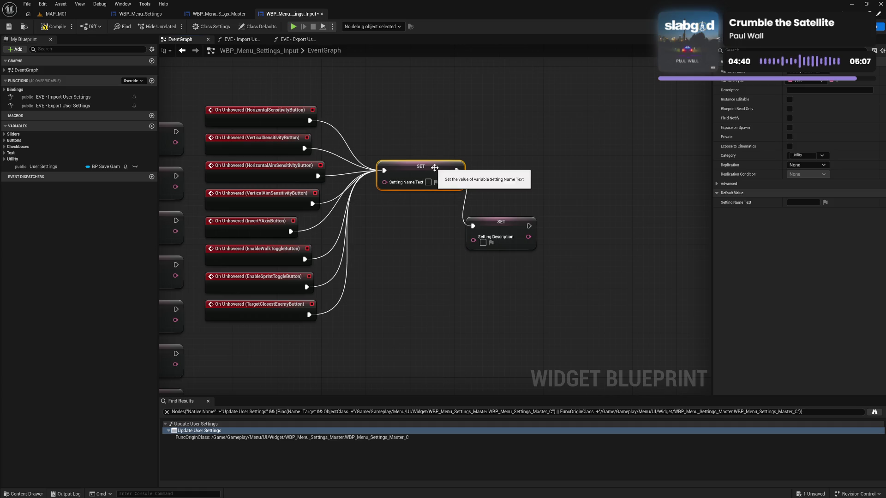
{"action": "type", "text": "cClear Setting "}
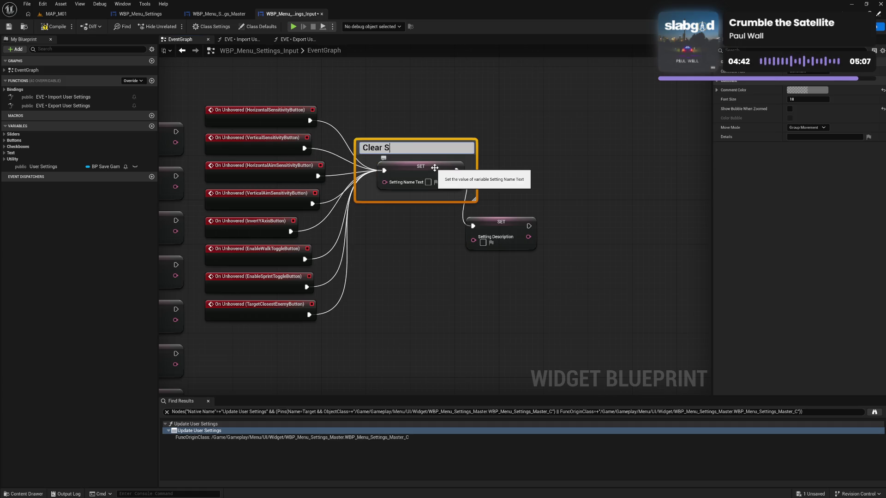
{"action": "type", "text": "Name"}
{"action": "key", "text": "Return"}
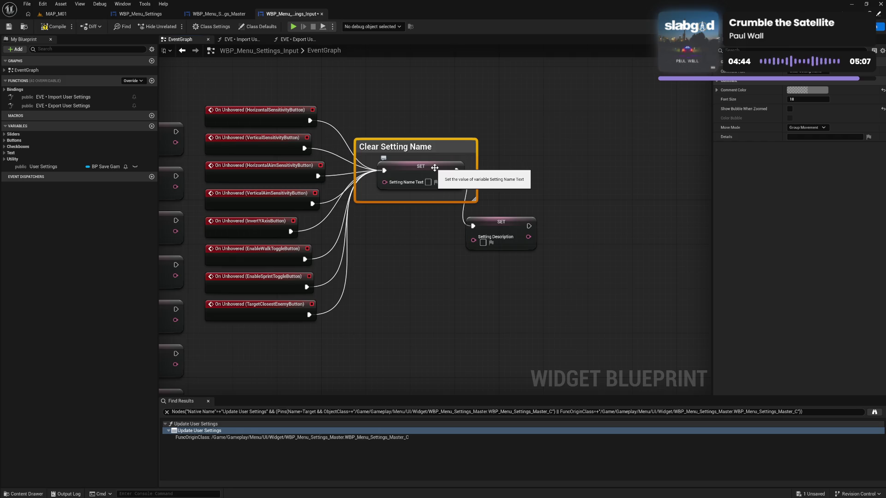
{"action": "left_click_drag", "start_coordinate": [356, 181], "coordinate": [367, 181]}
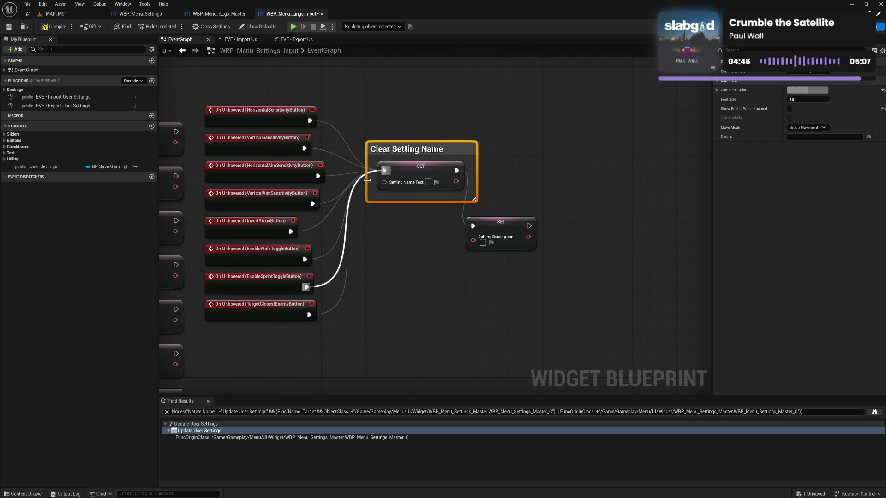
{"action": "left_click_drag", "start_coordinate": [404, 145], "coordinate": [410, 142]}
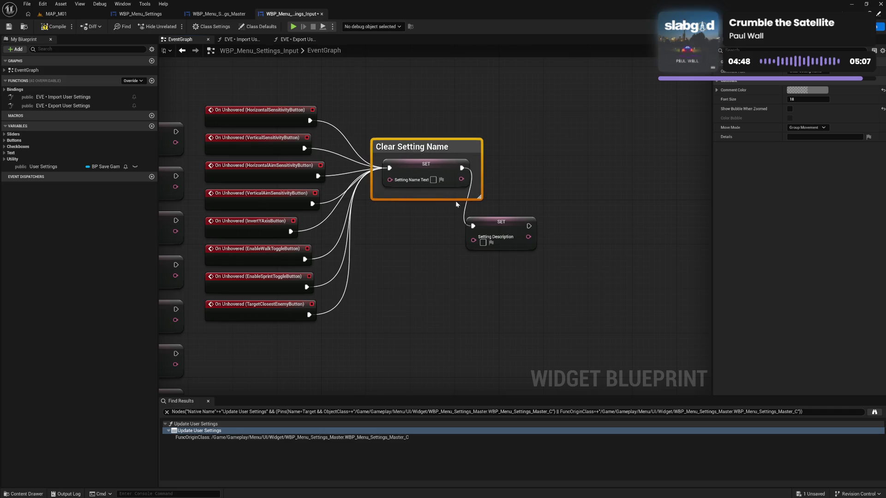
{"action": "double_click", "coordinate": [410, 147]}
Wrap the Setting Description setter in a 'Clear Setting Description' comment and rename the variable to Setting Description Text
{"action": "mouse_move", "coordinate": [497, 225]}
{"action": "left_mouse_down"}
{"action": "mouse_move", "coordinate": [543, 165]}
{"action": "mouse_move", "coordinate": [558, 185]}
{"action": "left_mouse_up"}
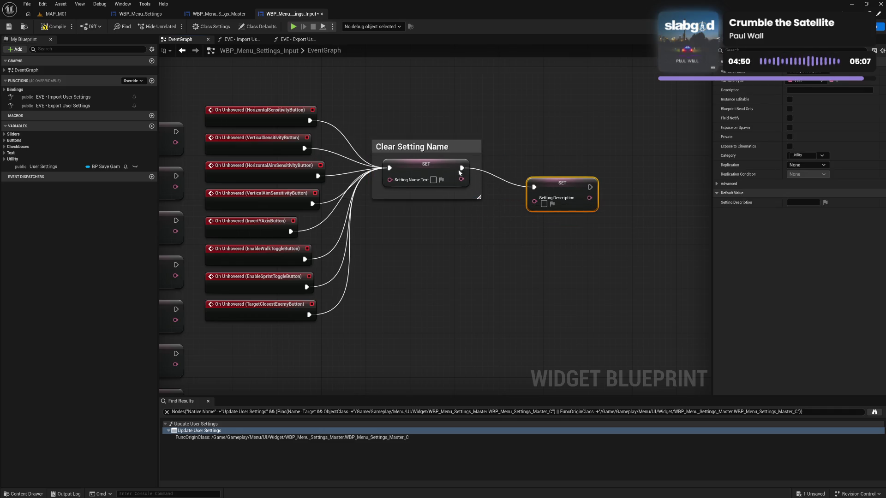
{"action": "left_click_drag", "start_coordinate": [433, 162], "coordinate": [433, 166]}
{"action": "left_click_drag", "start_coordinate": [534, 162], "coordinate": [612, 234]}
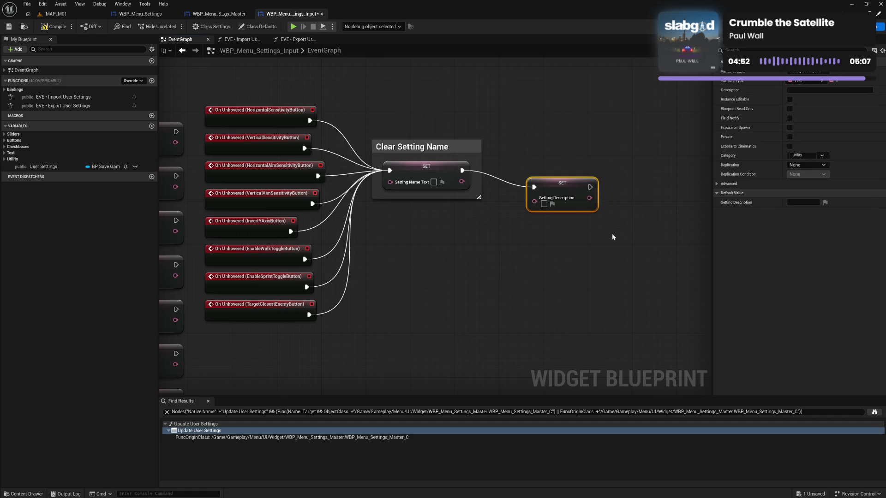
{"action": "type", "text": "cClear Se"}
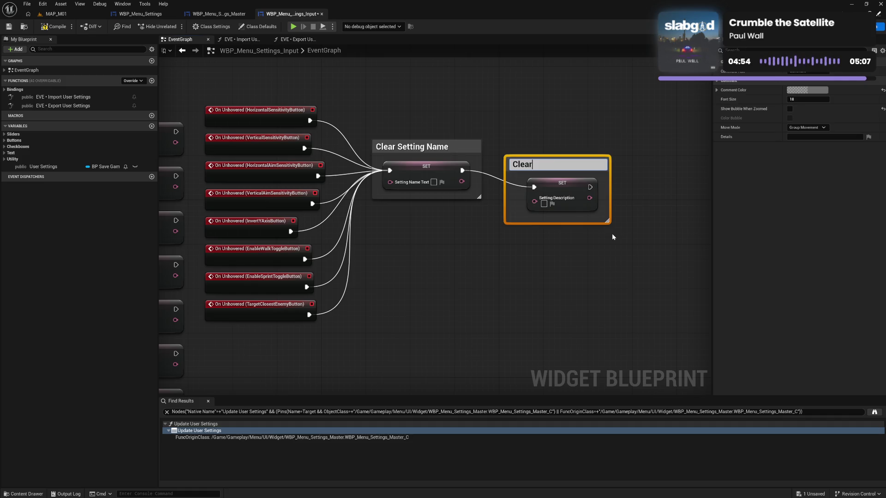
{"action": "type", "text": "tting Descr"}
{"action": "type", "text": "iption"}
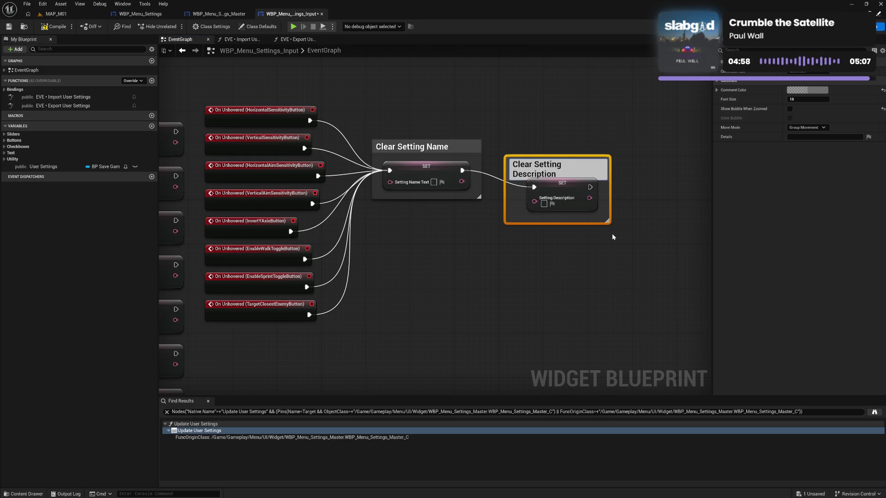
{"action": "key", "text": "Return"}
{"action": "left_click", "coordinate": [587, 192]}
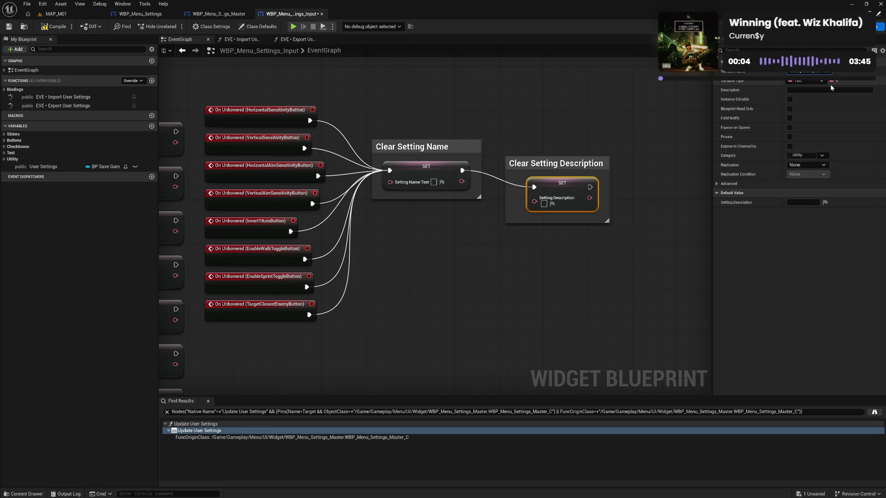
{"action": "key", "text": "Return"}
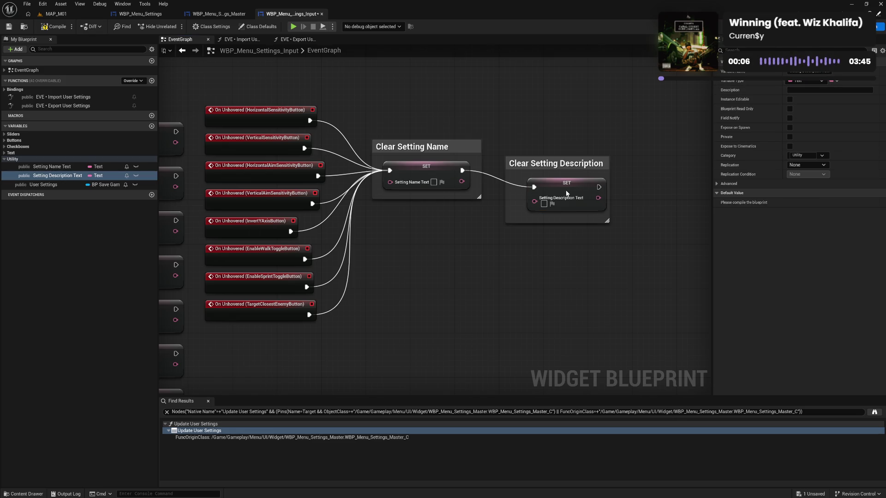
Place the Clear Setting Description comment beside Clear Setting Name and shorten its title to 'Clear Description'
{"action": "left_click", "coordinate": [567, 193]}
{"action": "left_click_drag", "start_coordinate": [507, 198], "coordinate": [512, 198]}
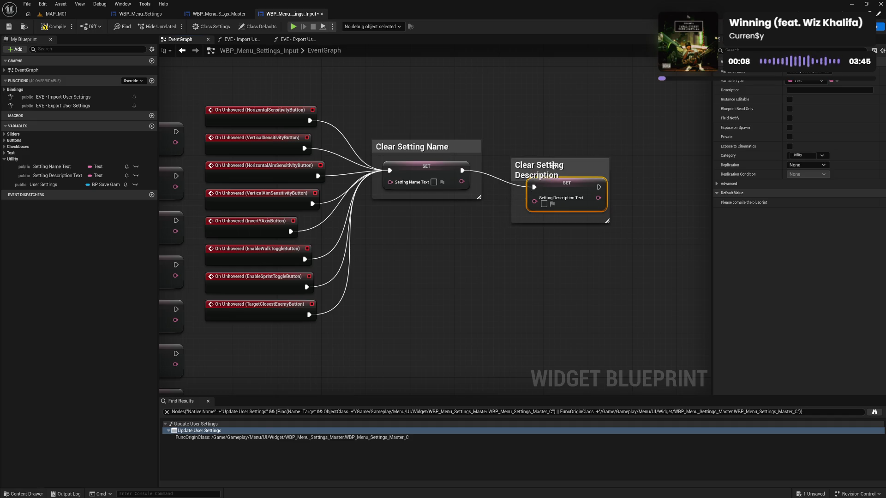
{"action": "mouse_move", "coordinate": [552, 163]}
{"action": "left_mouse_down"}
{"action": "mouse_move", "coordinate": [532, 148]}
{"action": "mouse_move", "coordinate": [537, 176]}
{"action": "left_mouse_up"}
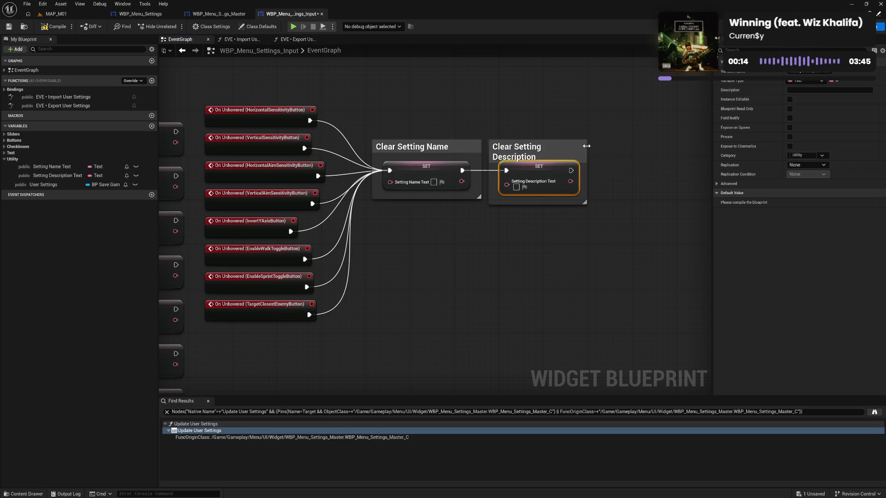
{"action": "left_click", "coordinate": [560, 147]}
{"action": "left_click", "coordinate": [554, 146]}
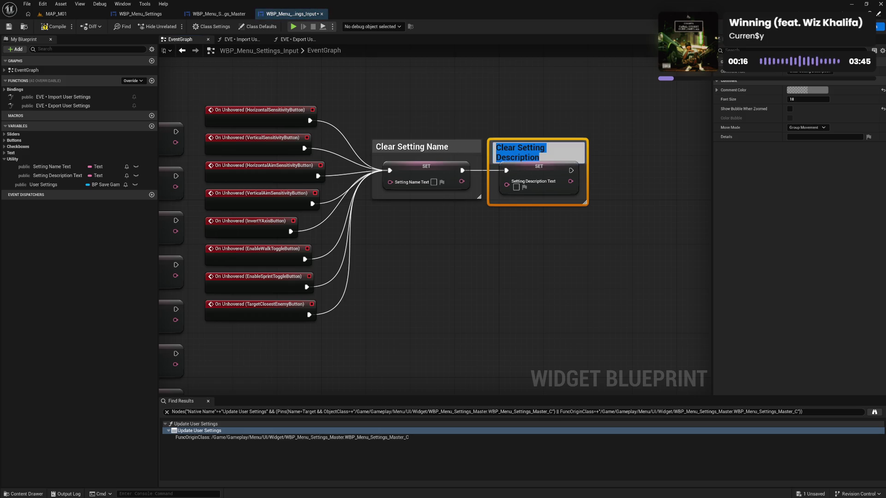
{"action": "left_click_drag", "start_coordinate": [517, 147], "coordinate": [549, 148]}
{"action": "key", "text": "BackSpace"}
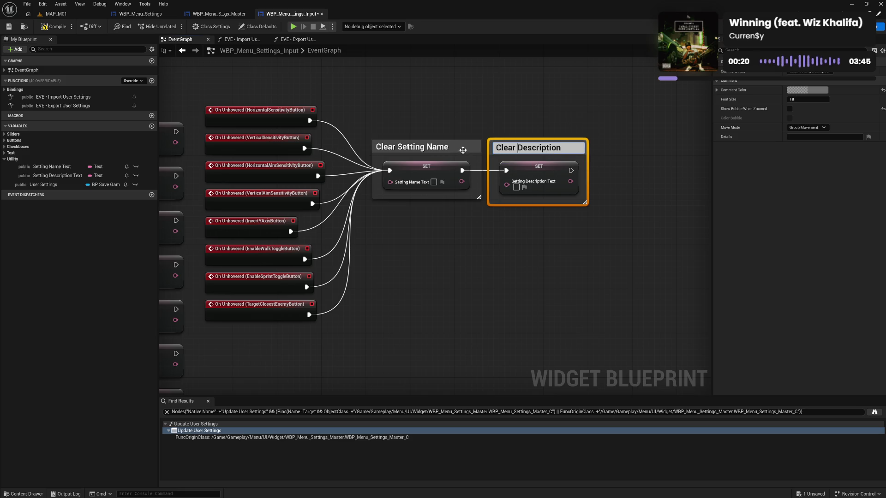
Retitle the other comment to 'Clear Name', then select both clear comments and nudge them
{"action": "left_click", "coordinate": [444, 148]}
{"action": "left_click", "coordinate": [443, 147]}
{"action": "left_click", "coordinate": [429, 148]}
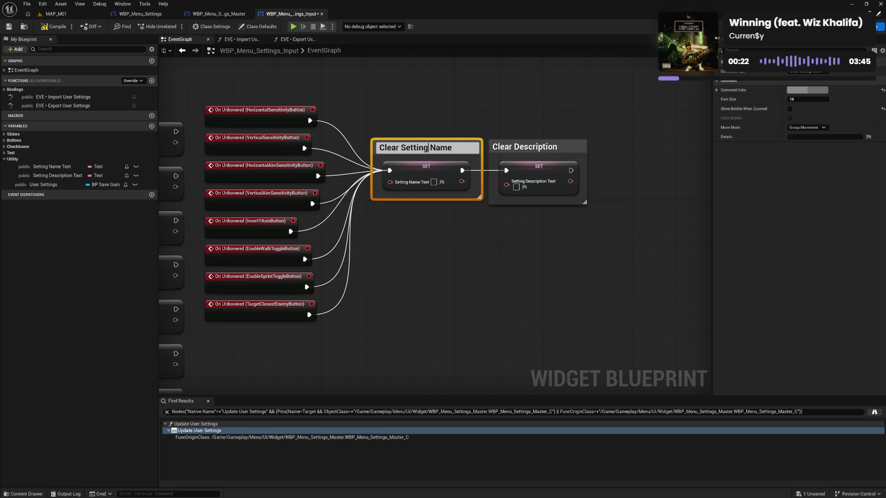
{"action": "left_click_drag", "start_coordinate": [429, 148], "coordinate": [400, 148]}
{"action": "key", "text": "BackSpace"}
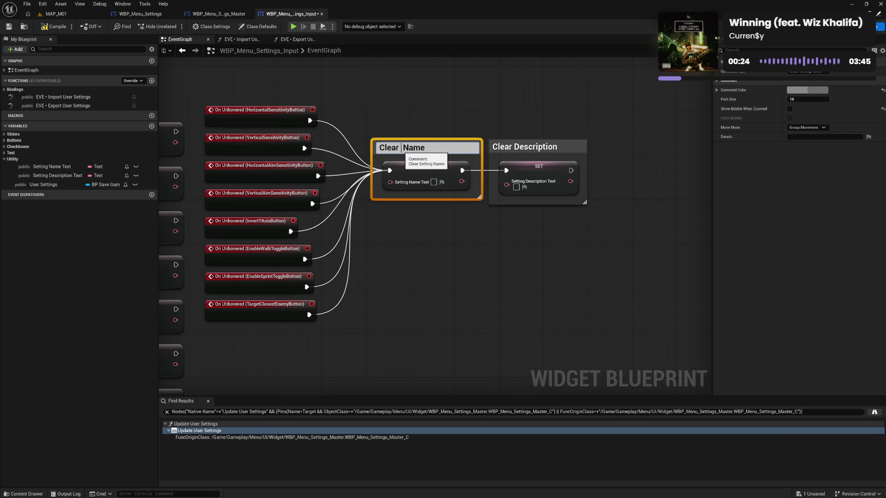
{"action": "left_click", "coordinate": [461, 248]}
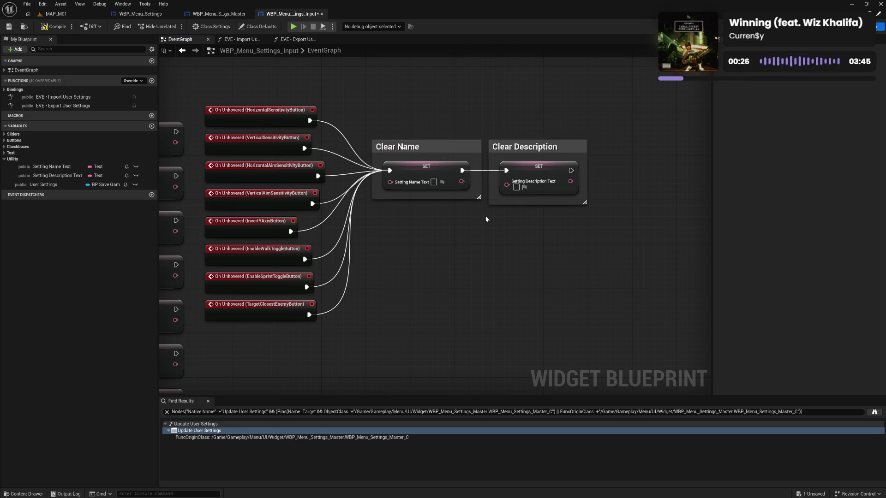
{"action": "left_click_drag", "start_coordinate": [496, 226], "coordinate": [566, 226]}
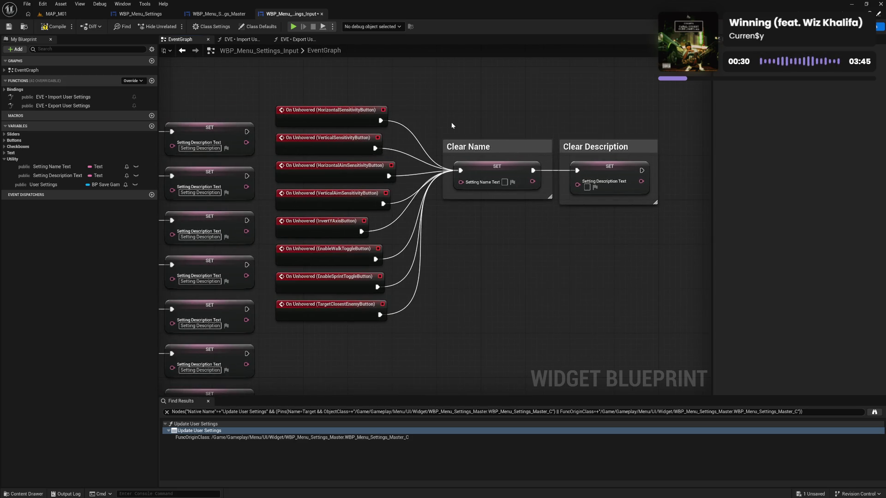
{"action": "mouse_move", "coordinate": [452, 125]}
{"action": "left_mouse_down"}
{"action": "mouse_move", "coordinate": [673, 211]}
{"action": "mouse_move", "coordinate": [628, 261]}
{"action": "left_mouse_up"}
{"action": "mouse_move", "coordinate": [464, 197]}
{"action": "left_mouse_down"}
{"action": "mouse_move", "coordinate": [485, 156]}
{"action": "mouse_move", "coordinate": [468, 144]}
{"action": "mouse_move", "coordinate": [435, 148]}
{"action": "left_mouse_up"}
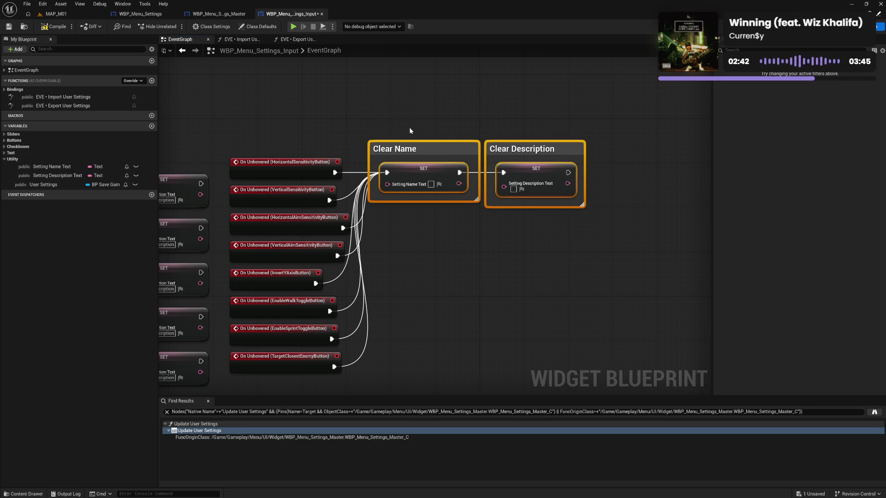
Drag the Clear Name and Clear Description comments down, level with the middle of the unhover events
{"action": "mouse_move", "coordinate": [405, 154]}
{"action": "left_mouse_down"}
{"action": "mouse_move", "coordinate": [405, 257]}
{"action": "mouse_move", "coordinate": [401, 238]}
{"action": "left_mouse_up"}
Wrap the eight On Unhovered events and both clear comments in a 'Setting Unhovered' comment
{"action": "left_click_drag", "start_coordinate": [396, 203], "coordinate": [512, 224]}
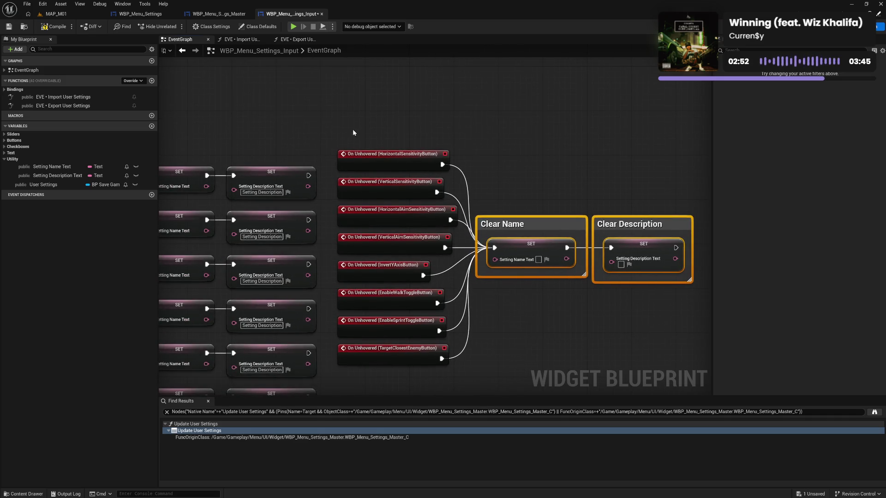
{"action": "mouse_move", "coordinate": [353, 131]}
{"action": "left_mouse_down"}
{"action": "mouse_move", "coordinate": [542, 324]}
{"action": "mouse_move", "coordinate": [660, 358]}
{"action": "left_mouse_up"}
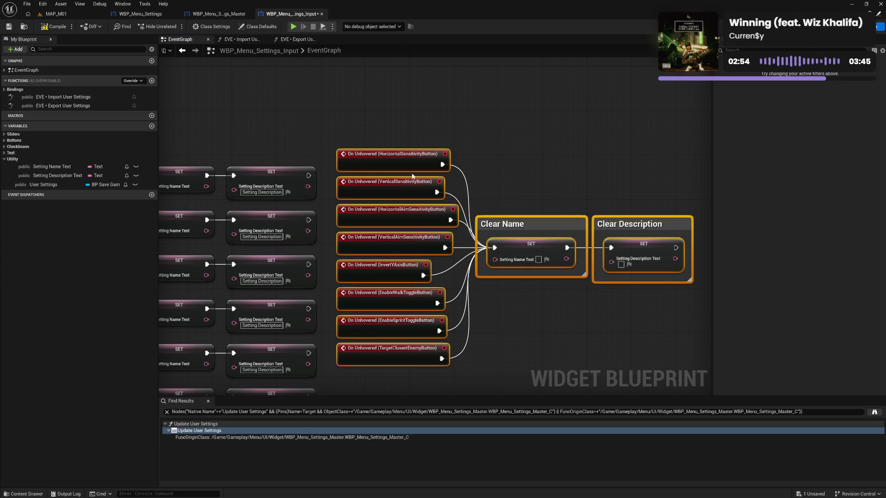
{"action": "left_click_drag", "start_coordinate": [402, 161], "coordinate": [425, 166]}
{"action": "type", "text": "c"}
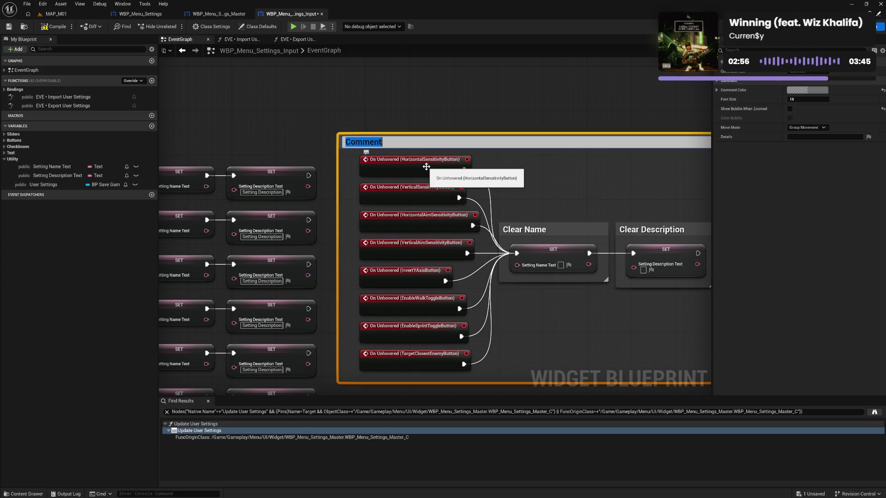
{"action": "type", "text": "Unhovered"}
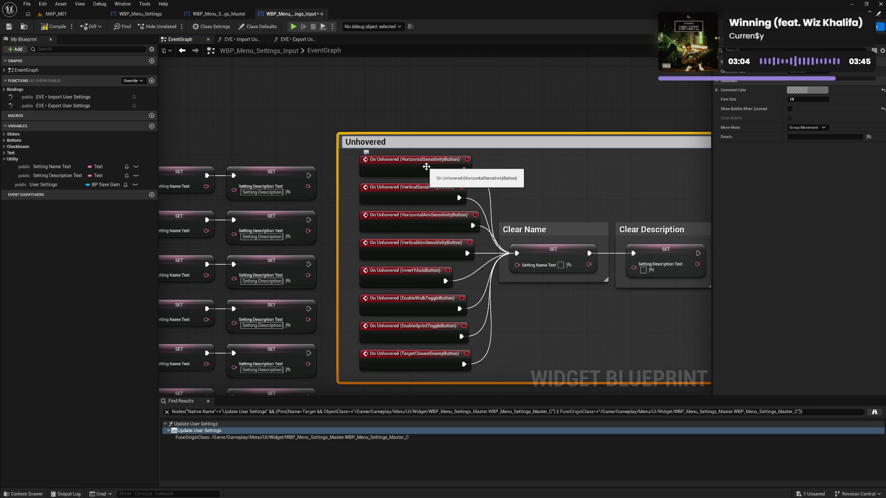
{"action": "key", "text": "Return"}
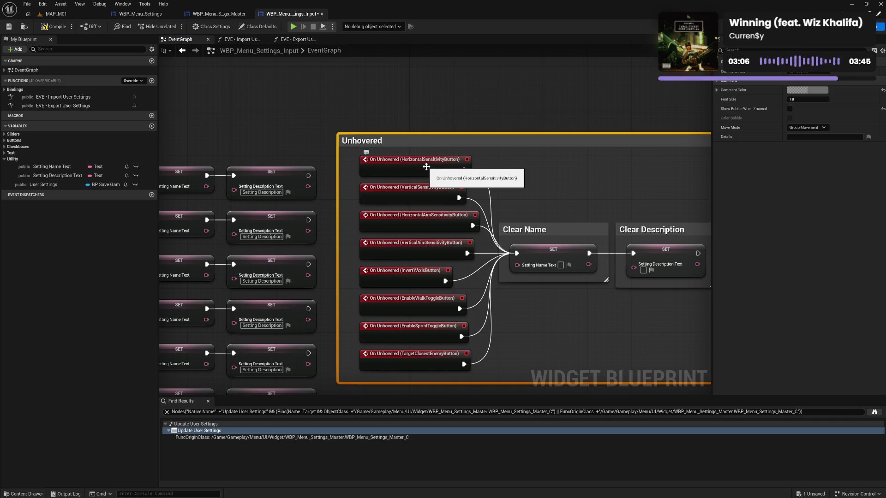
{"action": "left_click_drag", "start_coordinate": [340, 192], "coordinate": [350, 193]}
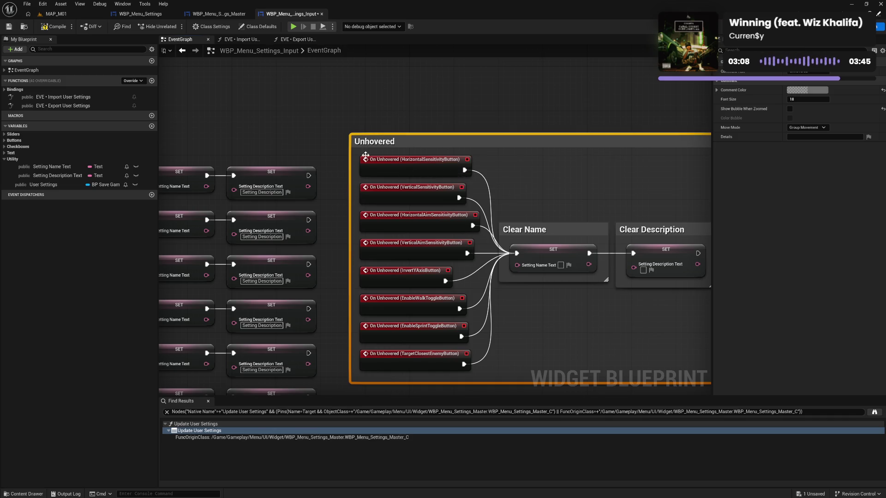
{"action": "left_click_drag", "start_coordinate": [370, 142], "coordinate": [374, 142]}
{"action": "double_click", "coordinate": [373, 142]}
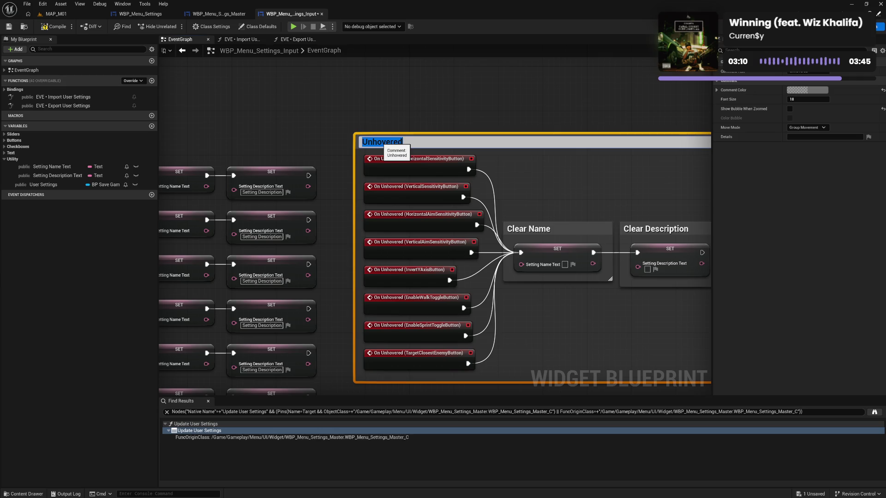
{"action": "key", "text": "Home"}
{"action": "type", "text": "Setting"}
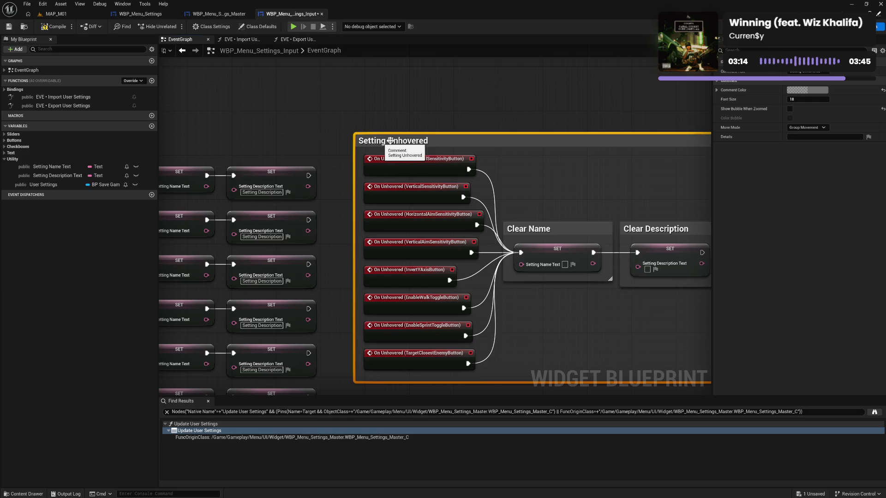
{"action": "mouse_move", "coordinate": [251, 123]}
{"action": "left_mouse_down"}
{"action": "mouse_move", "coordinate": [458, 111]}
{"action": "mouse_move", "coordinate": [255, 105]}
{"action": "left_mouse_up"}
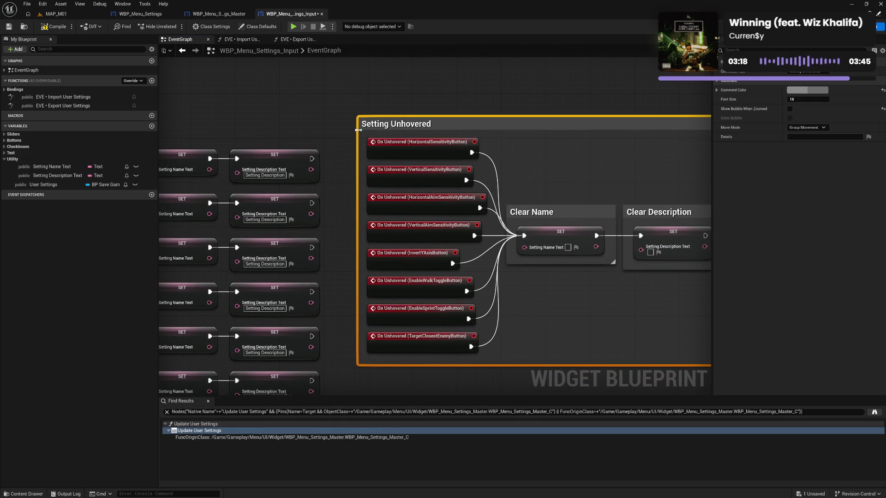
Color the Setting Unhovered comment purple
{"action": "mouse_move", "coordinate": [370, 138]}
{"action": "left_mouse_down"}
{"action": "mouse_move", "coordinate": [730, 365]}
{"action": "mouse_move", "coordinate": [648, 365]}
{"action": "left_mouse_up"}
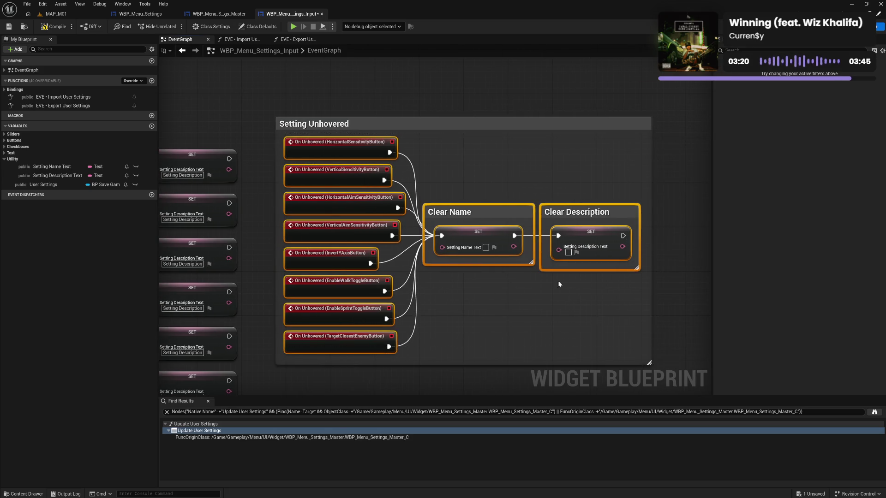
{"action": "left_click_drag", "start_coordinate": [469, 215], "coordinate": [471, 215]}
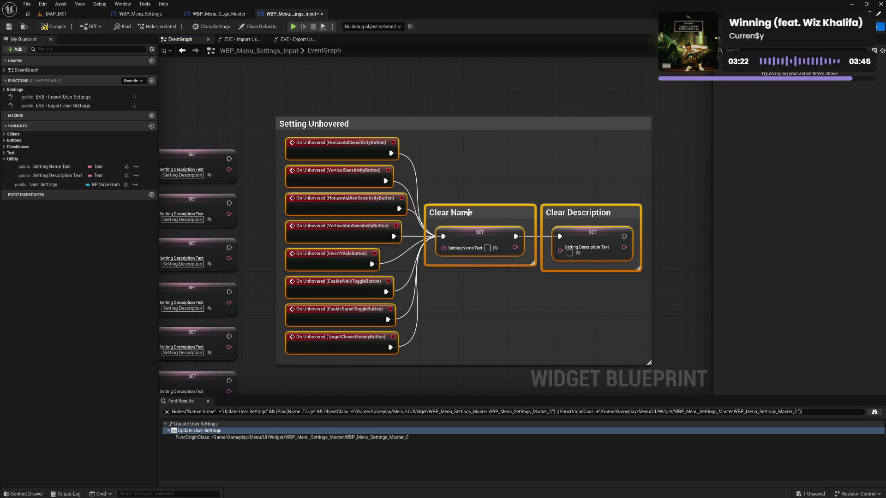
{"action": "left_click", "coordinate": [451, 189]}
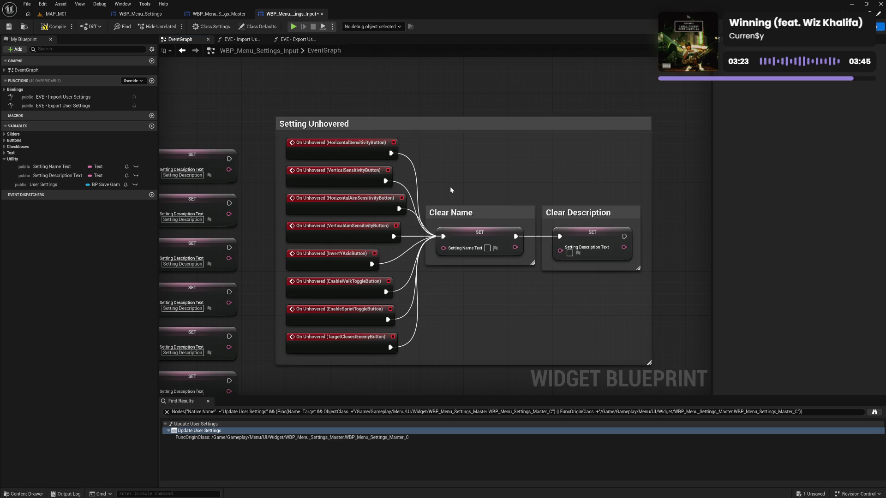
{"action": "left_click", "coordinate": [424, 125]}
{"action": "left_click", "coordinate": [794, 91]}
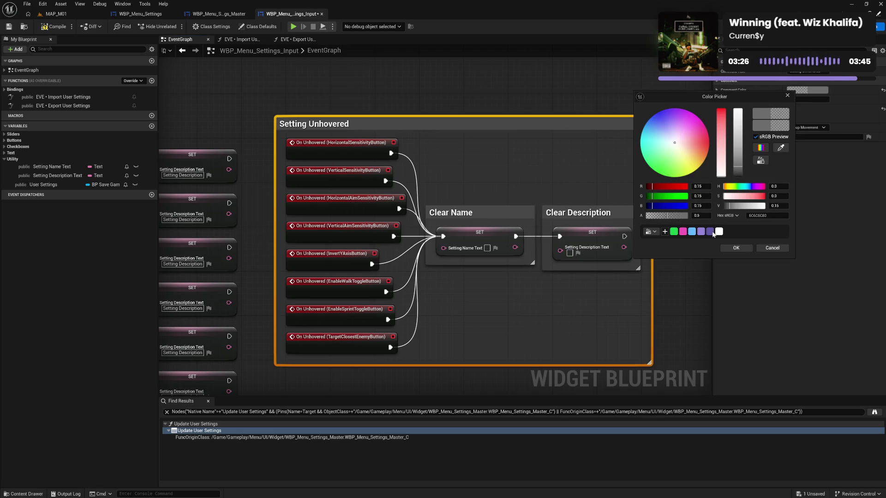
{"action": "left_click", "coordinate": [711, 231]}
{"action": "left_click", "coordinate": [734, 249]}
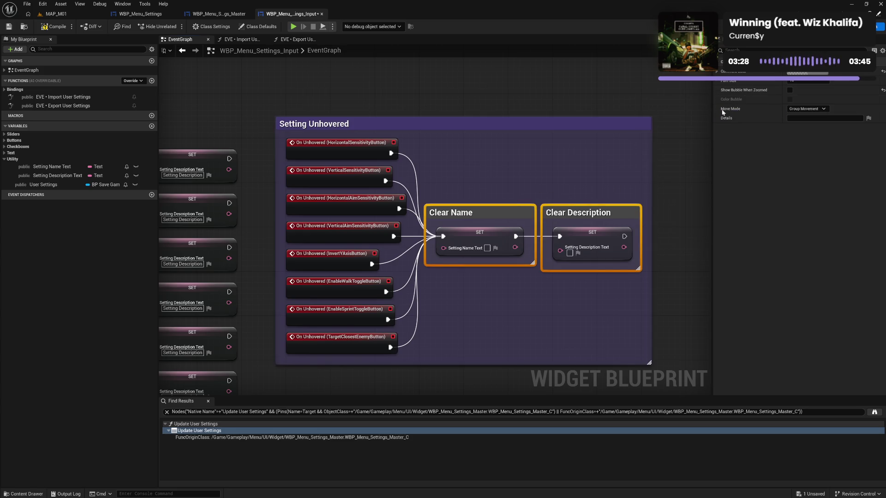
Make the Clear Name and Clear Description comments white and compile the blueprint
{"action": "left_click", "coordinate": [808, 73]}
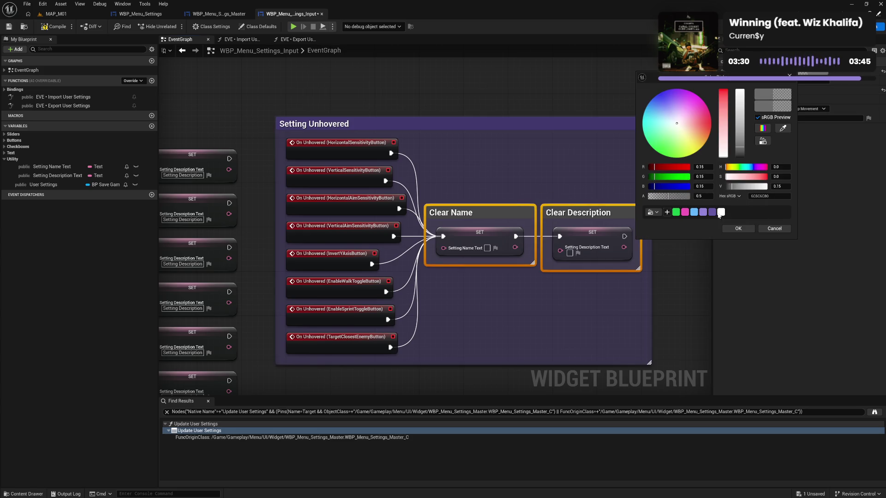
{"action": "left_click", "coordinate": [720, 212]}
{"action": "left_click", "coordinate": [738, 228]}
{"action": "left_click_drag", "start_coordinate": [481, 157], "coordinate": [577, 146]}
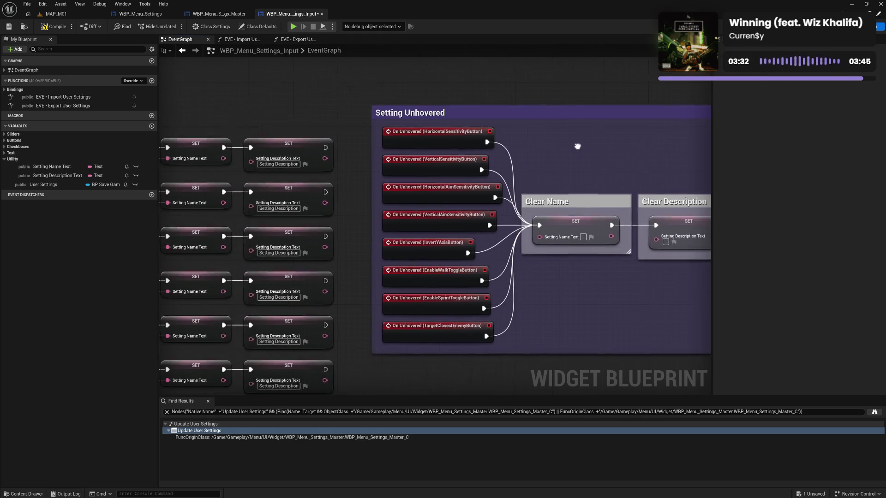
{"action": "left_click", "coordinate": [53, 26]}
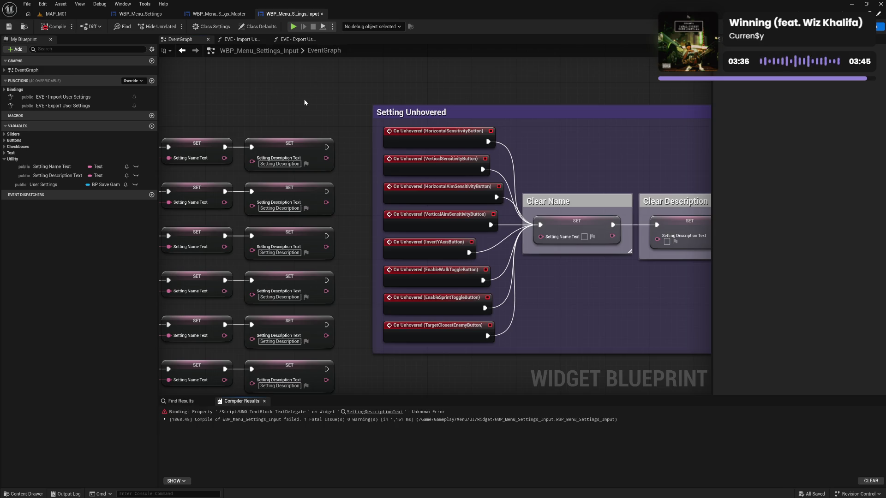
Review the compile error and re-wire the Clear Name setter's exec into the Clear Description setter
{"action": "left_click", "coordinate": [378, 416]}
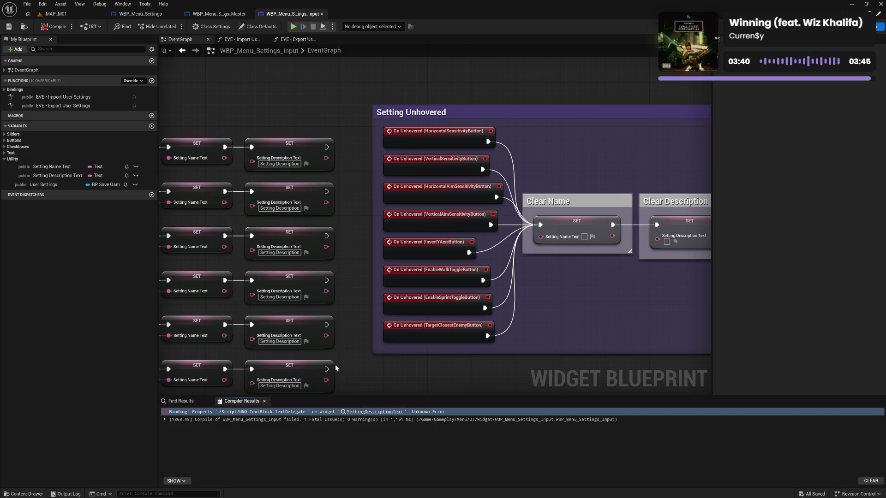
{"action": "left_click", "coordinate": [57, 29]}
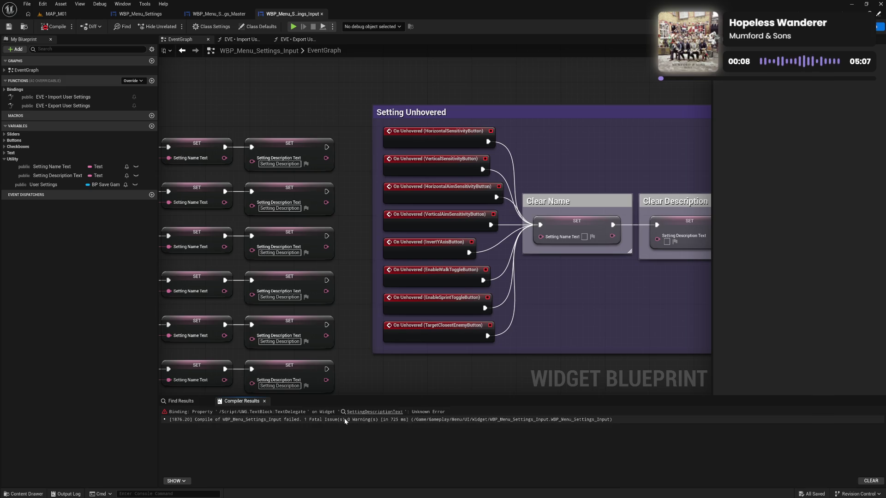
{"action": "left_click", "coordinate": [375, 413]}
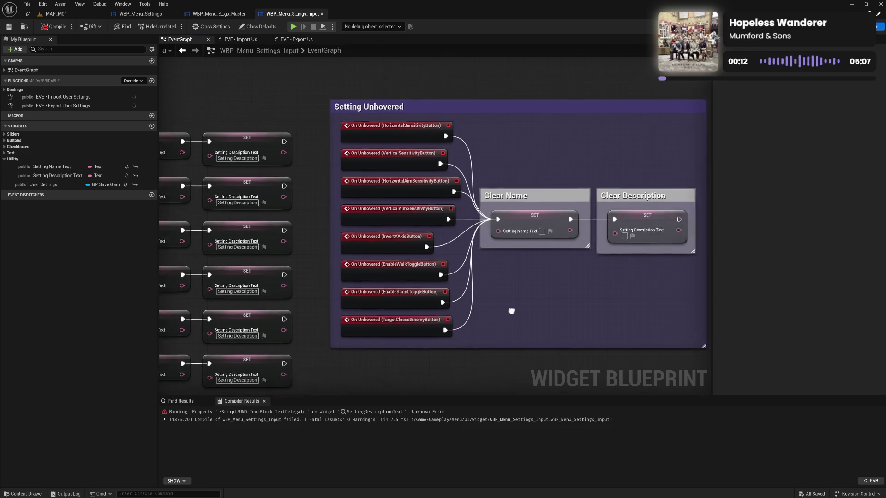
{"action": "left_click", "coordinate": [549, 213], "text": "alt"}
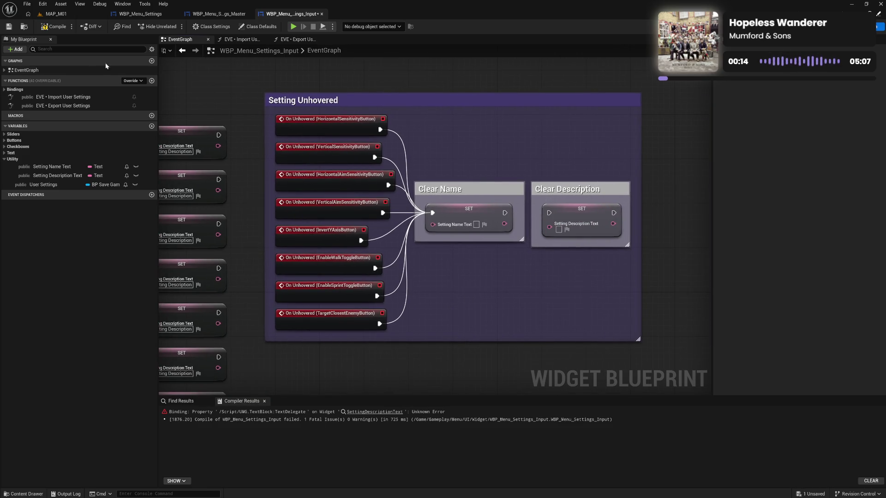
{"action": "left_click", "coordinate": [52, 27]}
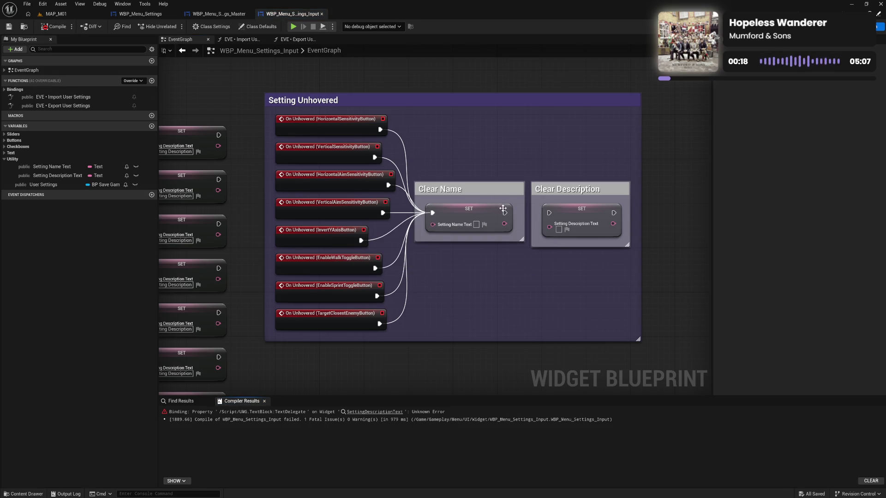
{"action": "left_click_drag", "start_coordinate": [505, 212], "coordinate": [550, 213]}
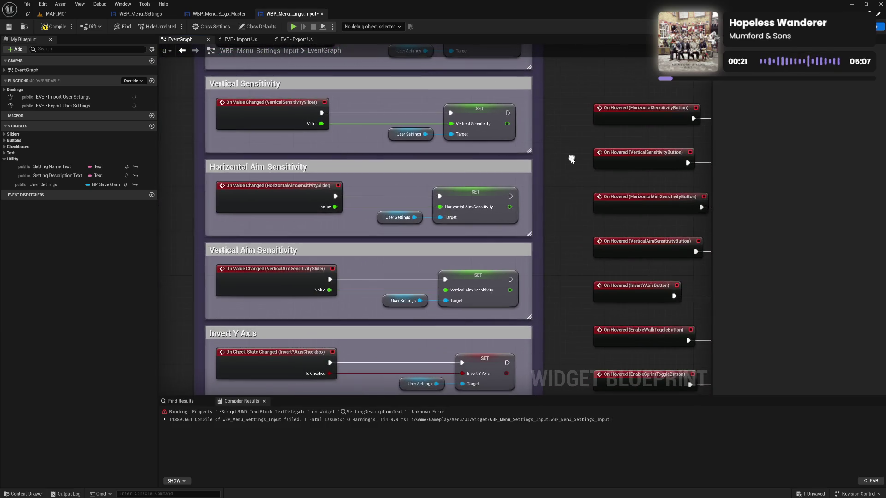
Check the sensitivity setter rows, recompile, and switch to the Designer layout
{"action": "mouse_move", "coordinate": [572, 159]}
{"action": "left_mouse_down"}
{"action": "mouse_move", "coordinate": [546, 184]}
{"action": "mouse_move", "coordinate": [315, 184]}
{"action": "left_mouse_up"}
{"action": "left_click_drag", "start_coordinate": [483, 134], "coordinate": [480, 284]}
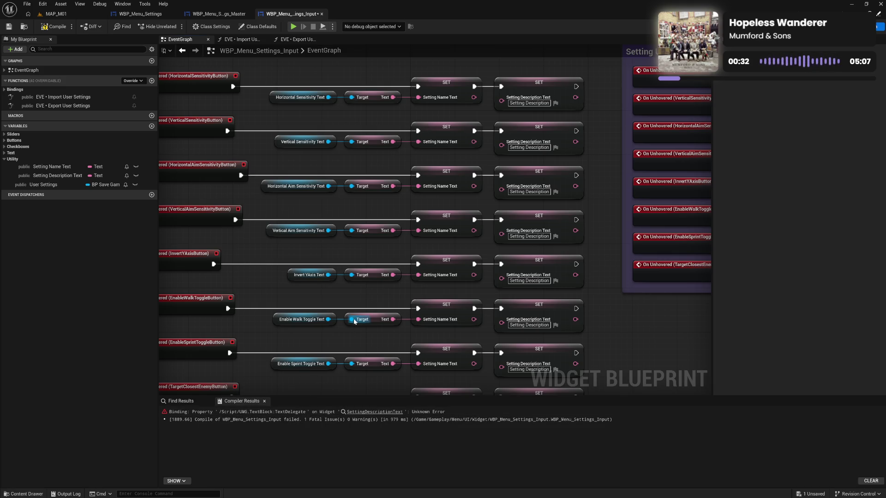
{"action": "left_click", "coordinate": [55, 29]}
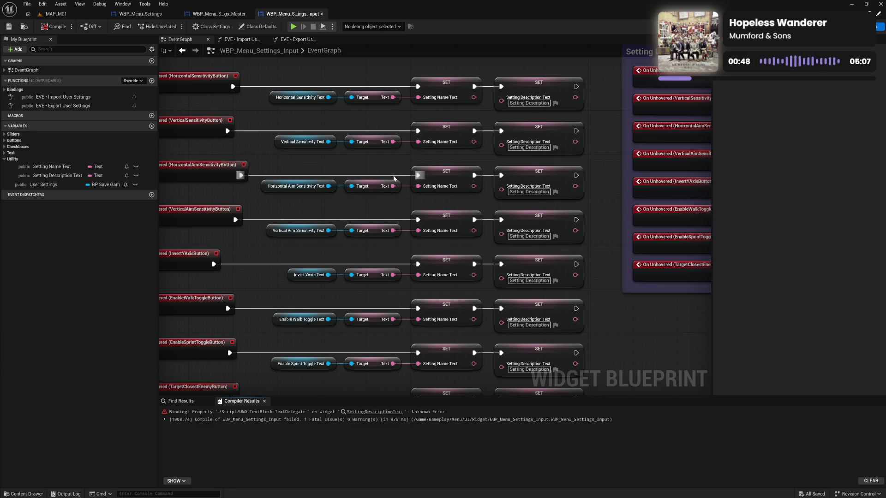
{"action": "left_click", "coordinate": [858, 27]}
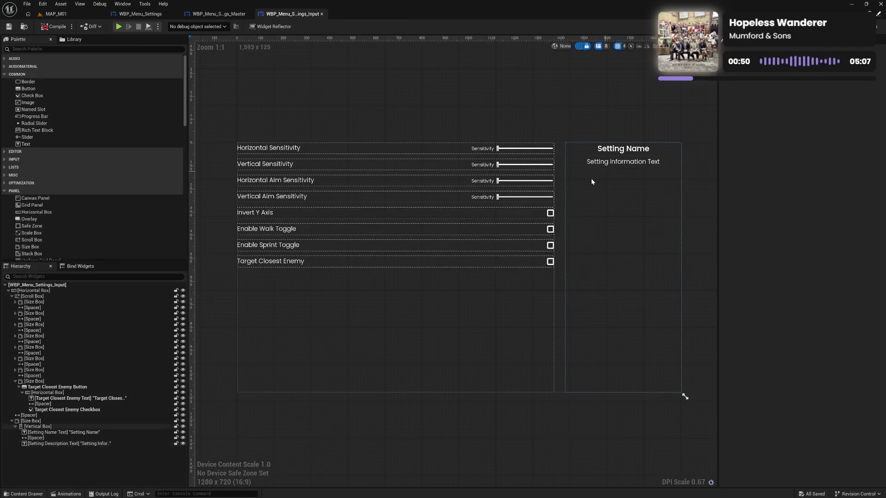
Replace the Setting Information Text widget's Text binding with Setting Description Text, compile, and return to EventGraph
{"action": "left_click", "coordinate": [621, 165]}
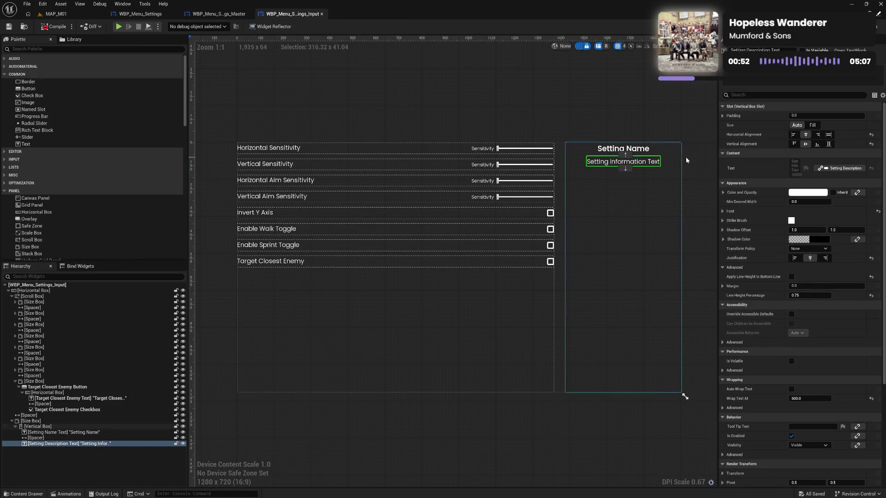
{"action": "left_click", "coordinate": [829, 168]}
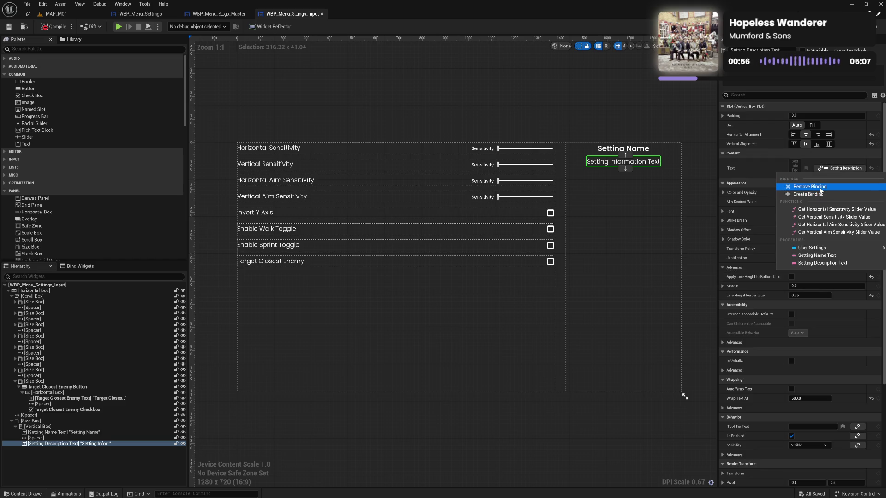
{"action": "left_click", "coordinate": [821, 187]}
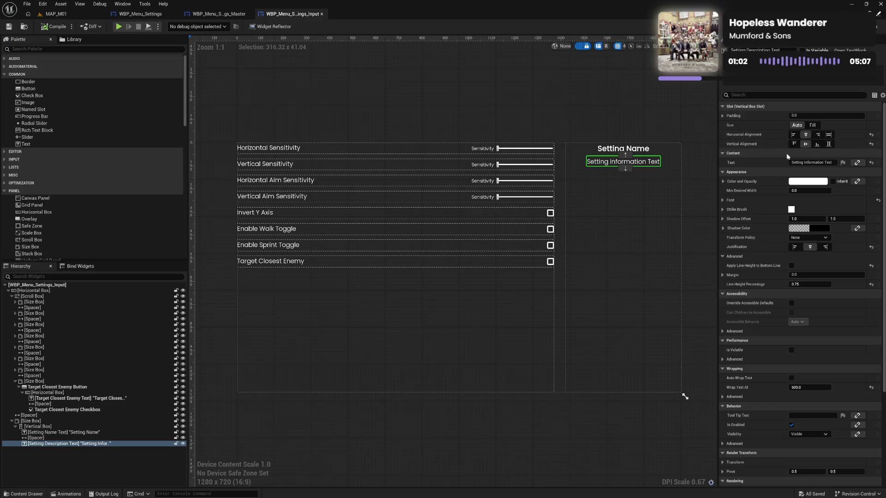
{"action": "left_click", "coordinate": [857, 162]}
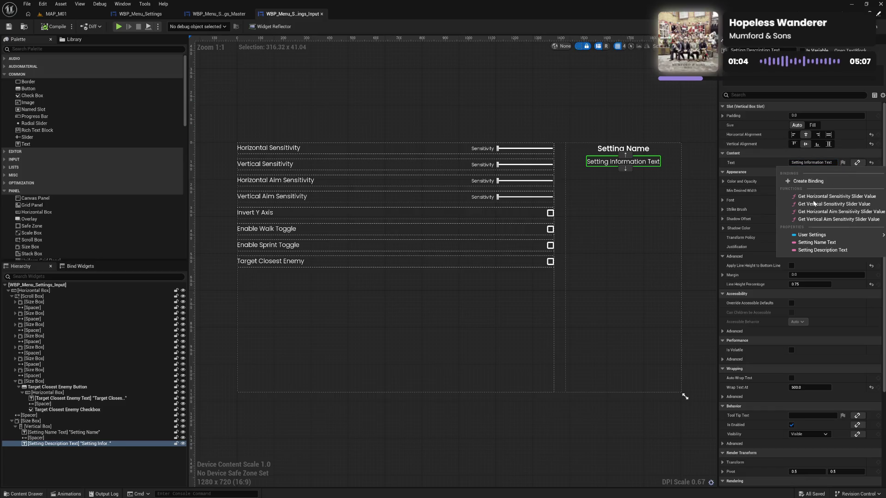
{"action": "left_click", "coordinate": [830, 250]}
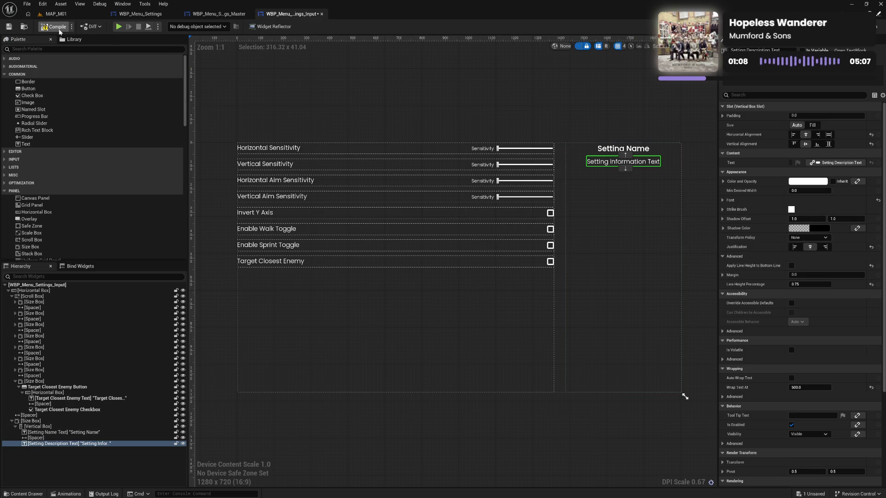
{"action": "left_click", "coordinate": [56, 27]}
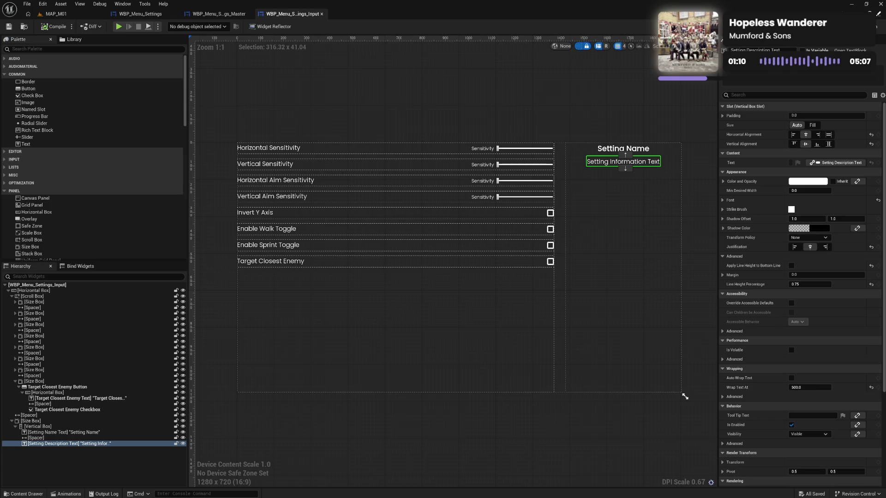
{"action": "double_click", "coordinate": [656, 161]}
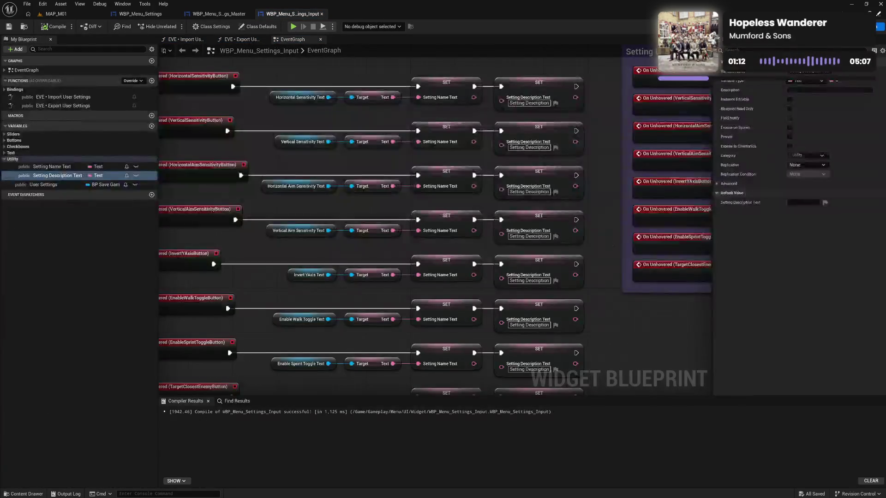
Move the Horizontal Sensitivity hover nodes up and wrap them in a 'Horizontal Sensitivity' comment
{"action": "left_click_drag", "start_coordinate": [446, 167], "coordinate": [550, 275]}
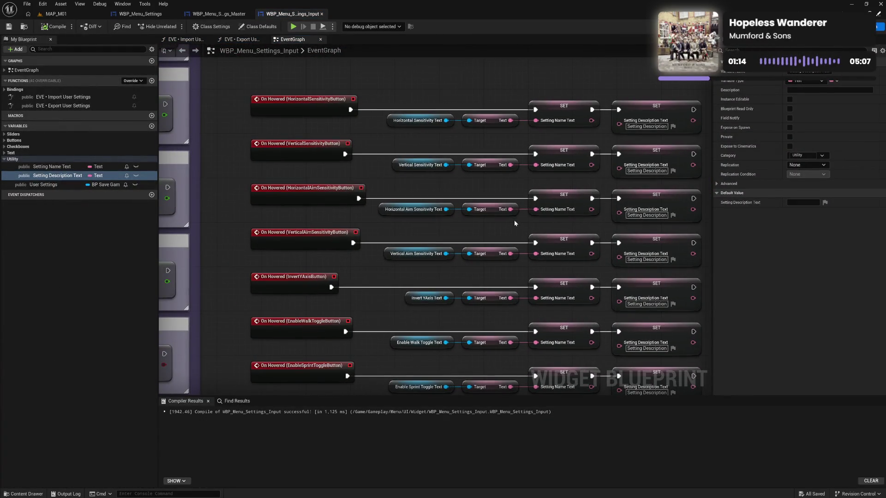
{"action": "left_click_drag", "start_coordinate": [500, 147], "coordinate": [485, 229]}
{"action": "mouse_move", "coordinate": [250, 149]}
{"action": "left_mouse_down"}
{"action": "mouse_move", "coordinate": [271, 168]}
{"action": "mouse_move", "coordinate": [621, 223]}
{"action": "left_mouse_up"}
{"action": "left_click_drag", "start_coordinate": [637, 183], "coordinate": [636, 106]}
{"action": "mouse_move", "coordinate": [619, 155]}
{"action": "left_mouse_down"}
{"action": "mouse_move", "coordinate": [502, 248]}
{"action": "mouse_move", "coordinate": [576, 275]}
{"action": "left_mouse_up"}
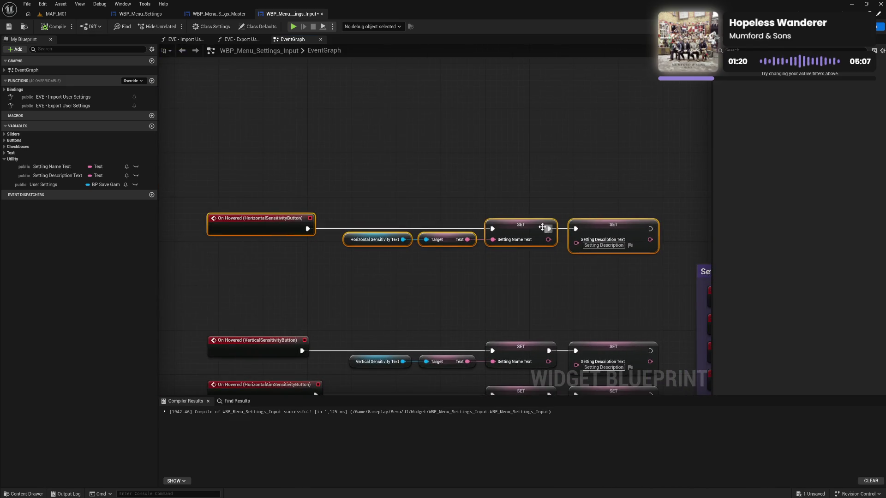
{"action": "mouse_move", "coordinate": [517, 224]}
{"action": "left_mouse_down"}
{"action": "mouse_move", "coordinate": [506, 160]}
{"action": "mouse_move", "coordinate": [519, 121]}
{"action": "left_mouse_up"}
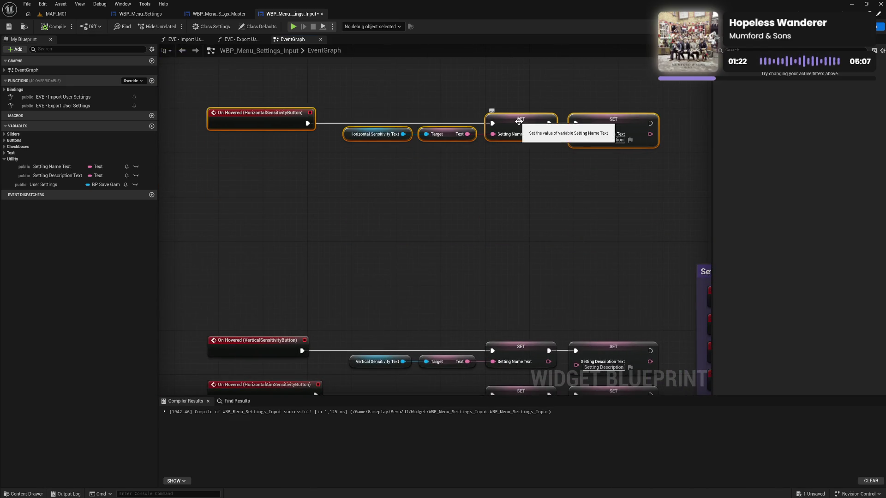
{"action": "type", "text": "cHorizon"}
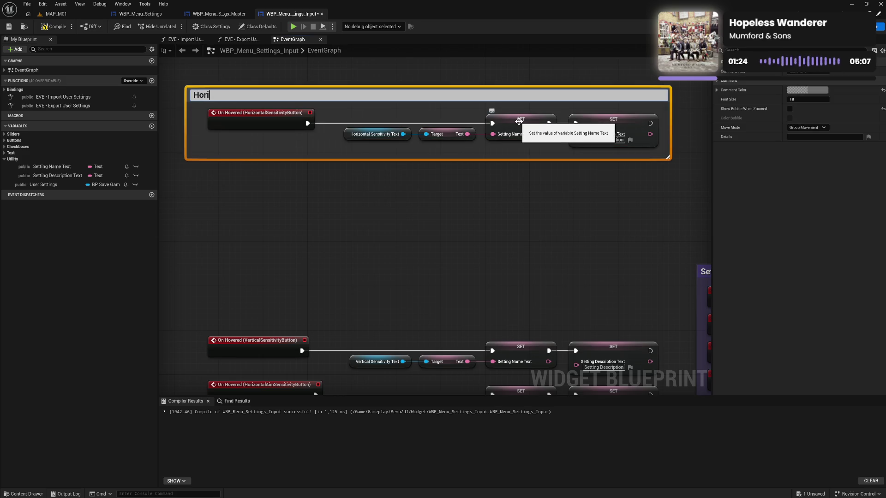
{"action": "type", "text": "tal Sensi"}
{"action": "type", "text": "tivity"}
{"action": "key", "text": "Return"}
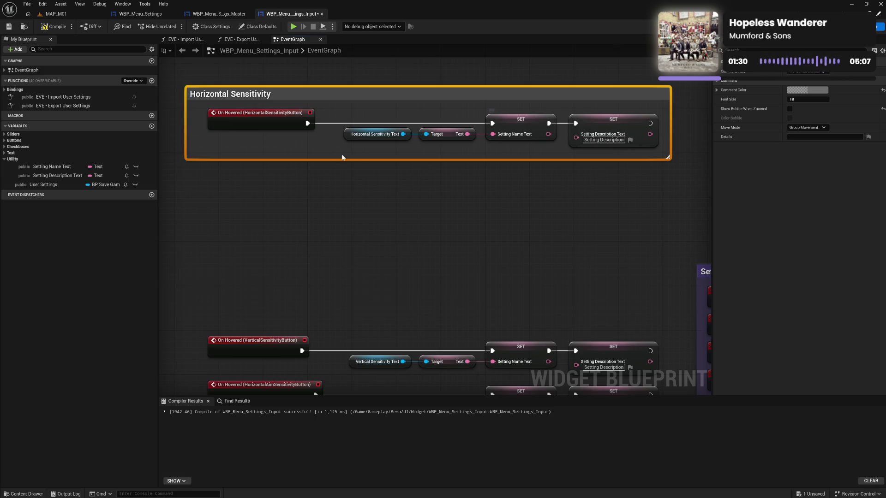
{"action": "left_click_drag", "start_coordinate": [185, 132], "coordinate": [201, 130]}
{"action": "left_click_drag", "start_coordinate": [225, 99], "coordinate": [620, 153]}
{"action": "left_click", "coordinate": [220, 140]}
{"action": "left_click_drag", "start_coordinate": [604, 121], "coordinate": [607, 122]}
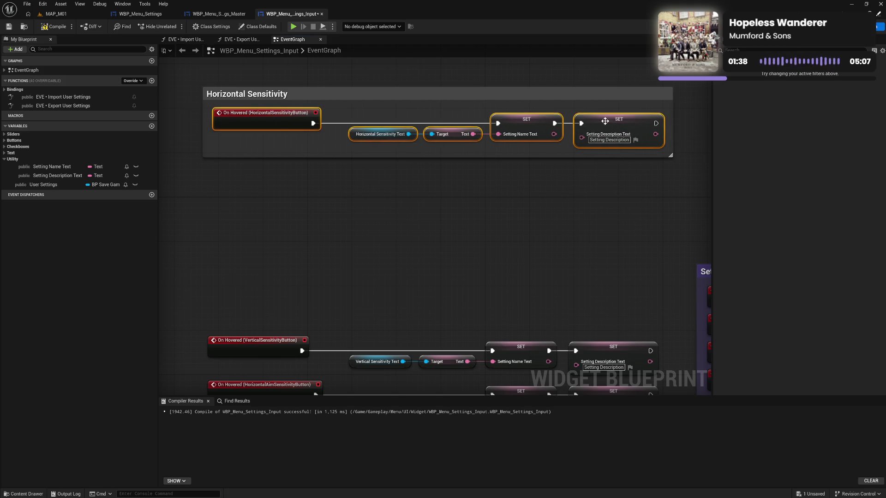
{"action": "left_click", "coordinate": [547, 181]}
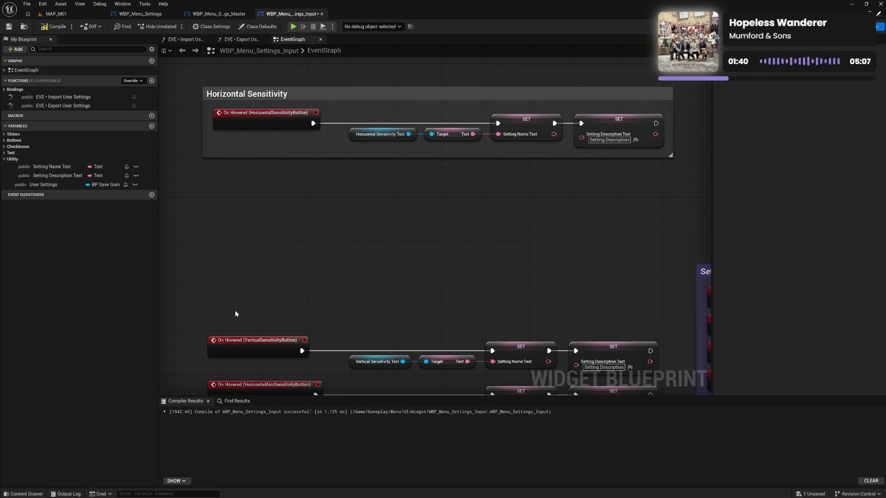
Move the Vertical Sensitivity hover nodes beneath it and wrap them in a 'Vertical Sensitivity' comment
{"action": "mouse_move", "coordinate": [235, 313]}
{"action": "left_mouse_down"}
{"action": "mouse_move", "coordinate": [572, 373]}
{"action": "mouse_move", "coordinate": [659, 377]}
{"action": "left_mouse_up"}
{"action": "mouse_move", "coordinate": [599, 346]}
{"action": "left_mouse_down"}
{"action": "mouse_move", "coordinate": [567, 279]}
{"action": "mouse_move", "coordinate": [577, 207]}
{"action": "left_mouse_up"}
{"action": "type", "text": "cVer"}
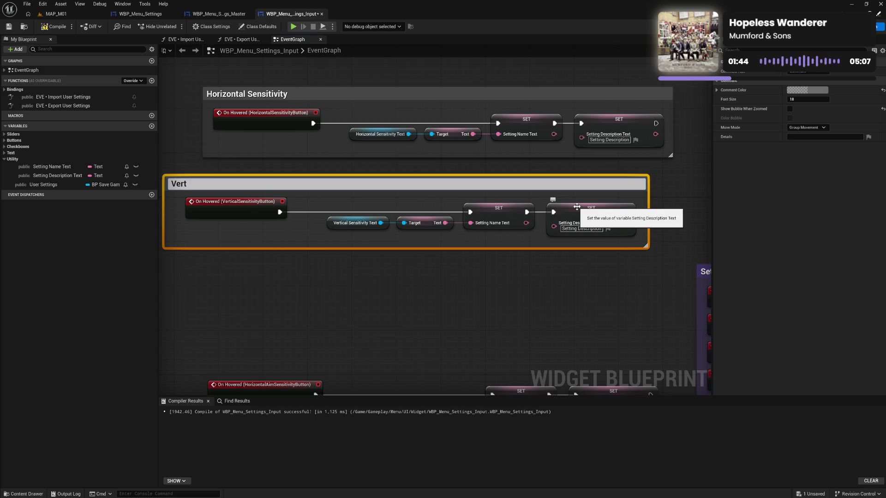
{"action": "type", "text": "Sensiti"}
{"action": "type", "text": "vity"}
{"action": "key", "text": "Return"}
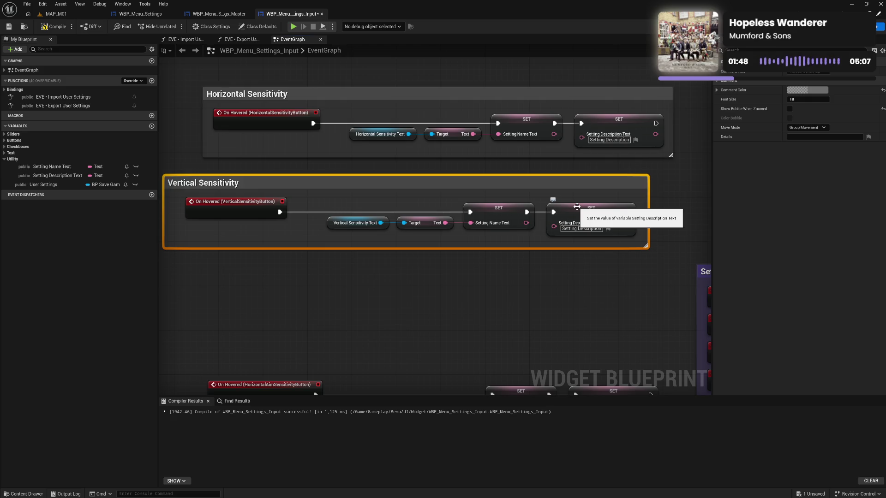
{"action": "mouse_move", "coordinate": [165, 209]}
{"action": "left_mouse_down"}
{"action": "mouse_move", "coordinate": [230, 181]}
{"action": "mouse_move", "coordinate": [326, 208]}
{"action": "left_mouse_up"}
{"action": "left_click_drag", "start_coordinate": [212, 182], "coordinate": [617, 233]}
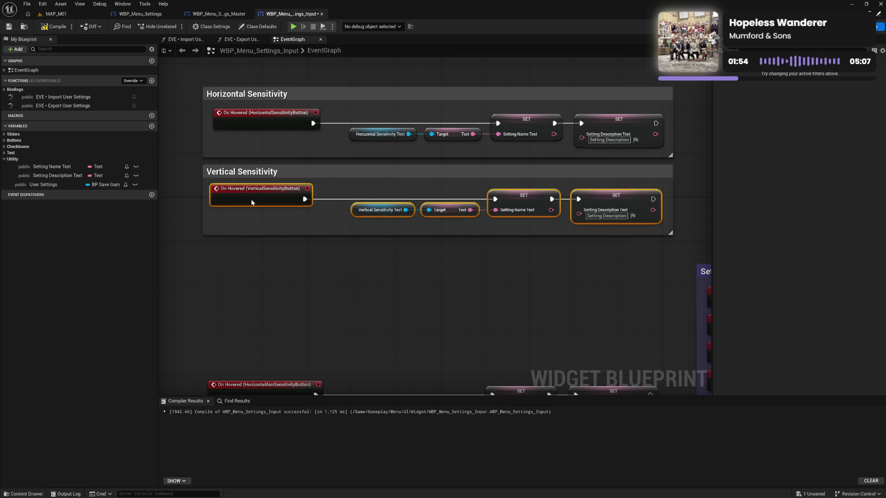
{"action": "left_click", "coordinate": [249, 217]}
Move the Horizontal Aim hover nodes up and wrap them in a 'Horizontal Aim Sensitivity' comment
{"action": "scroll", "coordinate": [279, 255], "scroll_direction": "down", "scroll_amount": 2}
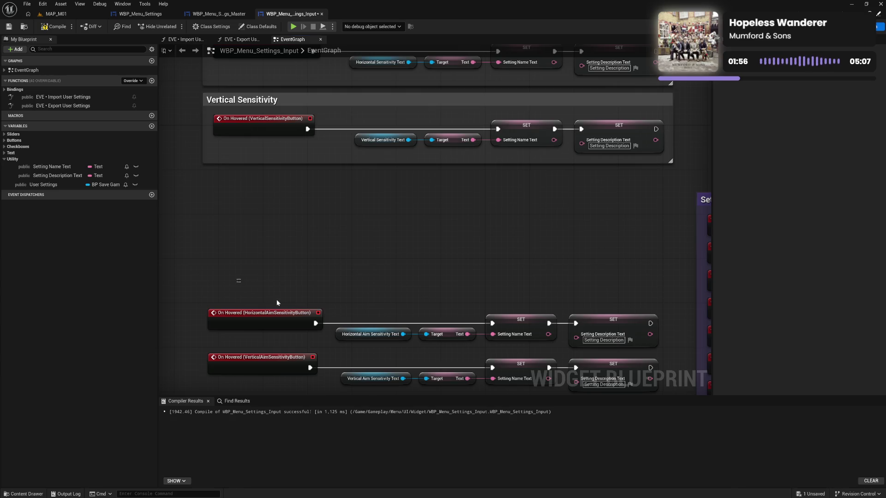
{"action": "mouse_move", "coordinate": [277, 302]}
{"action": "left_mouse_down"}
{"action": "mouse_move", "coordinate": [558, 352]}
{"action": "mouse_move", "coordinate": [660, 351]}
{"action": "left_mouse_up"}
{"action": "left_click_drag", "start_coordinate": [598, 318], "coordinate": [571, 235]}
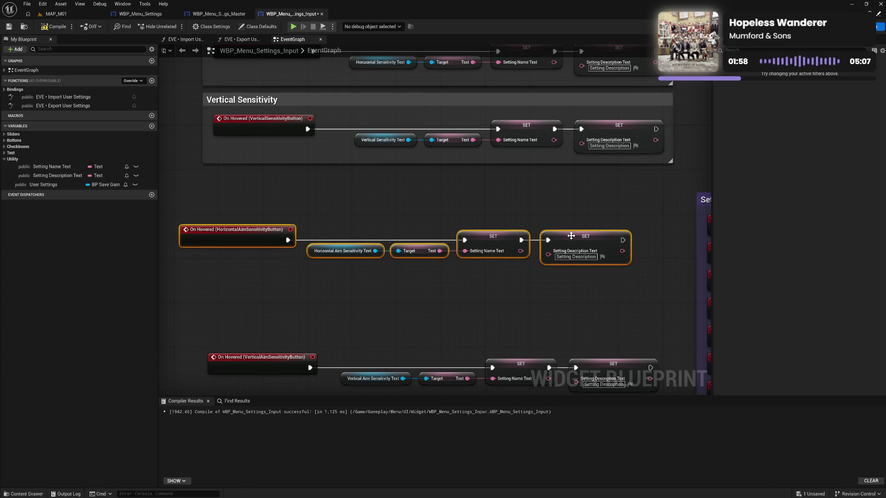
{"action": "type", "text": "c"}
{"action": "type", "text": "Hori"}
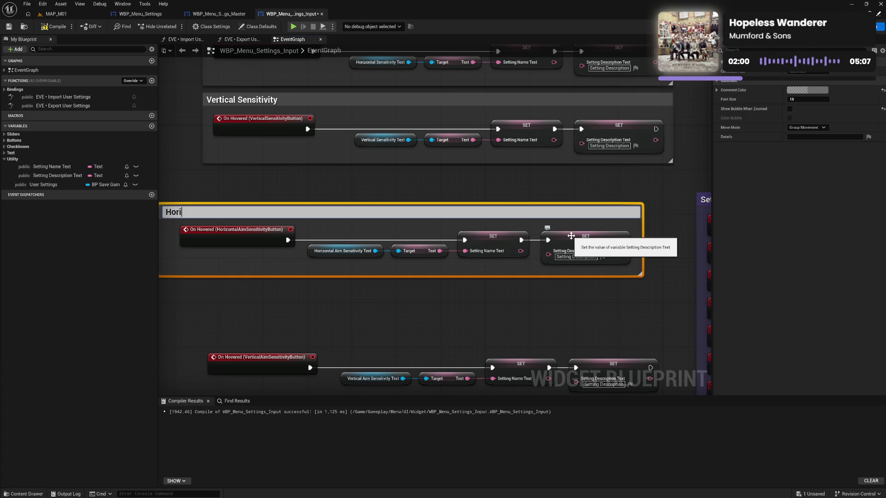
{"action": "type", "text": "ntal Aim Sensitivit"}
{"action": "type", "text": "y"}
{"action": "key", "text": "Return"}
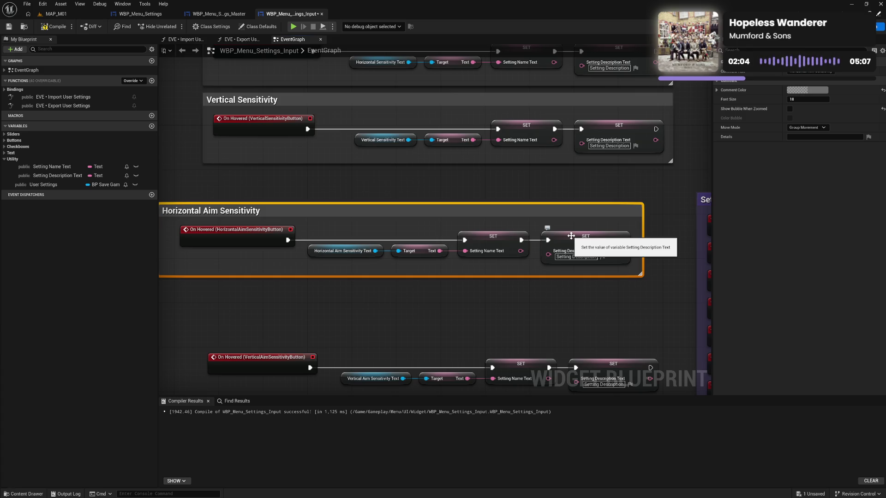
{"action": "scroll", "coordinate": [317, 291], "scroll_direction": "left", "scroll_amount": 2}
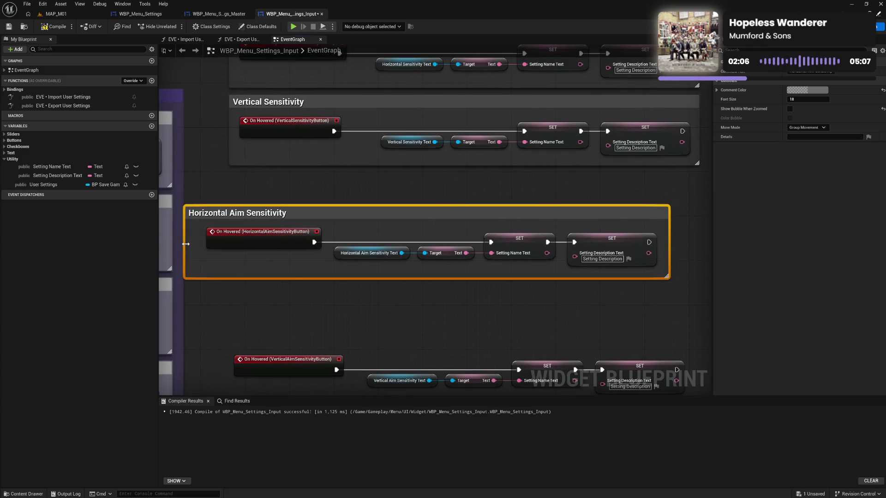
{"action": "mouse_move", "coordinate": [185, 244]}
{"action": "left_mouse_down"}
{"action": "mouse_move", "coordinate": [249, 208]}
{"action": "mouse_move", "coordinate": [263, 184]}
{"action": "mouse_move", "coordinate": [538, 226]}
{"action": "mouse_move", "coordinate": [637, 230]}
{"action": "mouse_move", "coordinate": [639, 205]}
{"action": "left_mouse_up"}
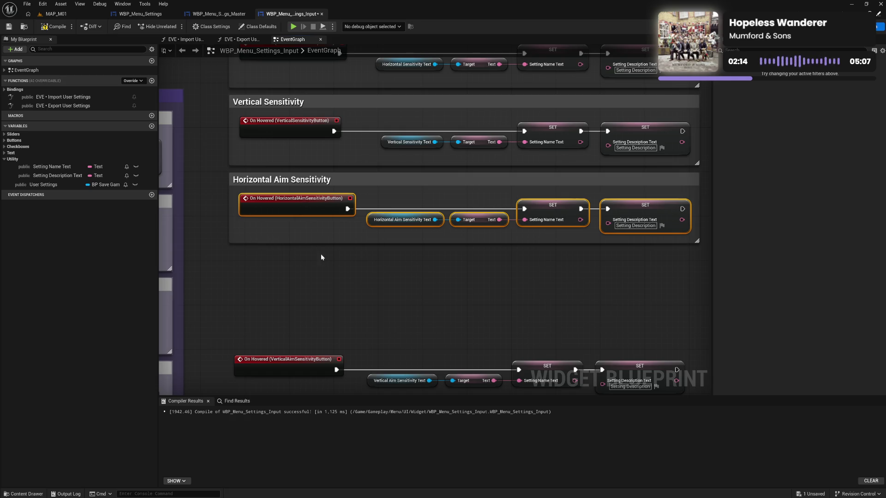
{"action": "left_click", "coordinate": [330, 267]}
Move the Vertical Aim hover nodes up and wrap them in a 'Vertical Aim Sensitivity' comment
{"action": "left_click_drag", "start_coordinate": [393, 306], "coordinate": [355, 218]}
{"action": "mouse_move", "coordinate": [242, 253]}
{"action": "left_mouse_down"}
{"action": "mouse_move", "coordinate": [597, 303]}
{"action": "mouse_move", "coordinate": [576, 225]}
{"action": "left_mouse_up"}
{"action": "type", "text": "cV"}
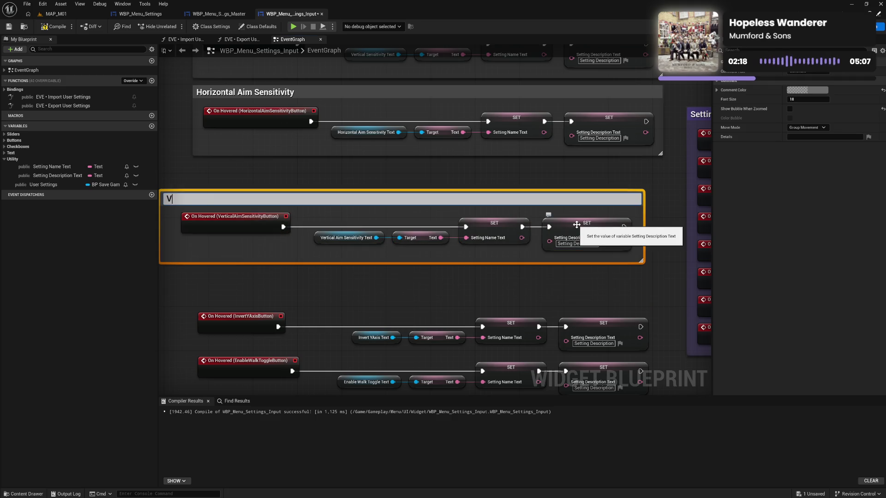
{"action": "type", "text": "ical Aim Sensitiv"}
{"action": "type", "text": "ity"}
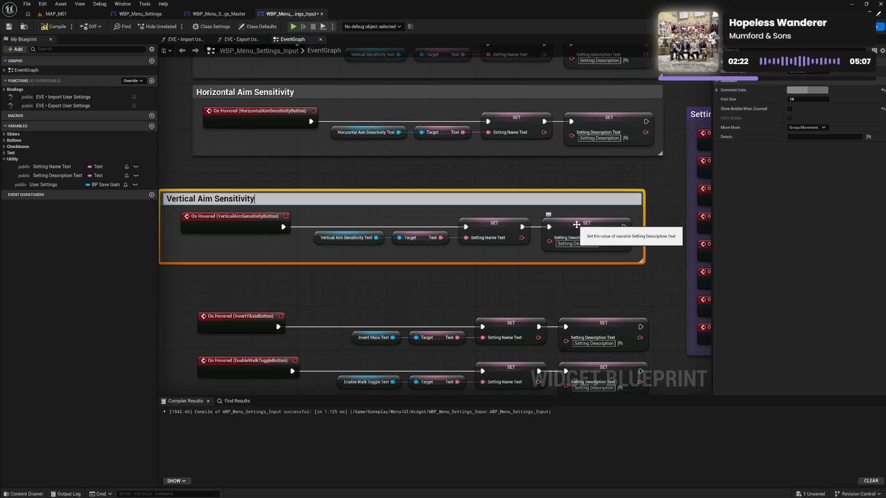
{"action": "key", "text": "Return"}
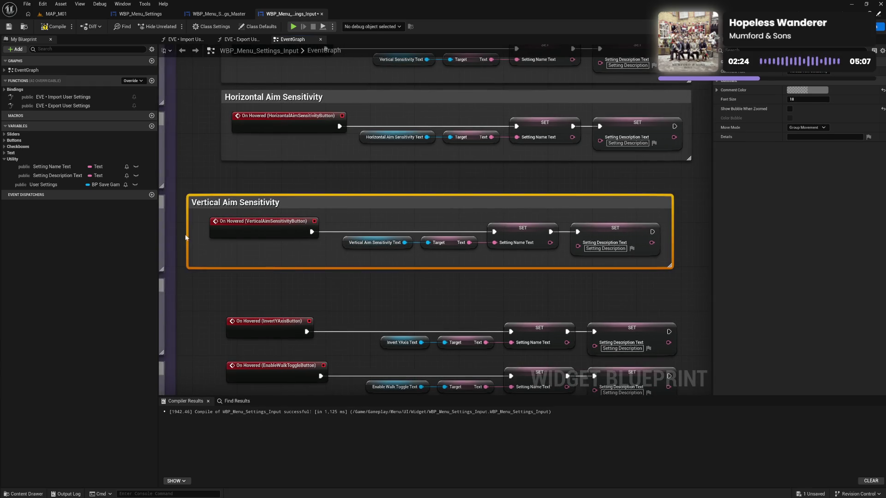
{"action": "mouse_move", "coordinate": [186, 238]}
{"action": "left_mouse_down"}
{"action": "mouse_move", "coordinate": [205, 234]}
{"action": "mouse_move", "coordinate": [192, 235]}
{"action": "mouse_move", "coordinate": [249, 183]}
{"action": "left_mouse_up"}
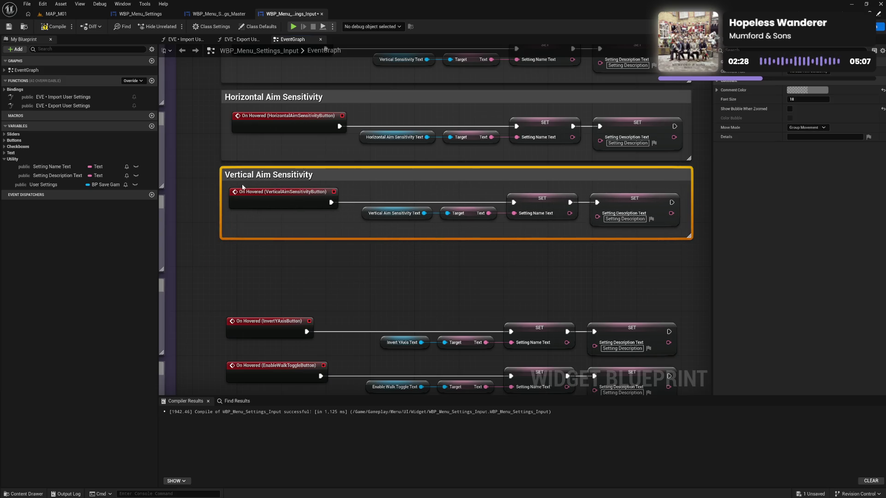
{"action": "left_click", "coordinate": [235, 190]}
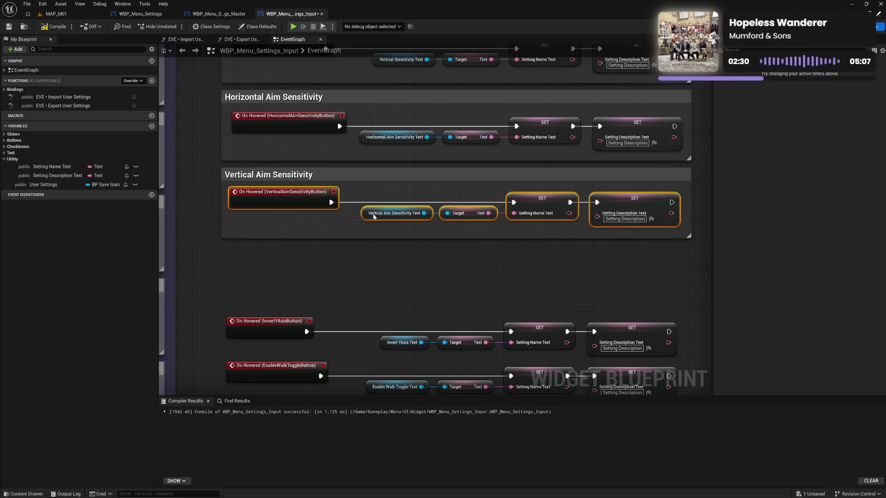
Wrap the Invert Y Axis hover nodes in a comment titled 'Invert Y Axis' and position it
{"action": "left_click", "coordinate": [298, 240]}
{"action": "left_click_drag", "start_coordinate": [298, 240], "coordinate": [272, 199]}
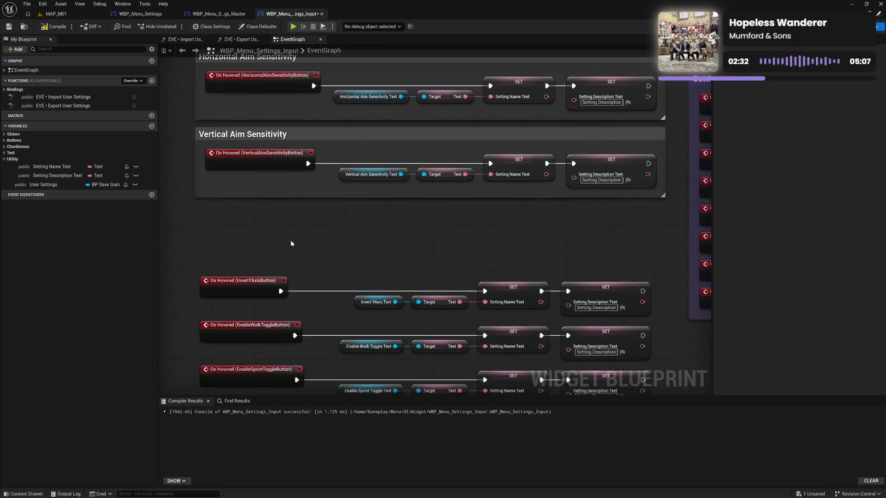
{"action": "left_click_drag", "start_coordinate": [346, 292], "coordinate": [589, 309]}
{"action": "left_click_drag", "start_coordinate": [591, 283], "coordinate": [574, 251]}
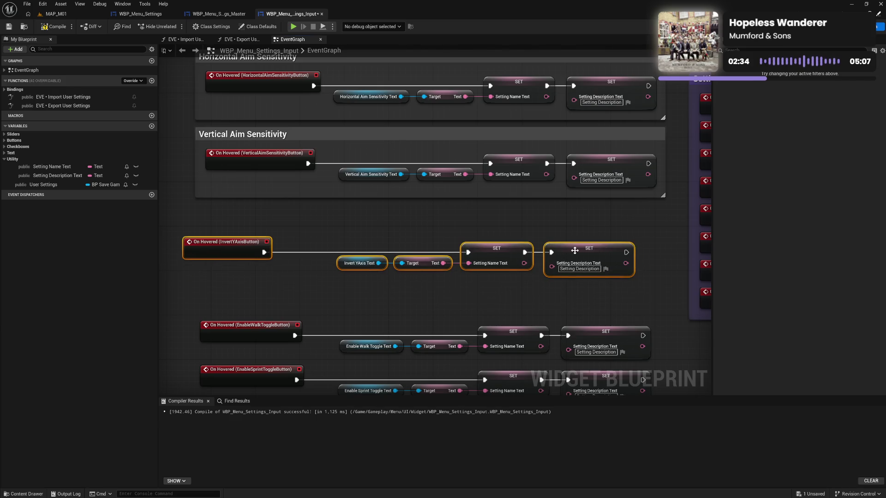
{"action": "type", "text": "c"}
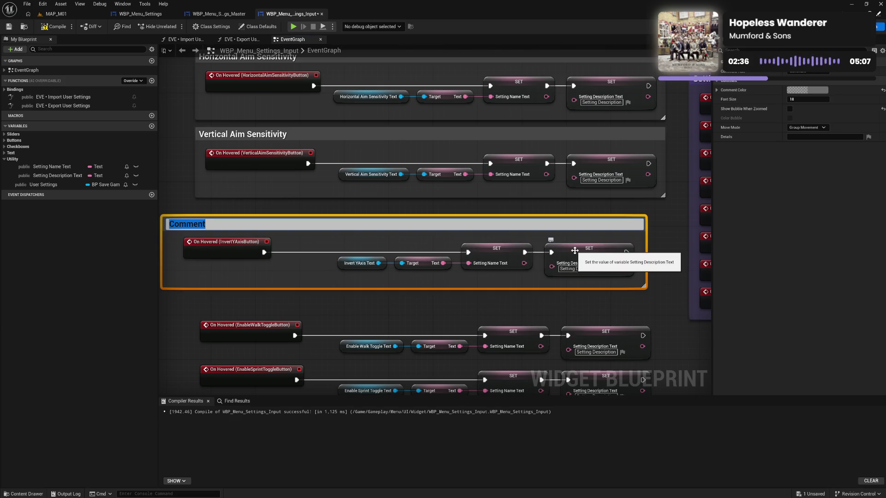
{"action": "type", "text": "Invert Y A"}
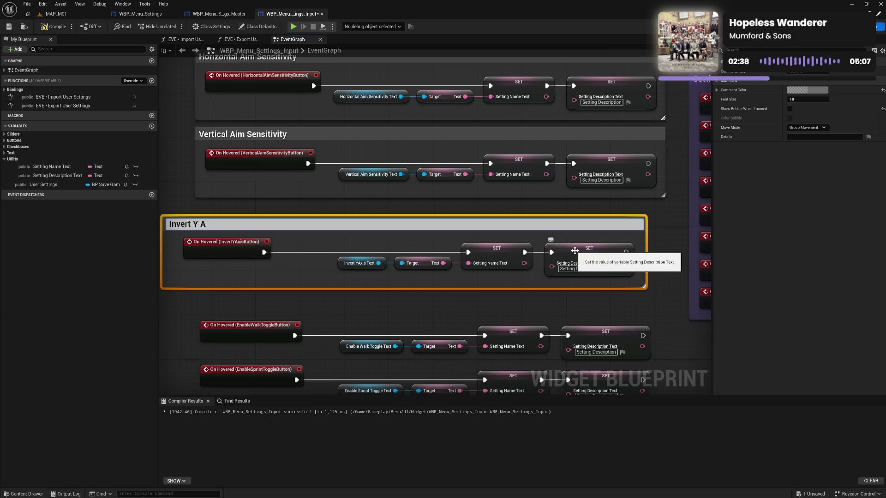
{"action": "type", "text": "xis"}
{"action": "key", "text": "Return"}
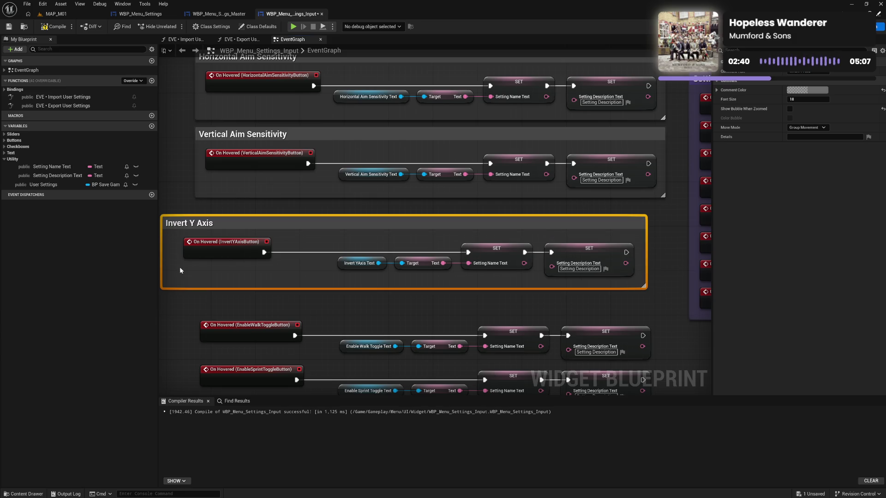
{"action": "left_click_drag", "start_coordinate": [575, 250], "coordinate": [602, 259]}
{"action": "left_click_drag", "start_coordinate": [201, 270], "coordinate": [207, 266]}
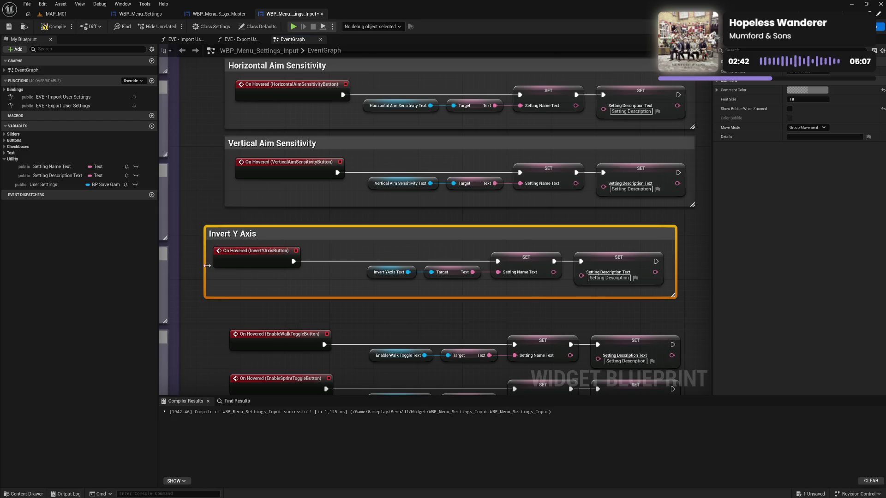
{"action": "left_click_drag", "start_coordinate": [252, 232], "coordinate": [687, 272]}
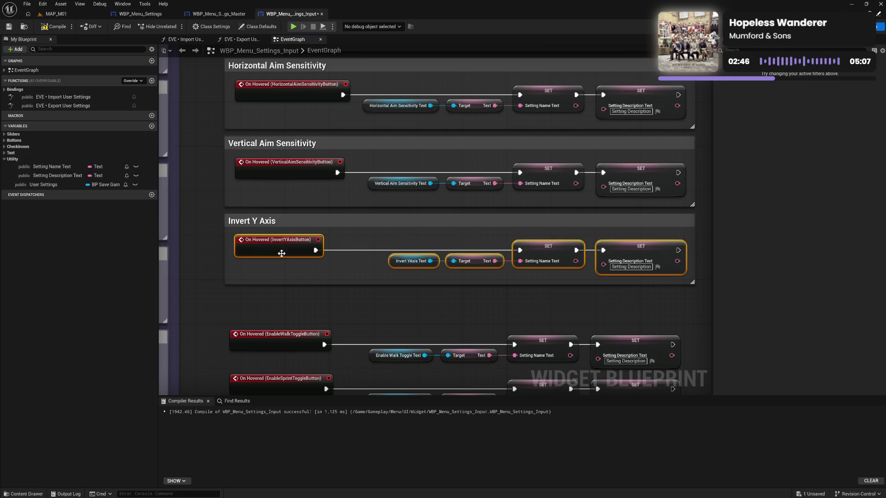
{"action": "left_click", "coordinate": [332, 300]}
Wrap the Enable Walk Toggle hover nodes in an 'Enable Walk Toggle' comment and tidy it
{"action": "mouse_move", "coordinate": [332, 300]}
{"action": "left_mouse_down"}
{"action": "mouse_move", "coordinate": [305, 236]}
{"action": "mouse_move", "coordinate": [595, 290]}
{"action": "mouse_move", "coordinate": [588, 256]}
{"action": "left_mouse_up"}
{"action": "type", "text": "c"}
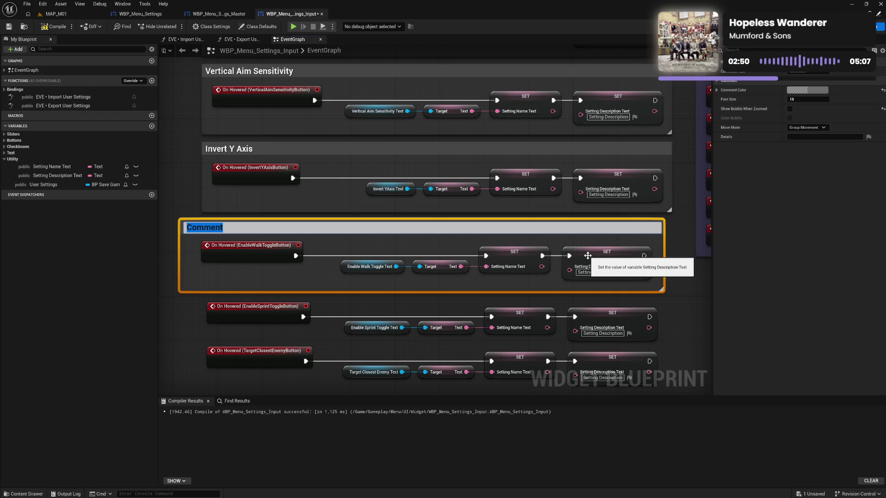
{"action": "type", "text": "Enable Walk Toggle"}
{"action": "key", "text": "Return"}
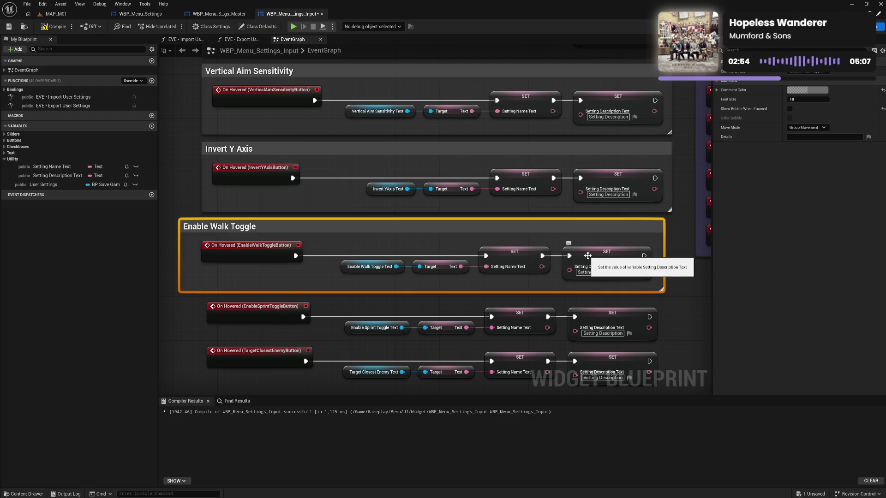
{"action": "mouse_move", "coordinate": [180, 252]}
{"action": "left_mouse_down"}
{"action": "mouse_move", "coordinate": [220, 226]}
{"action": "mouse_move", "coordinate": [480, 274]}
{"action": "mouse_move", "coordinate": [664, 279]}
{"action": "left_mouse_up"}
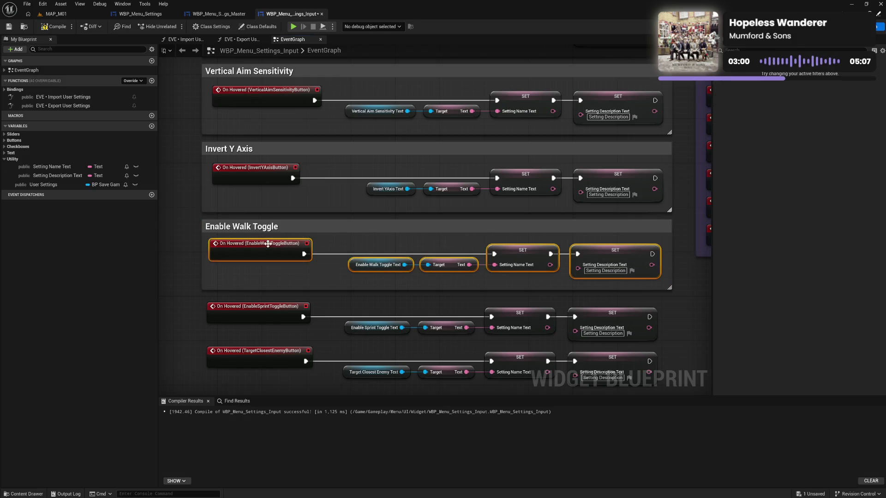
{"action": "left_click_drag", "start_coordinate": [267, 244], "coordinate": [271, 245]}
{"action": "left_click", "coordinate": [257, 274]}
Group the Target Closest Enemy hover nodes in a 'Target Closest Enemy' comment below
{"action": "scroll", "coordinate": [217, 270], "scroll_direction": "down", "scroll_amount": 5}
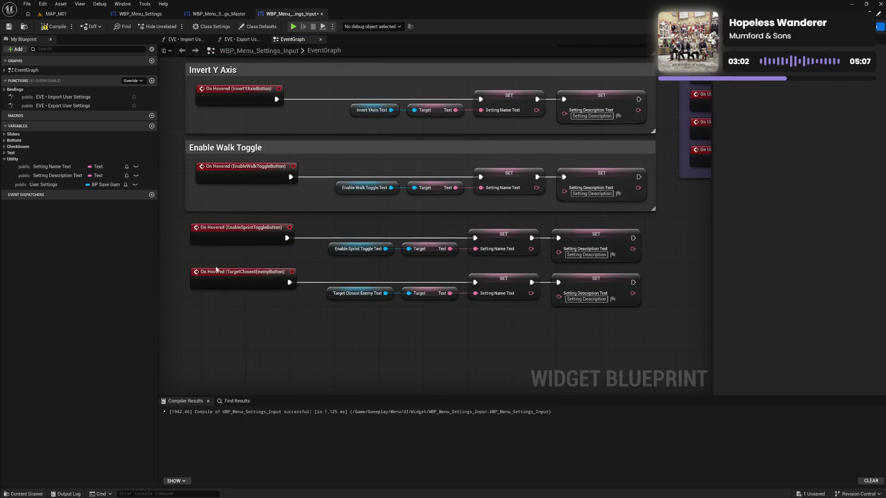
{"action": "left_click_drag", "start_coordinate": [182, 271], "coordinate": [643, 331]}
{"action": "left_click_drag", "start_coordinate": [580, 282], "coordinate": [580, 315]}
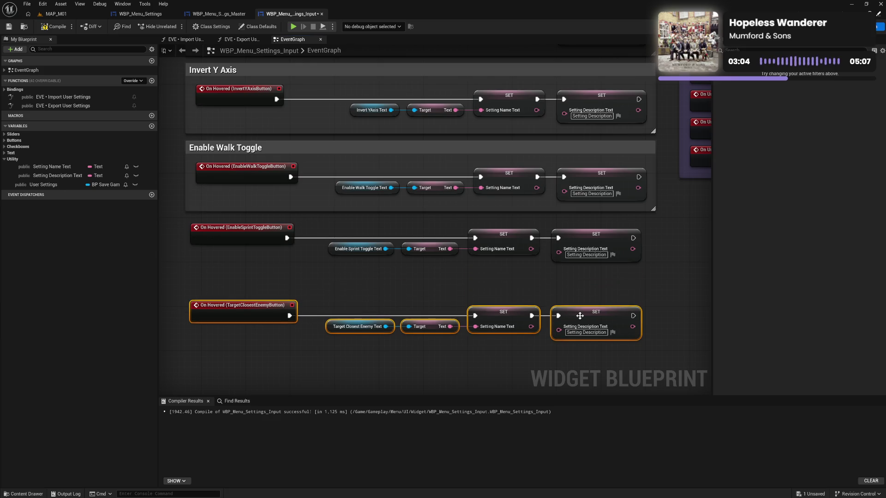
{"action": "type", "text": "c"}
{"action": "type", "text": "Target Close"}
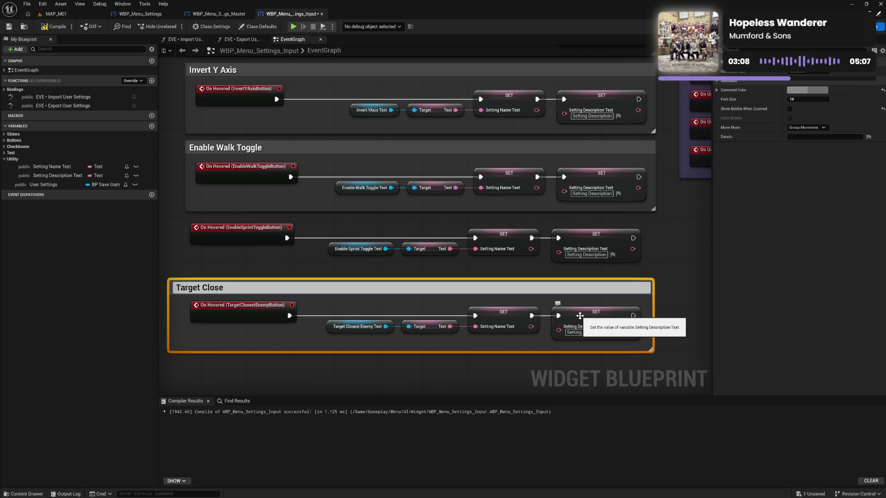
{"action": "type", "text": "Enemy"}
{"action": "key", "text": "Return"}
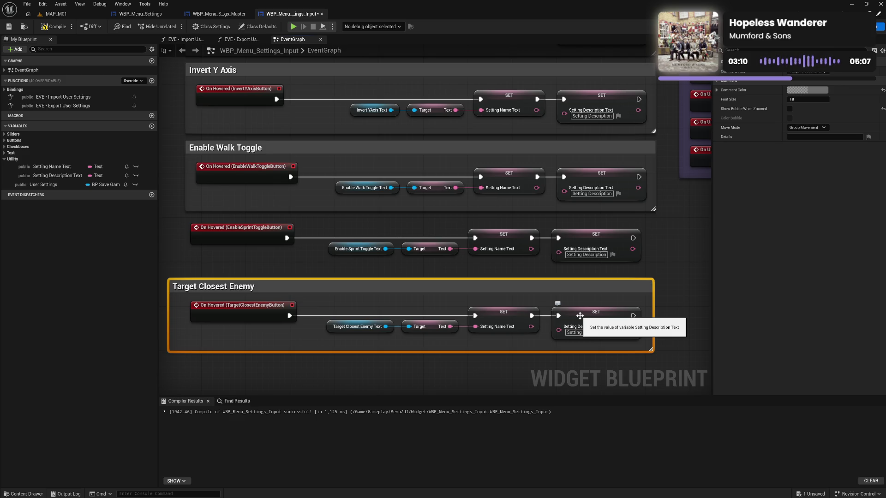
{"action": "mouse_move", "coordinate": [170, 310]}
{"action": "left_mouse_down"}
{"action": "mouse_move", "coordinate": [218, 287]}
{"action": "mouse_move", "coordinate": [319, 323]}
{"action": "mouse_move", "coordinate": [563, 340]}
{"action": "left_mouse_up"}
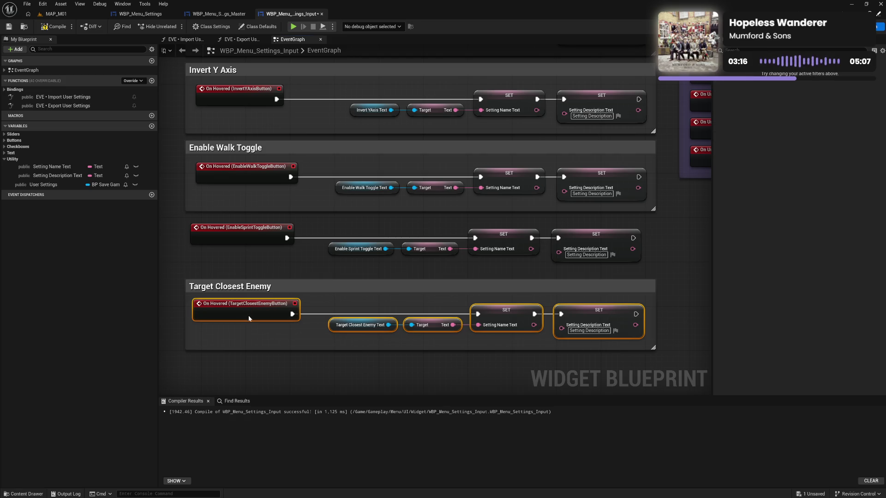
{"action": "left_click_drag", "start_coordinate": [248, 319], "coordinate": [247, 322]}
{"action": "left_click", "coordinate": [244, 333]}
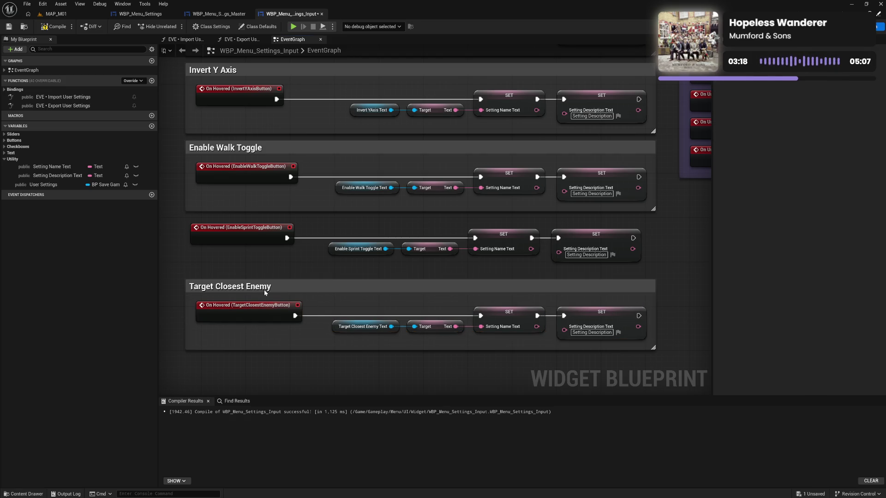
{"action": "left_click_drag", "start_coordinate": [255, 287], "coordinate": [265, 330]}
{"action": "left_click", "coordinate": [231, 278]}
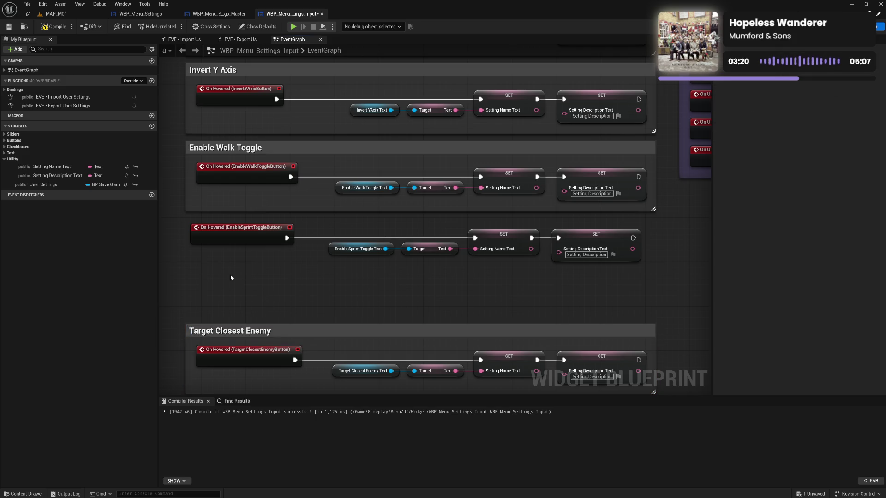
Wrap the Enable Sprint Toggle hover nodes in an 'Enable Sprint Toggle' comment and align the groups
{"action": "left_click_drag", "start_coordinate": [186, 228], "coordinate": [641, 265]}
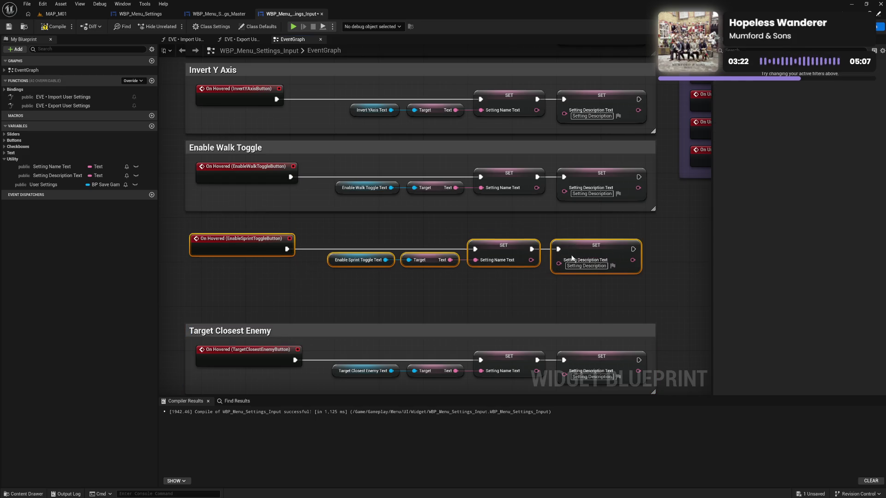
{"action": "left_click_drag", "start_coordinate": [571, 234], "coordinate": [571, 257]}
{"action": "type", "text": "cEnable Sprint Toggle"}
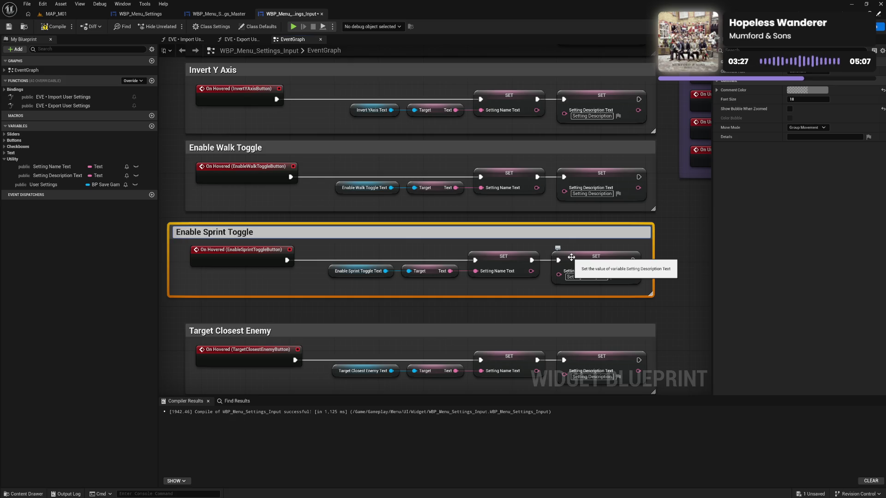
{"action": "key", "text": "Return"}
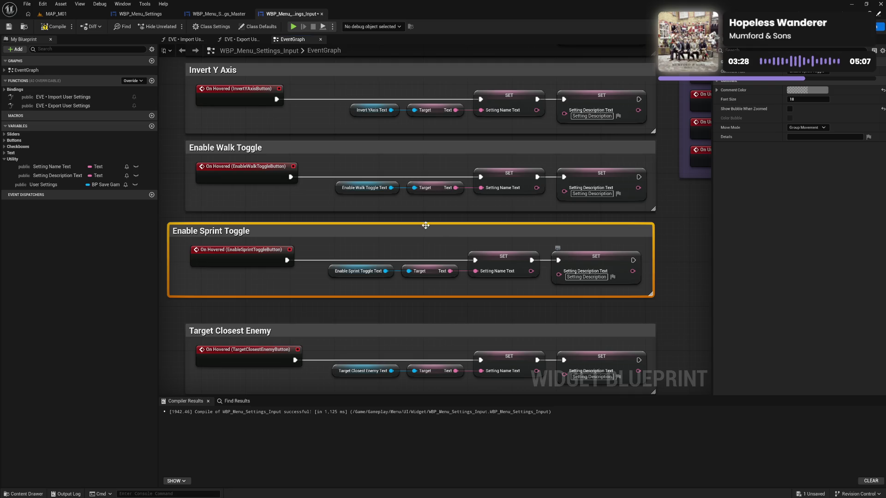
{"action": "left_click_drag", "start_coordinate": [170, 267], "coordinate": [183, 266]}
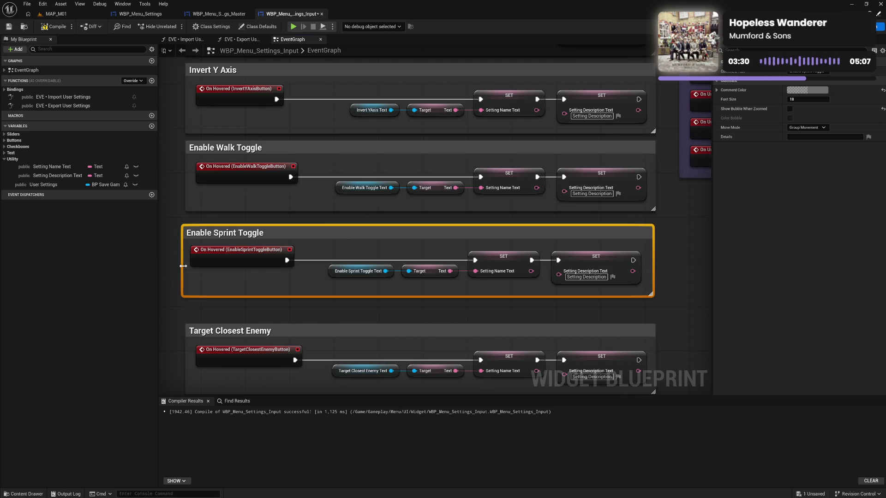
{"action": "mouse_move", "coordinate": [199, 236]}
{"action": "left_mouse_down"}
{"action": "mouse_move", "coordinate": [201, 229]}
{"action": "mouse_move", "coordinate": [295, 259]}
{"action": "mouse_move", "coordinate": [607, 281]}
{"action": "left_mouse_up"}
{"action": "left_click_drag", "start_coordinate": [246, 254], "coordinate": [249, 256]}
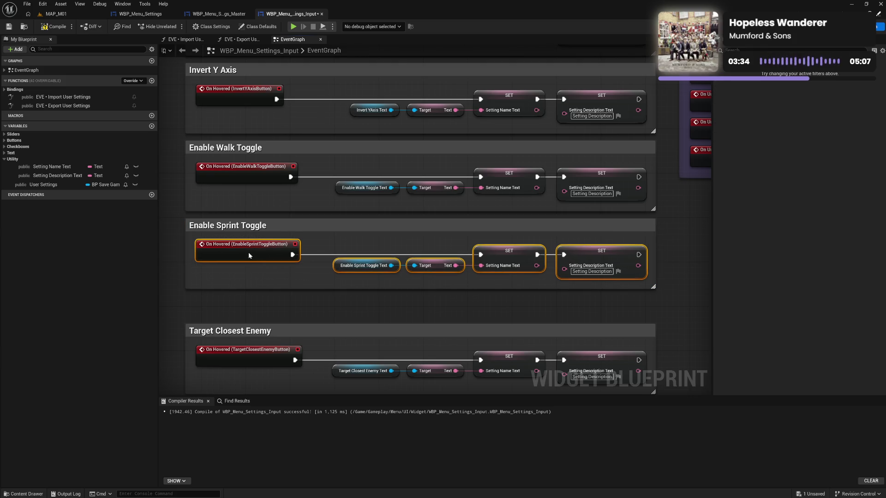
{"action": "left_click_drag", "start_coordinate": [261, 332], "coordinate": [259, 301]}
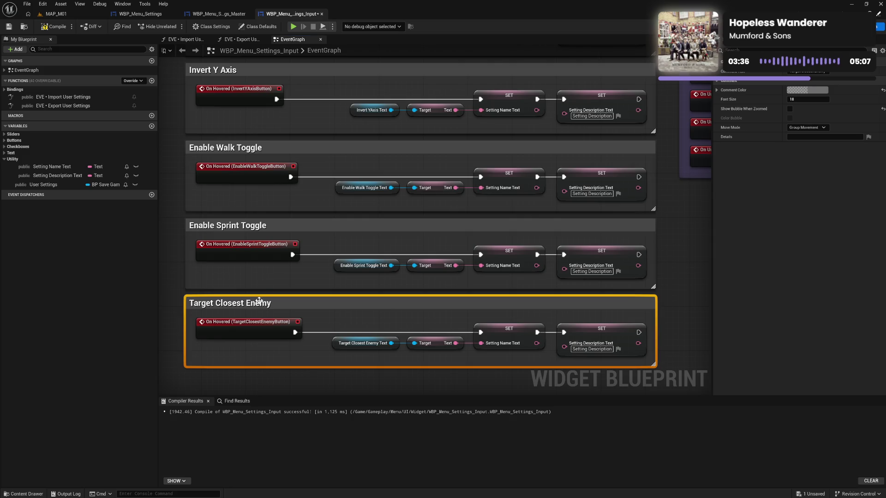
Wrap all hover groups in a purple 'Setting Hovered' comment
{"action": "scroll", "coordinate": [379, 199], "scroll_direction": "up", "scroll_amount": 10}
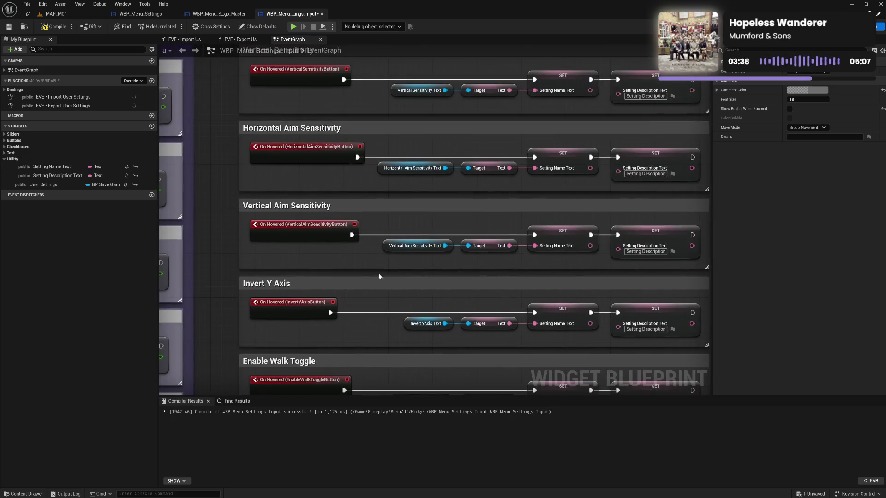
{"action": "mouse_move", "coordinate": [238, 122]}
{"action": "left_mouse_down"}
{"action": "mouse_move", "coordinate": [660, 314]}
{"action": "mouse_move", "coordinate": [646, 390]}
{"action": "mouse_move", "coordinate": [575, 389]}
{"action": "mouse_move", "coordinate": [667, 353]}
{"action": "mouse_move", "coordinate": [607, 242]}
{"action": "mouse_move", "coordinate": [462, 56]}
{"action": "mouse_move", "coordinate": [411, 312]}
{"action": "mouse_move", "coordinate": [419, 319]}
{"action": "left_mouse_up"}
{"action": "type", "text": "c"}
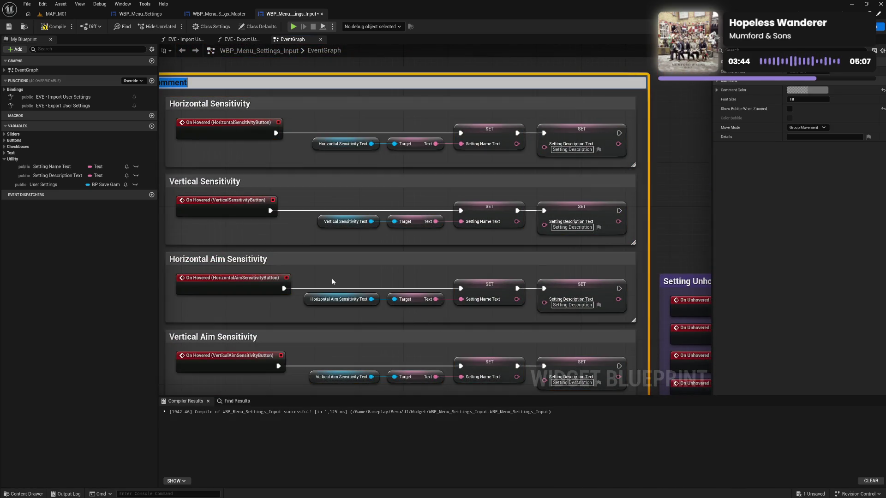
{"action": "type", "text": "Setti"}
{"action": "type", "text": "Hovered"}
{"action": "key", "text": "Return"}
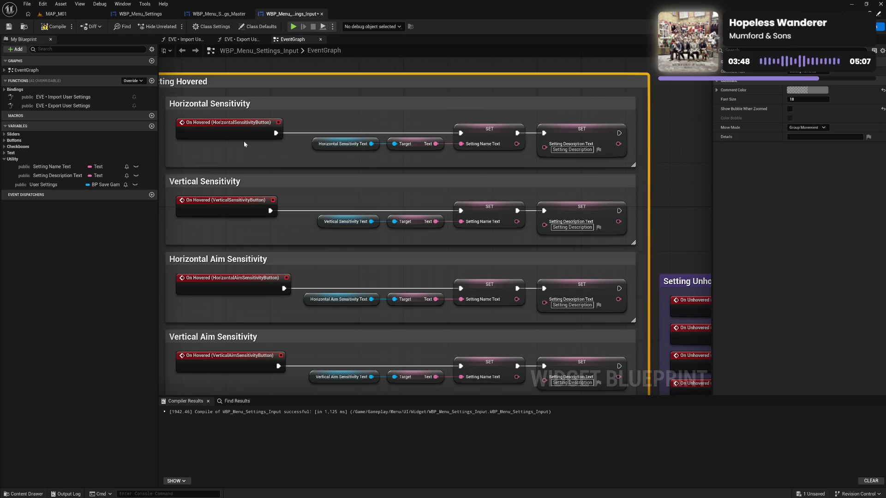
{"action": "left_click_drag", "start_coordinate": [243, 140], "coordinate": [223, 156]}
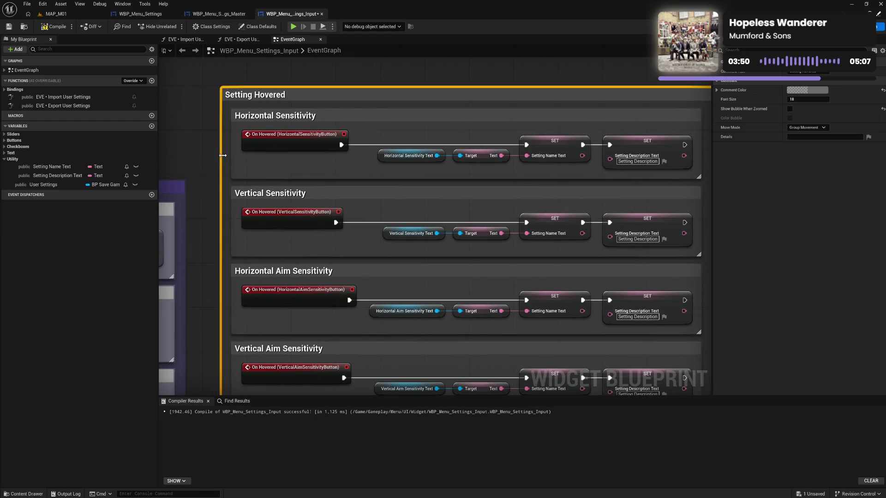
{"action": "left_click_drag", "start_coordinate": [248, 95], "coordinate": [310, 48]}
{"action": "mouse_move", "coordinate": [430, 233]}
{"action": "left_mouse_down"}
{"action": "mouse_move", "coordinate": [396, 18]}
{"action": "mouse_move", "coordinate": [394, 170]}
{"action": "mouse_move", "coordinate": [323, 178]}
{"action": "left_mouse_up"}
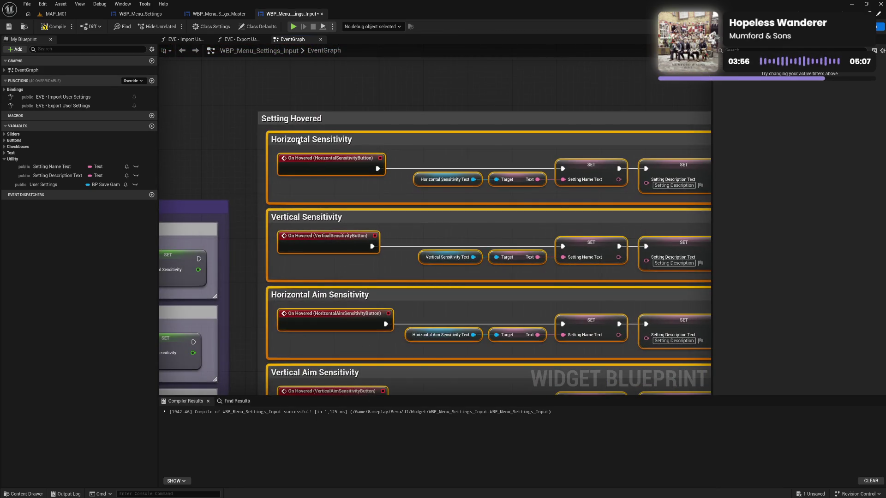
{"action": "left_click", "coordinate": [305, 119]}
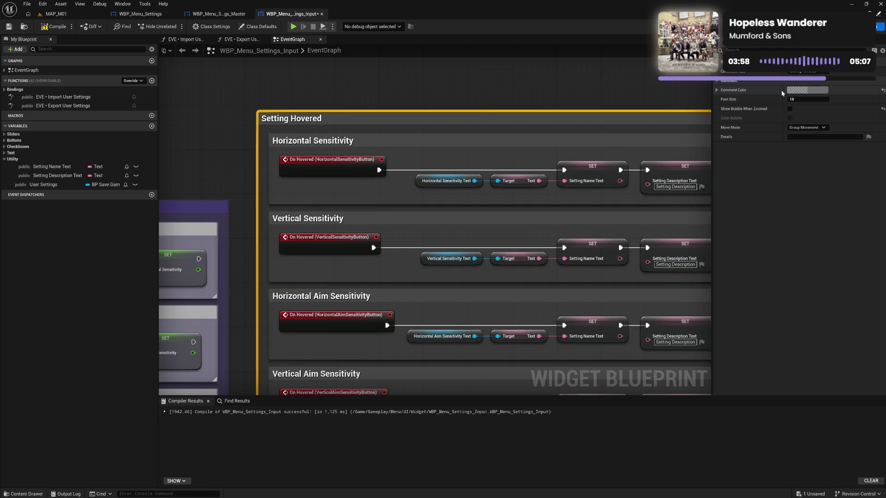
{"action": "left_click", "coordinate": [796, 91]}
{"action": "left_click", "coordinate": [709, 231]}
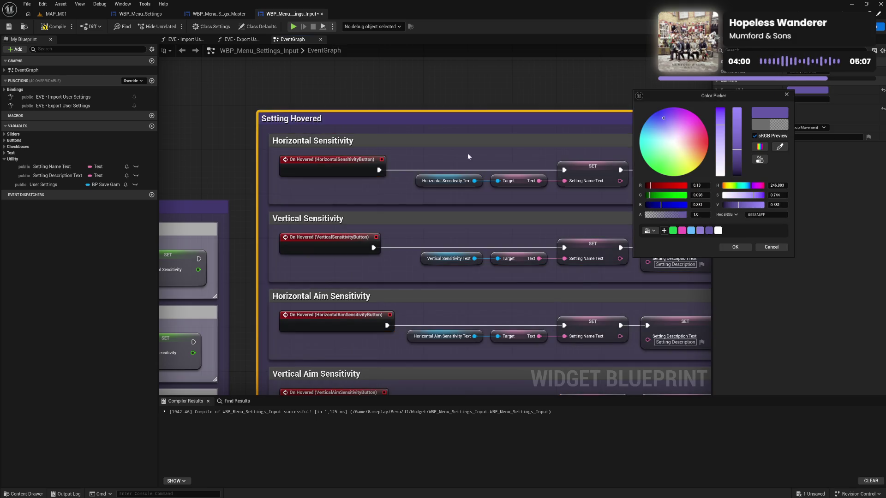
Recolour the nested hover comment headers with the white preset
{"action": "mouse_move", "coordinate": [271, 133]}
{"action": "left_mouse_down"}
{"action": "mouse_move", "coordinate": [268, 413]}
{"action": "mouse_move", "coordinate": [270, 350]}
{"action": "left_mouse_up"}
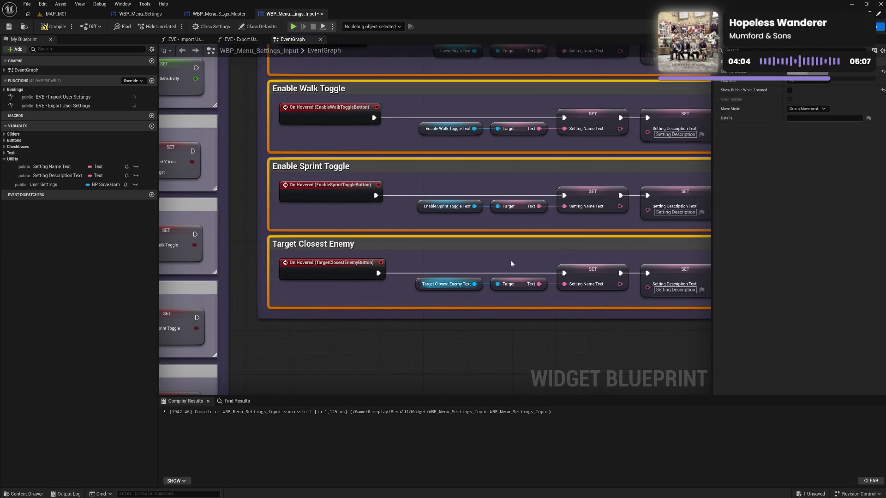
{"action": "left_click", "coordinate": [803, 73]}
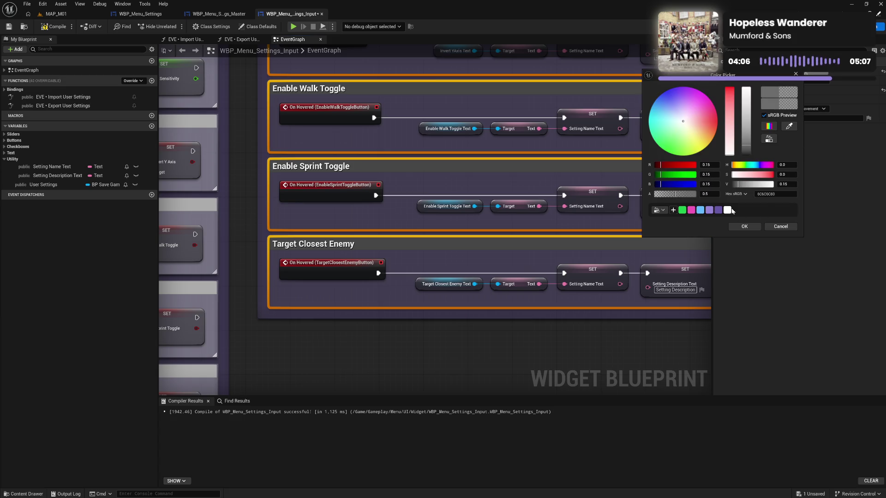
{"action": "left_click", "coordinate": [728, 210]}
{"action": "left_click", "coordinate": [745, 226]}
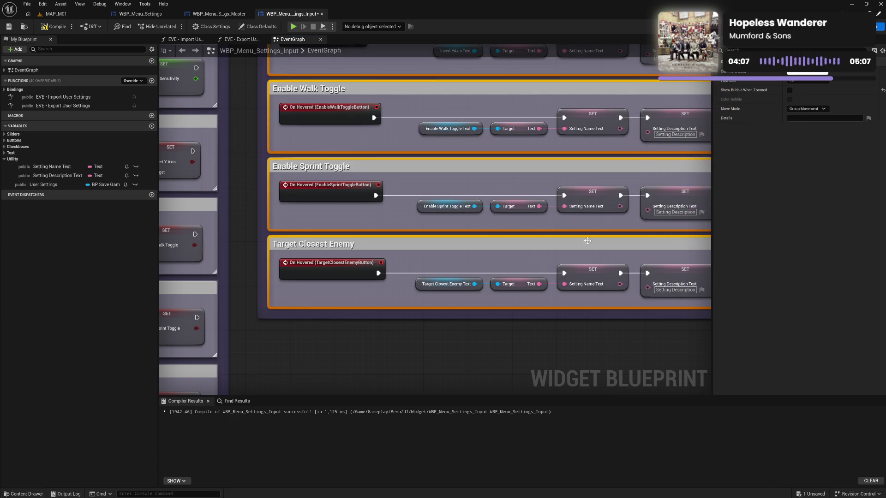
{"action": "left_click", "coordinate": [400, 204]}
{"action": "scroll", "coordinate": [470, 181], "scroll_direction": "down", "scroll_amount": 4}
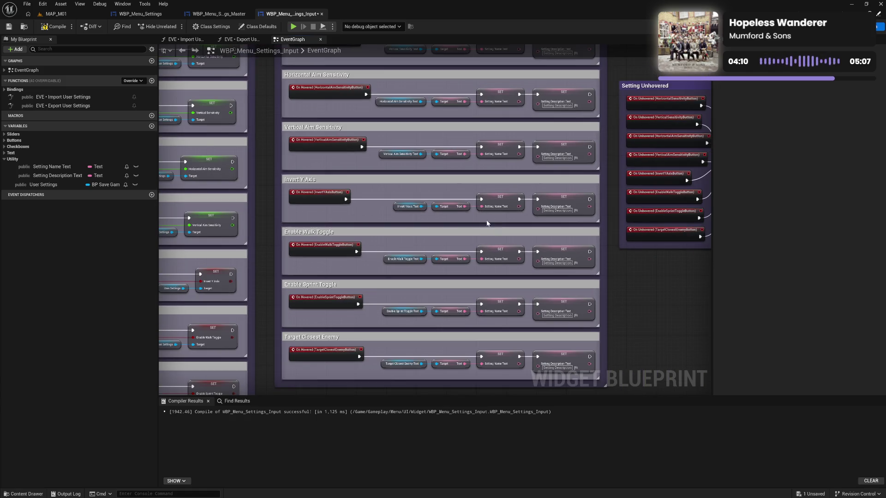
Raise the Value Changed Updates group to sit beside Setting Hovered
{"action": "scroll", "coordinate": [422, 183], "scroll_direction": "down", "scroll_amount": 5}
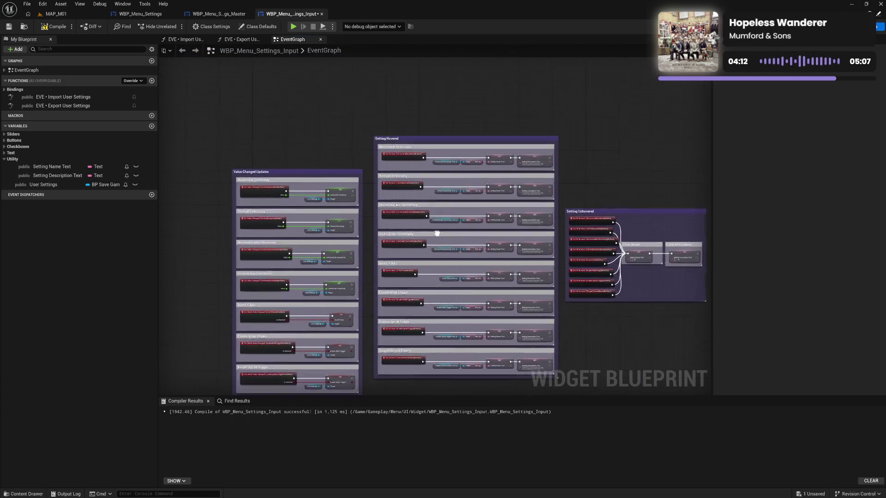
{"action": "left_click_drag", "start_coordinate": [437, 233], "coordinate": [438, 240]}
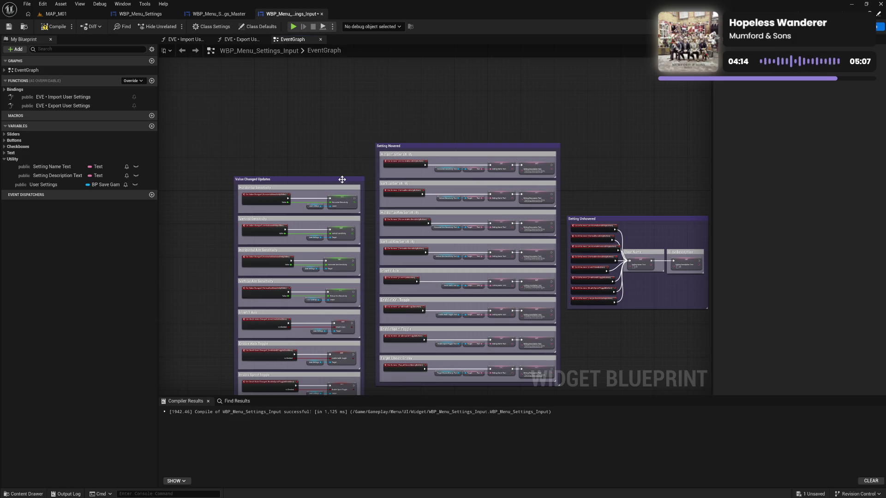
{"action": "left_click_drag", "start_coordinate": [342, 180], "coordinate": [353, 148]}
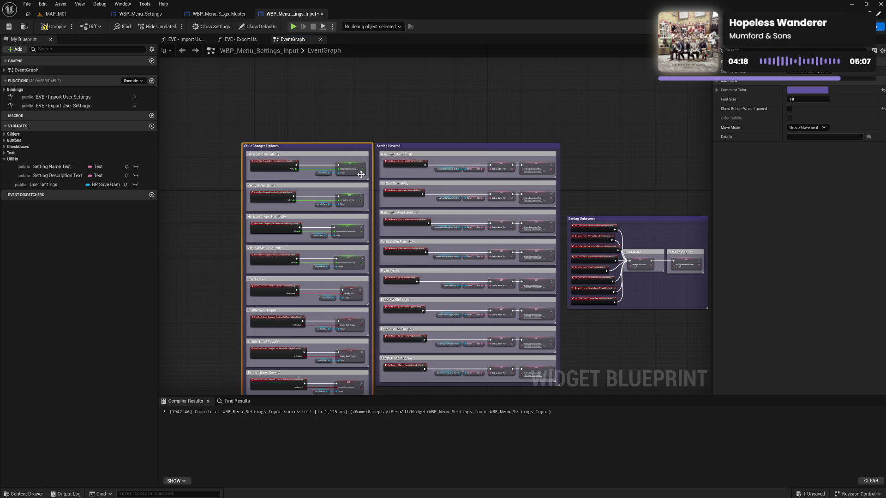
{"action": "mouse_move", "coordinate": [609, 243]}
{"action": "left_mouse_down"}
{"action": "mouse_move", "coordinate": [469, 220]}
{"action": "mouse_move", "coordinate": [463, 124]}
{"action": "left_mouse_up"}
{"action": "left_click", "coordinate": [478, 224]}
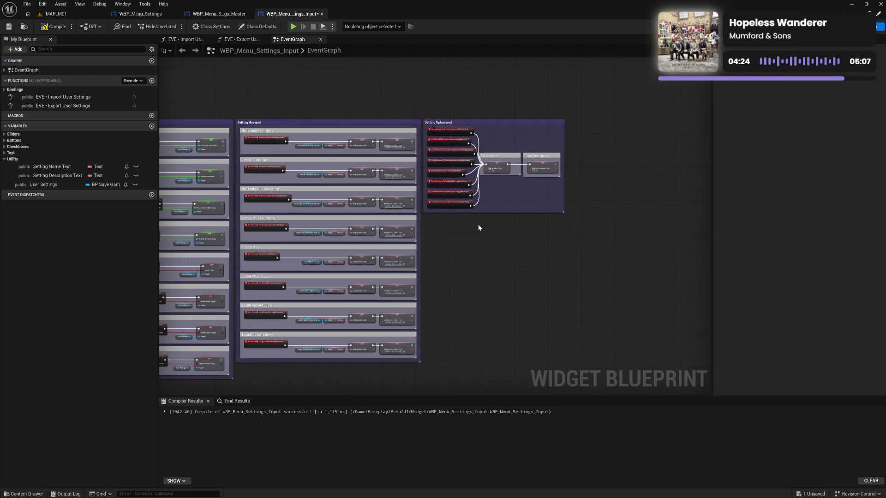
Move the three comment groups together to a new spot in the EventGraph
{"action": "scroll", "coordinate": [472, 235], "scroll_direction": "down", "scroll_amount": 2}
{"action": "mouse_move", "coordinate": [251, 146]}
{"action": "left_mouse_down"}
{"action": "mouse_move", "coordinate": [472, 317]}
{"action": "mouse_move", "coordinate": [531, 333]}
{"action": "left_mouse_up"}
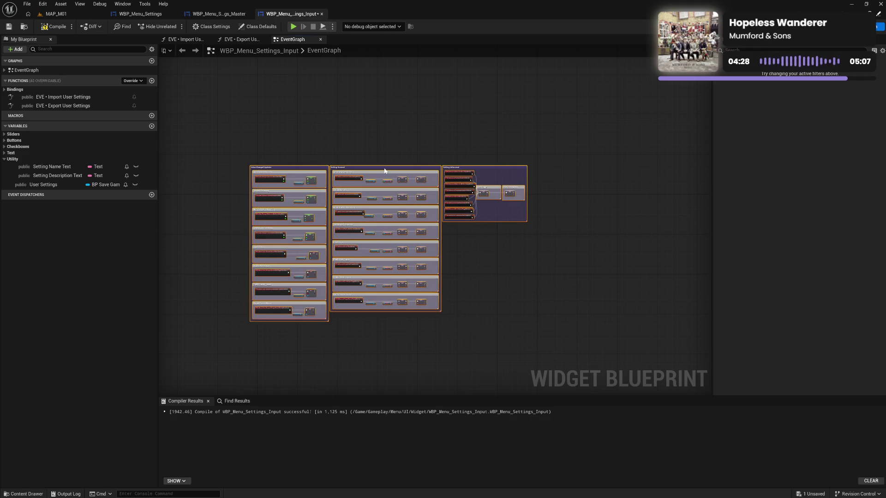
{"action": "mouse_move", "coordinate": [385, 171]}
{"action": "left_mouse_down"}
{"action": "mouse_move", "coordinate": [475, 257]}
{"action": "mouse_move", "coordinate": [517, 283]}
{"action": "mouse_move", "coordinate": [570, 287]}
{"action": "mouse_move", "coordinate": [453, 289]}
{"action": "left_mouse_up"}
{"action": "scroll", "coordinate": [448, 237], "scroll_direction": "down", "scroll_amount": 3}
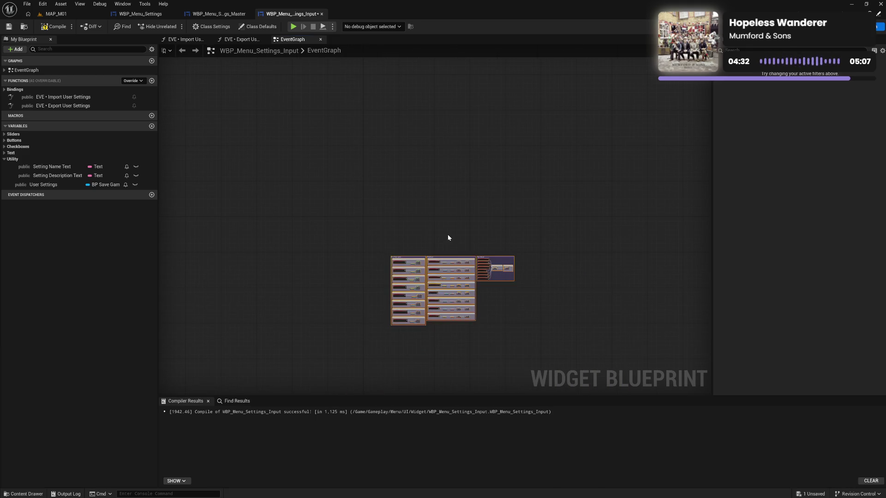
{"action": "mouse_move", "coordinate": [360, 231]}
{"action": "left_mouse_down"}
{"action": "mouse_move", "coordinate": [535, 240]}
{"action": "mouse_move", "coordinate": [546, 306]}
{"action": "mouse_move", "coordinate": [370, 227]}
{"action": "left_mouse_up"}
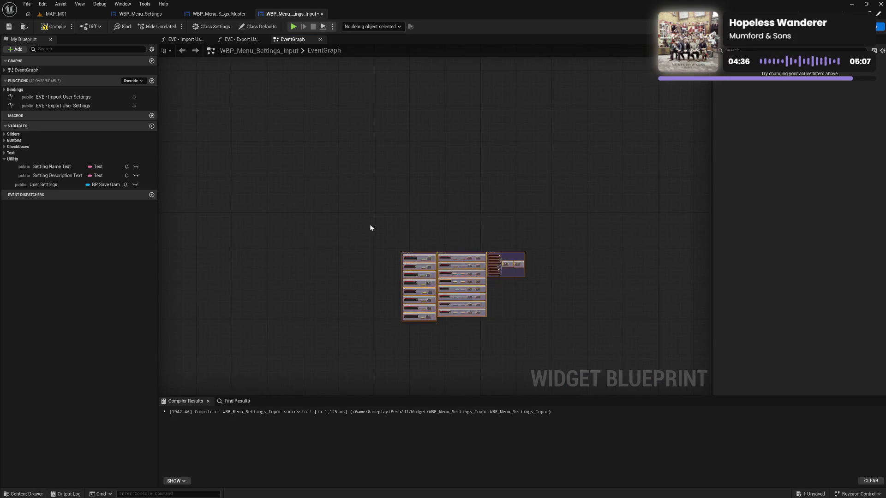
{"action": "scroll", "coordinate": [388, 237], "scroll_direction": "up", "scroll_amount": 5}
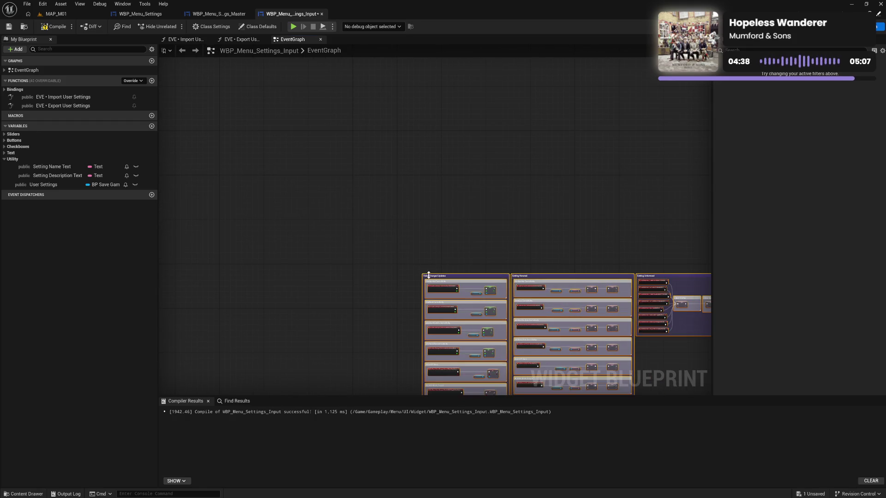
{"action": "mouse_move", "coordinate": [429, 275]}
{"action": "left_mouse_down"}
{"action": "mouse_move", "coordinate": [387, 234]}
{"action": "mouse_move", "coordinate": [363, 180]}
{"action": "left_mouse_up"}
Shift Value Changed Updates further left so all three groups line up side by side
{"action": "scroll", "coordinate": [362, 179], "scroll_direction": "up", "scroll_amount": 5}
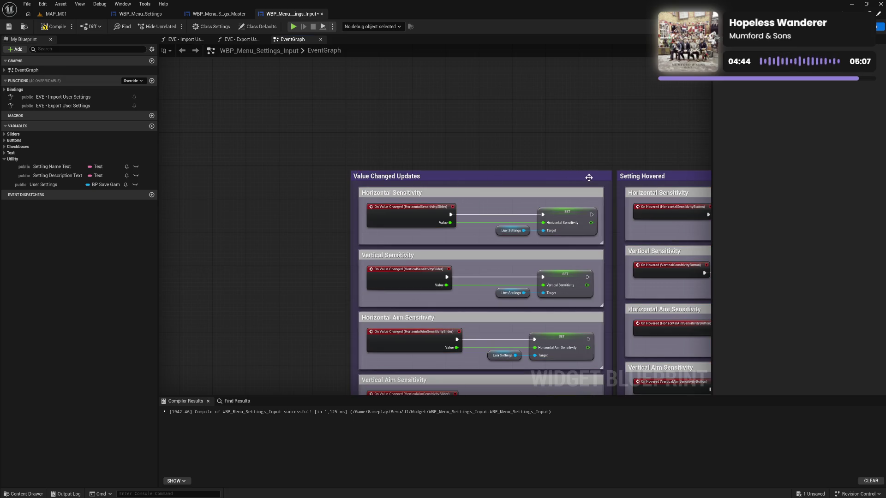
{"action": "mouse_move", "coordinate": [594, 177]}
{"action": "left_mouse_down"}
{"action": "mouse_move", "coordinate": [367, 169]}
{"action": "mouse_move", "coordinate": [325, 178]}
{"action": "left_mouse_up"}
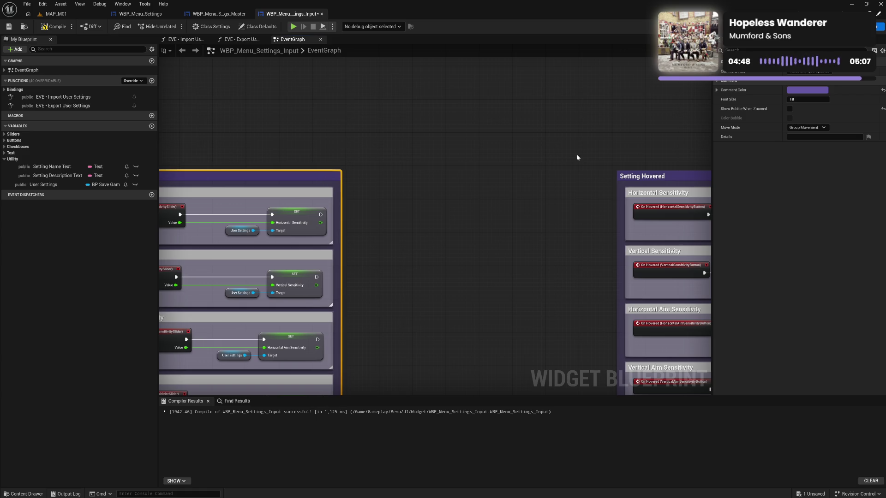
{"action": "left_click_drag", "start_coordinate": [577, 158], "coordinate": [398, 139]}
{"action": "left_click_drag", "start_coordinate": [748, 276], "coordinate": [516, 277]}
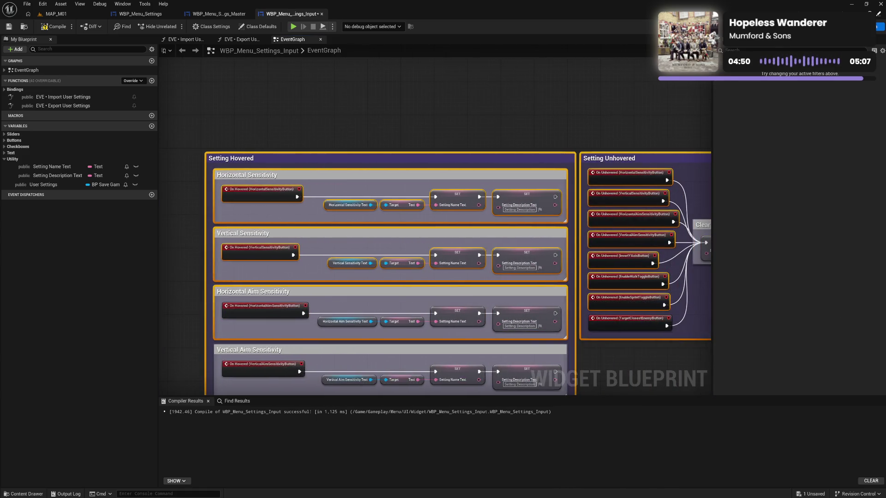
{"action": "mouse_move", "coordinate": [236, 158]}
{"action": "left_mouse_down"}
{"action": "mouse_move", "coordinate": [673, 183]}
{"action": "mouse_move", "coordinate": [401, 185]}
{"action": "left_mouse_up"}
{"action": "left_click", "coordinate": [408, 167]}
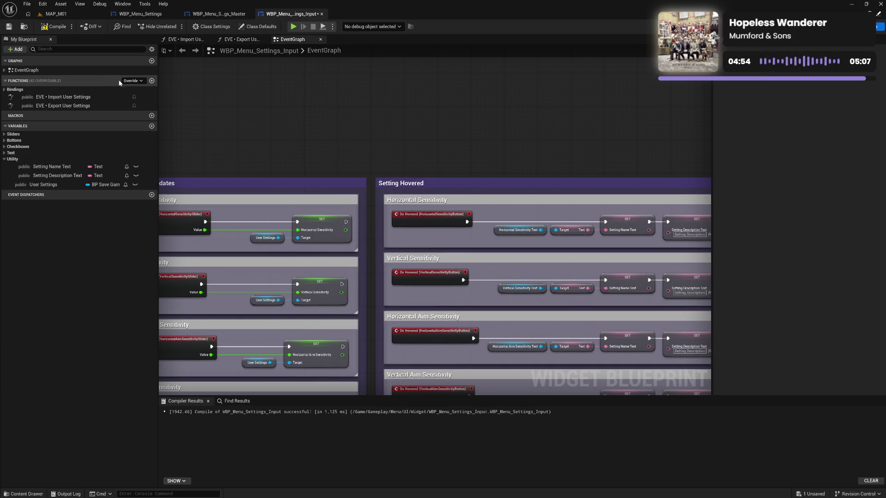
Compile the Input settings widget and collapse its Utility variables group
{"action": "left_click", "coordinate": [49, 28]}
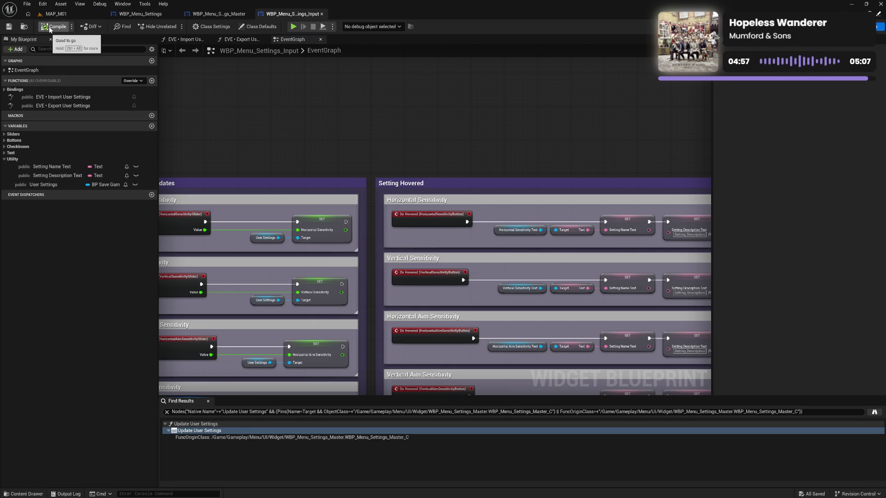
{"action": "left_click", "coordinate": [3, 159]}
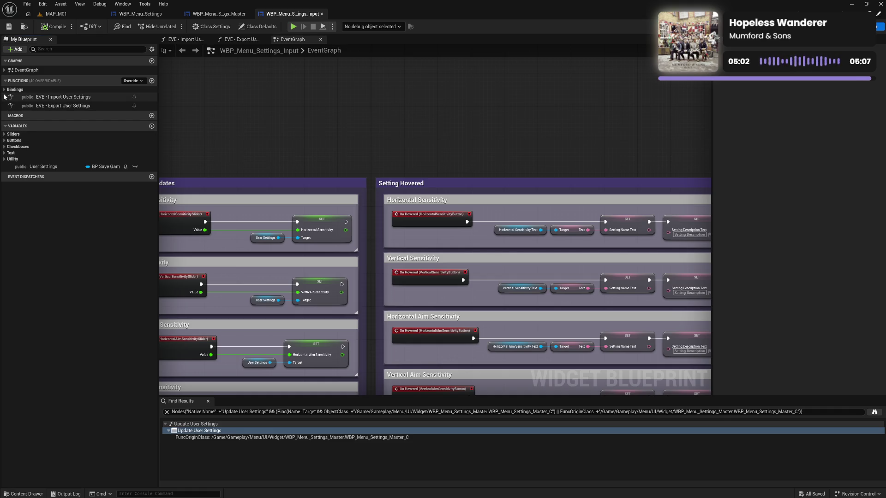
{"action": "left_click", "coordinate": [53, 98]}
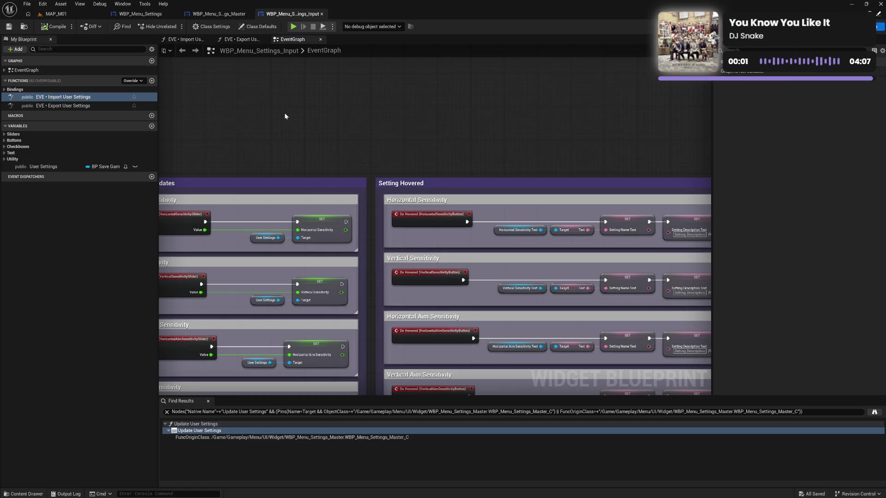
File the master widget's Export User Settings function under Utility and compile the master widget
{"action": "left_click", "coordinate": [215, 13]}
{"action": "left_click", "coordinate": [47, 91]}
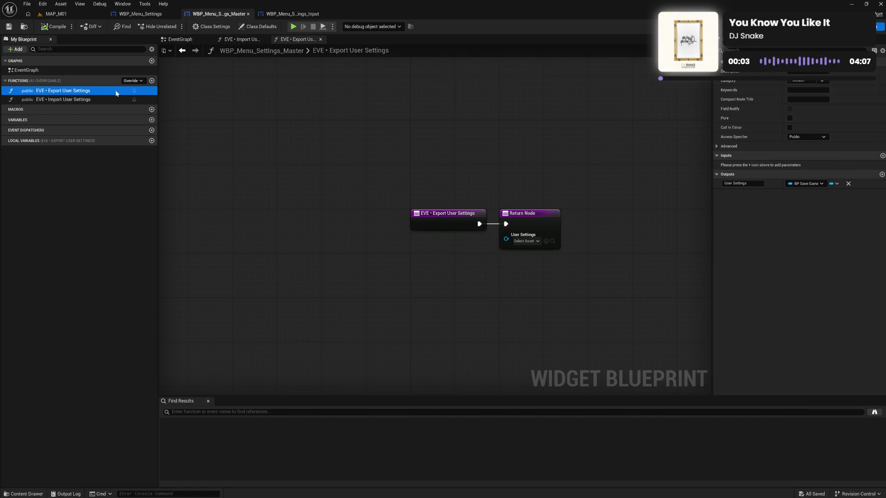
{"action": "left_click", "coordinate": [803, 82]}
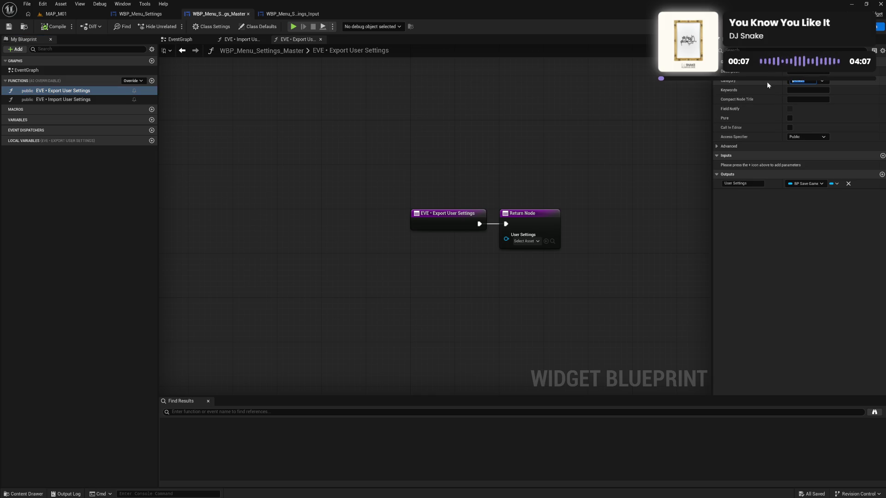
{"action": "type", "text": "Outp"}
{"action": "key", "text": "Return"}
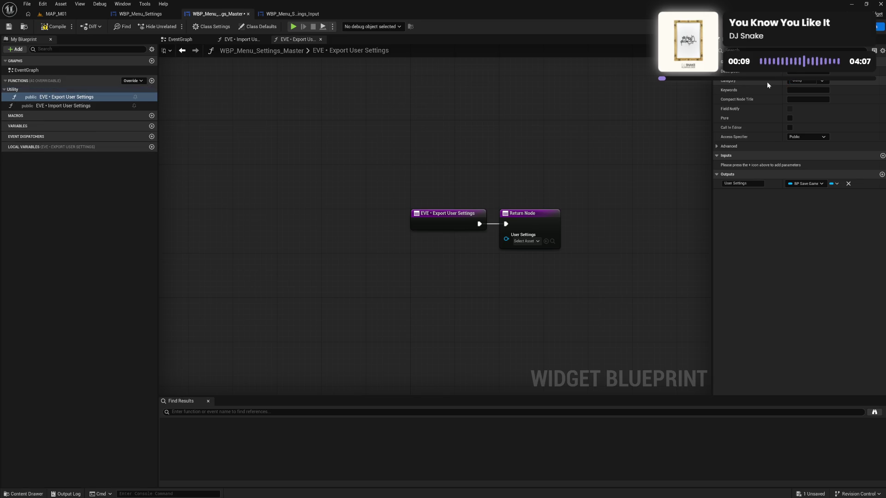
{"action": "left_click", "coordinate": [67, 108]}
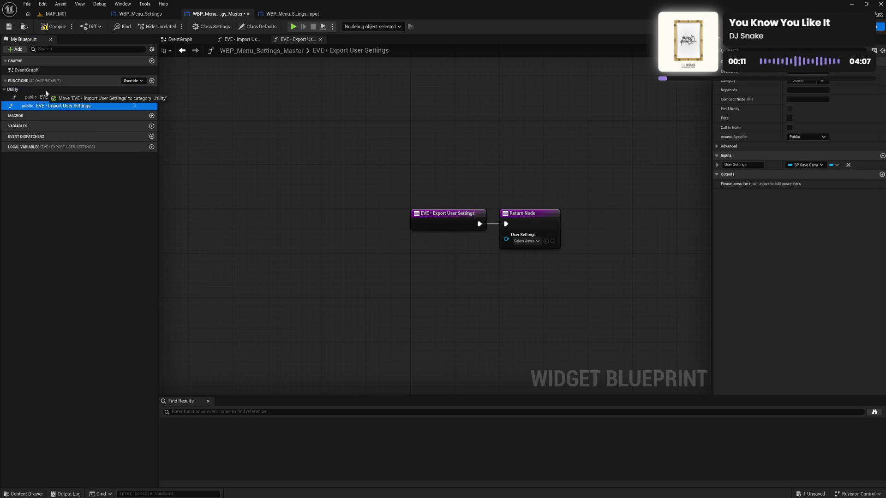
{"action": "left_click", "coordinate": [51, 29]}
{"action": "left_click", "coordinate": [286, 14]}
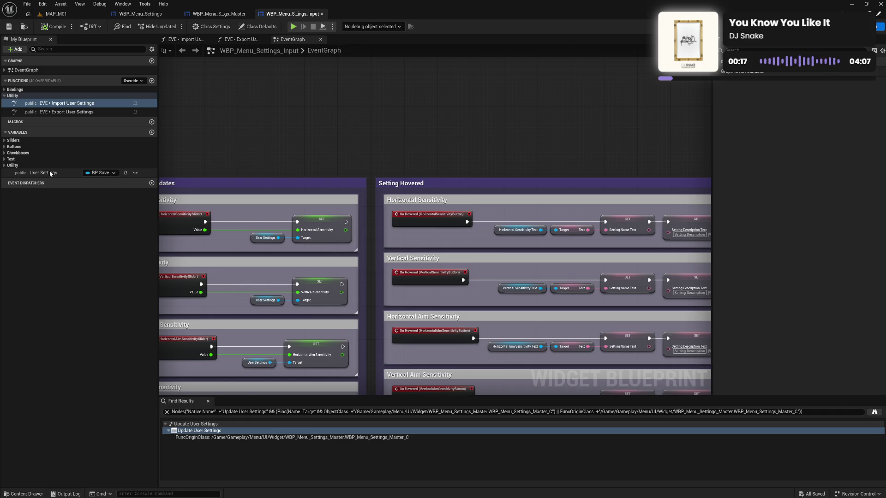
Put the User Settings variable in Utility, collapse both Utility groups, and compile
{"action": "left_click", "coordinate": [98, 171]}
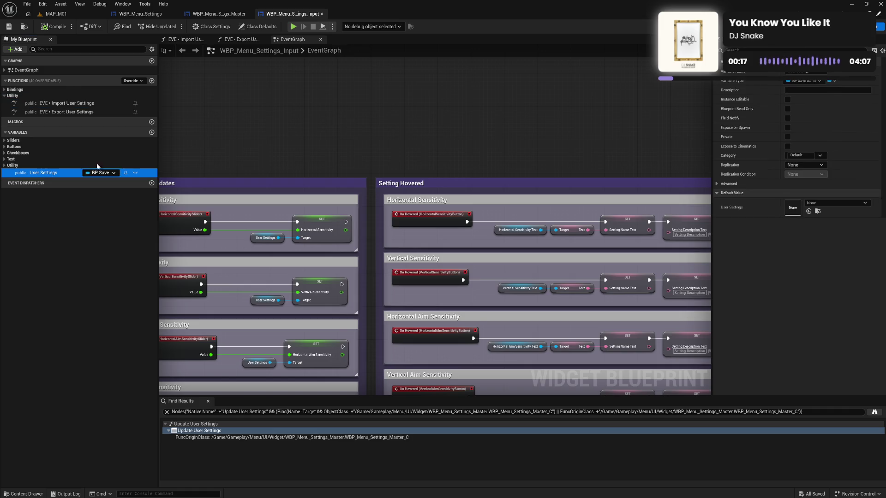
{"action": "left_click", "coordinate": [822, 155]}
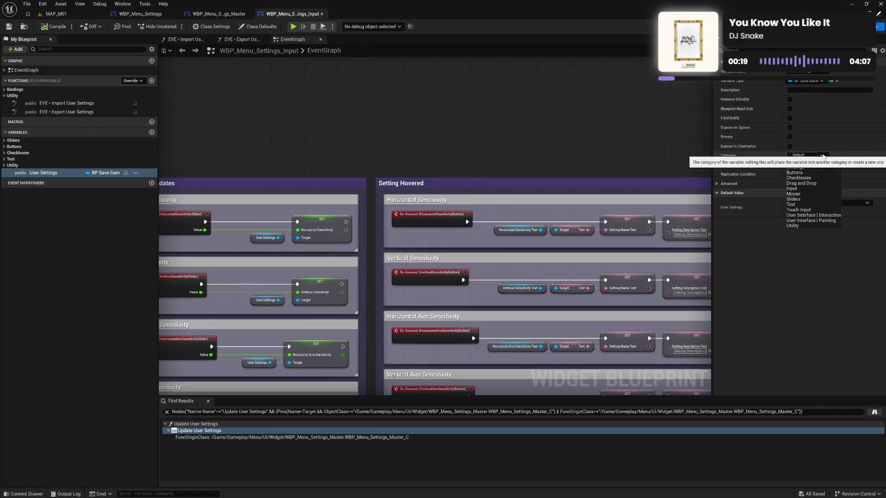
{"action": "left_click", "coordinate": [805, 225]}
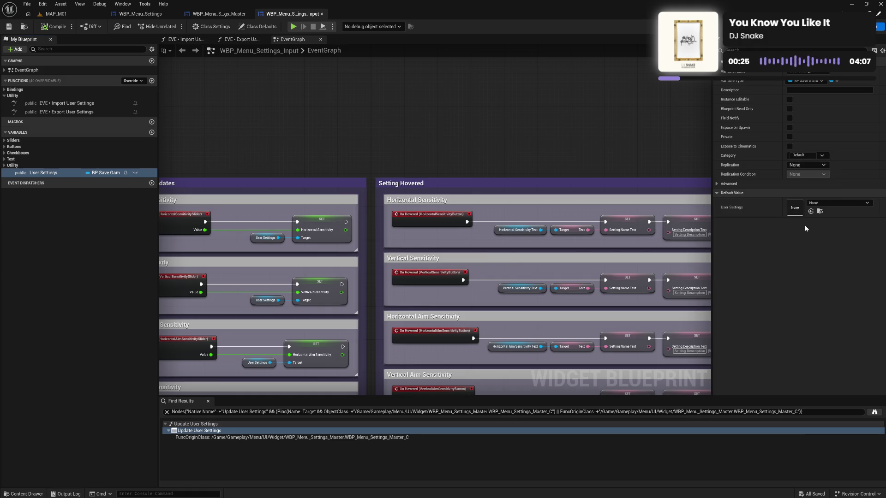
{"action": "left_click", "coordinate": [5, 166]}
{"action": "left_click", "coordinate": [4, 96]}
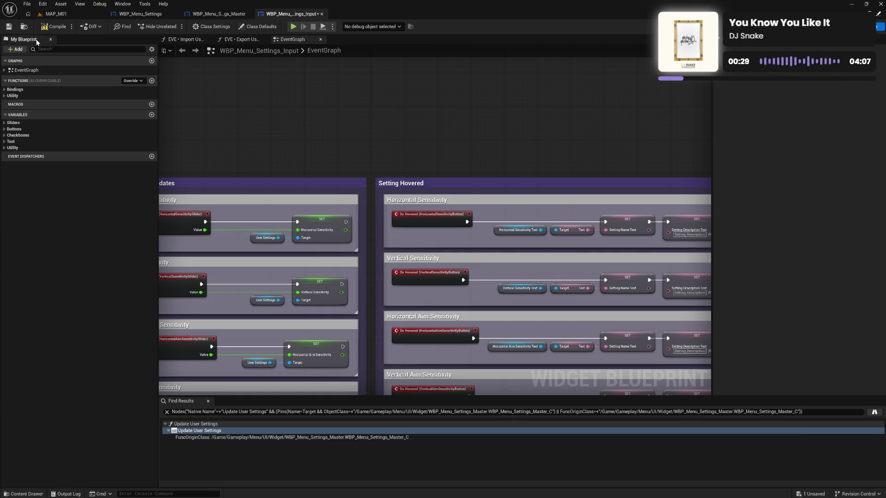
{"action": "left_click", "coordinate": [54, 26]}
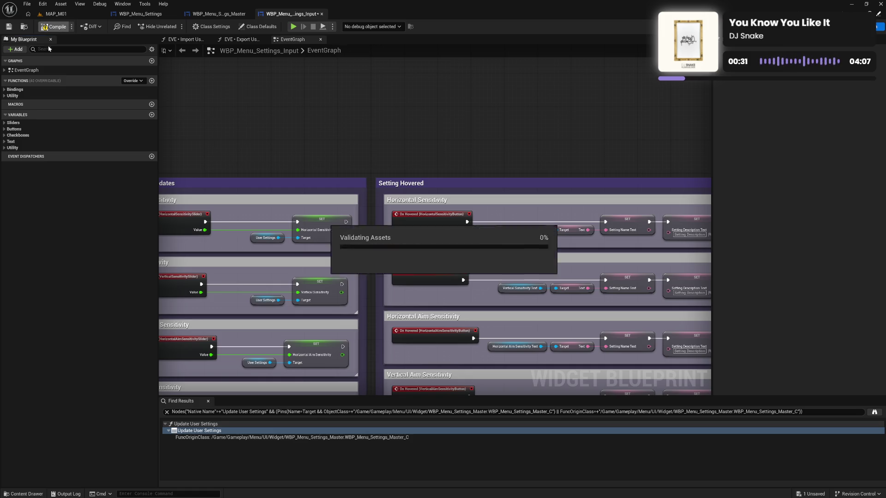
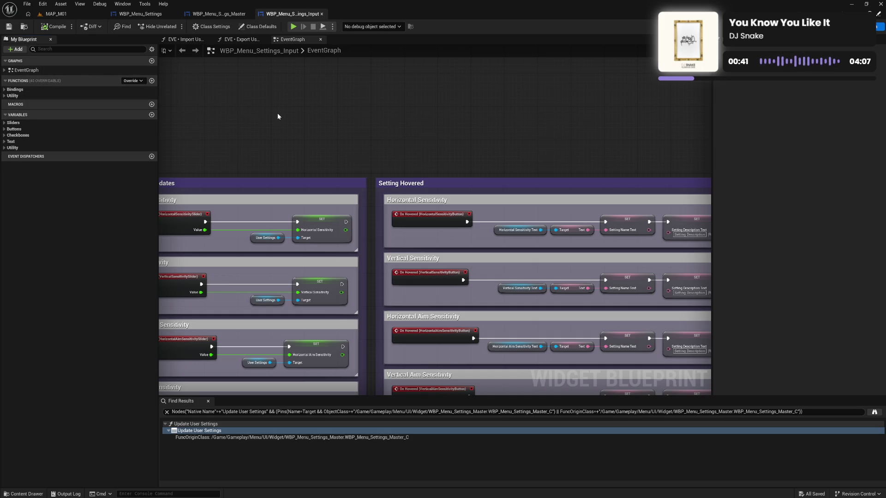
Pan across the WBP_Menu_Settings_Input event graph to bring its setting comment groups into view
{"action": "left_click_drag", "start_coordinate": [361, 154], "coordinate": [371, 84]}
{"action": "scroll", "coordinate": [374, 98], "scroll_direction": "down", "scroll_amount": 5}
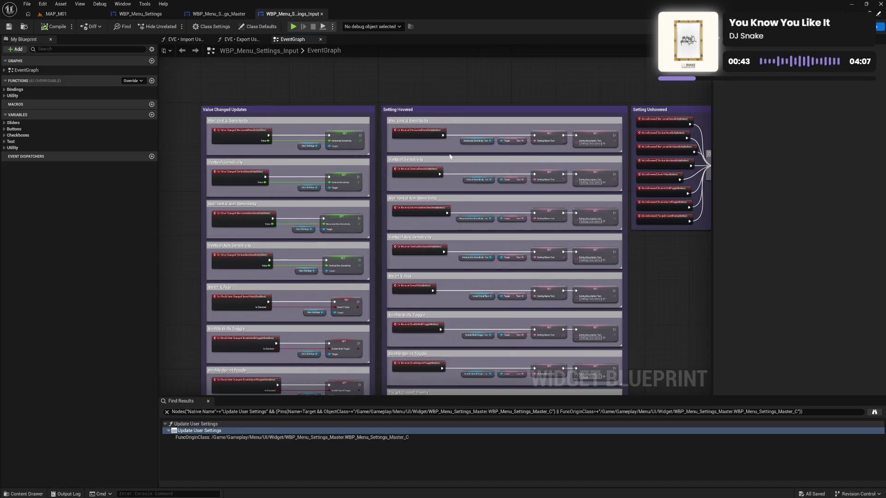
{"action": "scroll", "coordinate": [297, 69], "scroll_direction": "up", "scroll_amount": 3}
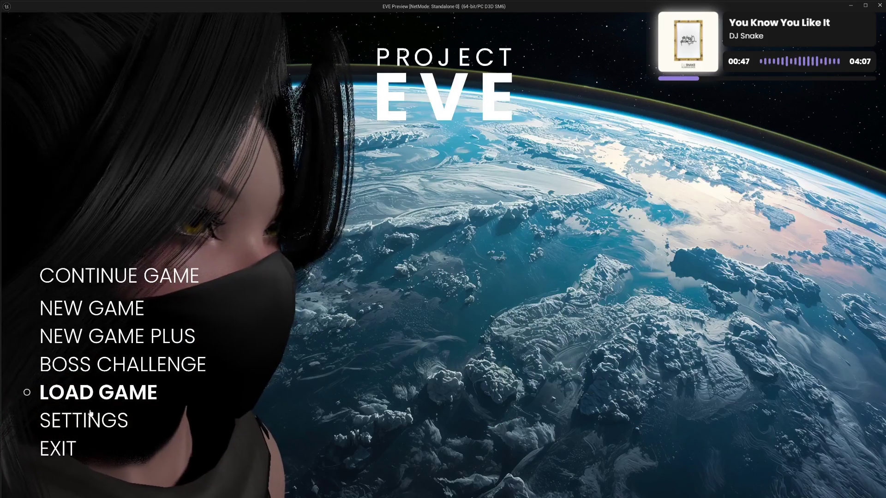
{"action": "left_click", "coordinate": [86, 424]}
{"action": "left_click", "coordinate": [70, 308]}
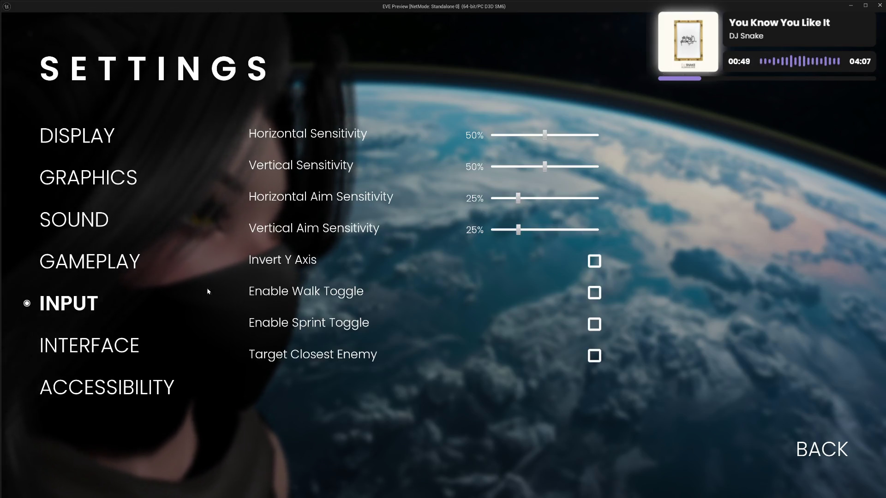
{"action": "mouse_move", "coordinate": [599, 263]}
{"action": "left_click", "coordinate": [597, 296]}
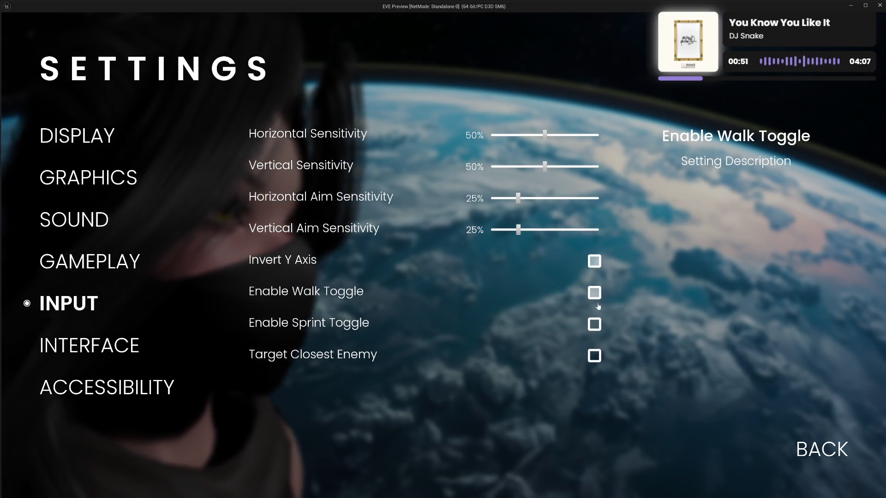
{"action": "left_click", "coordinate": [594, 324]}
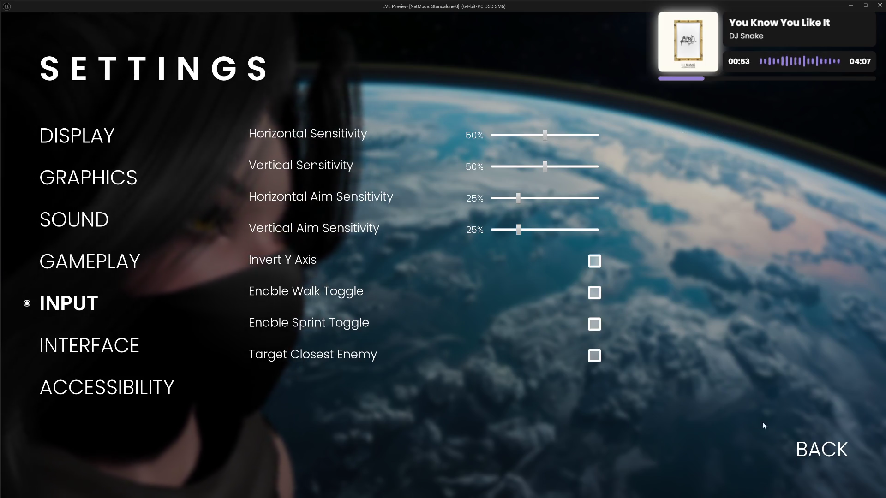
{"action": "left_click", "coordinate": [808, 447]}
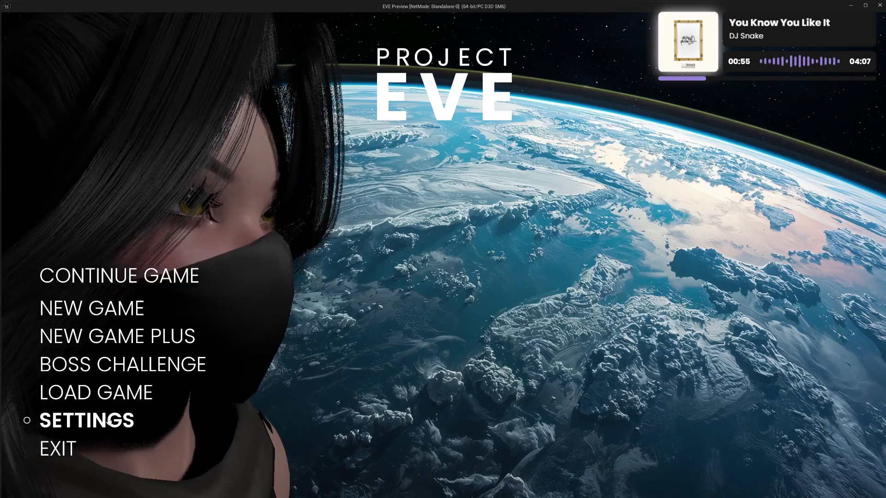
{"action": "left_click", "coordinate": [131, 414]}
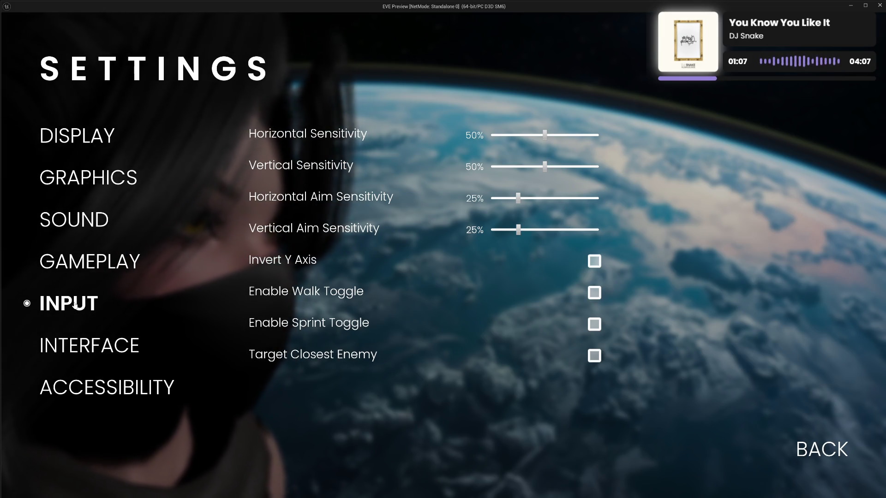
{"action": "left_click", "coordinate": [78, 141]}
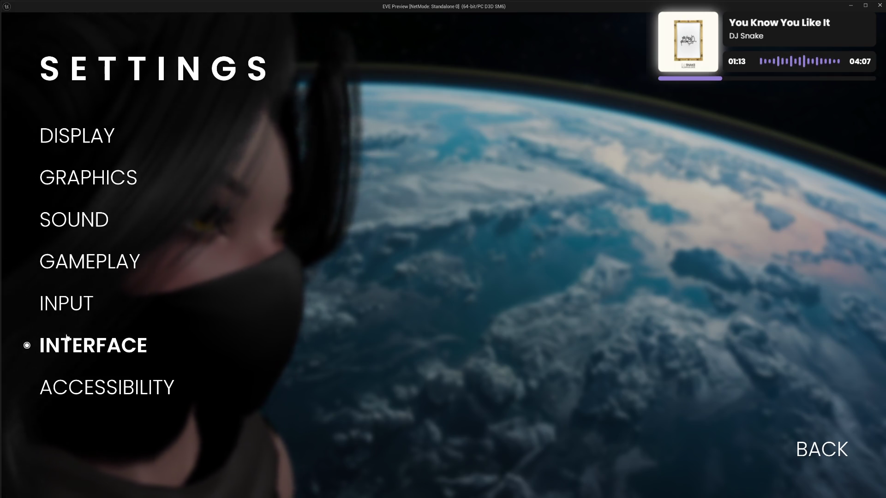
{"action": "left_click", "coordinate": [66, 304]}
{"action": "left_click", "coordinate": [80, 388]}
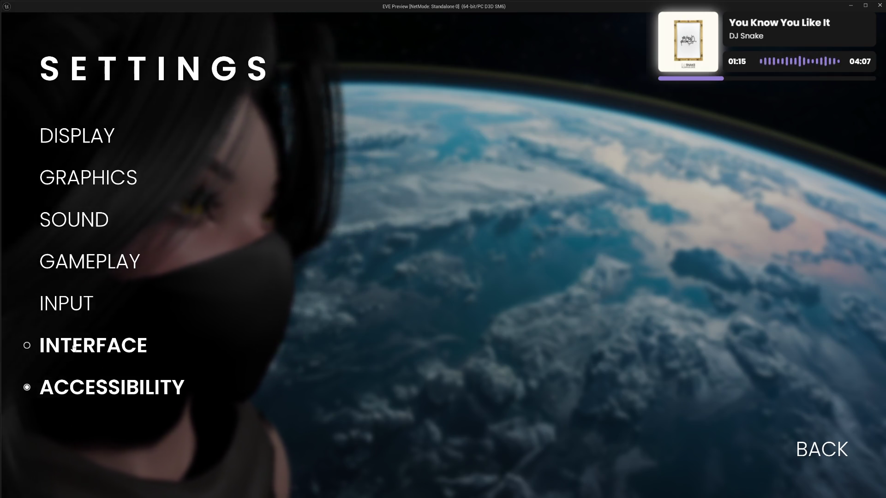
{"action": "left_click", "coordinate": [67, 304]}
{"action": "left_click", "coordinate": [69, 261]}
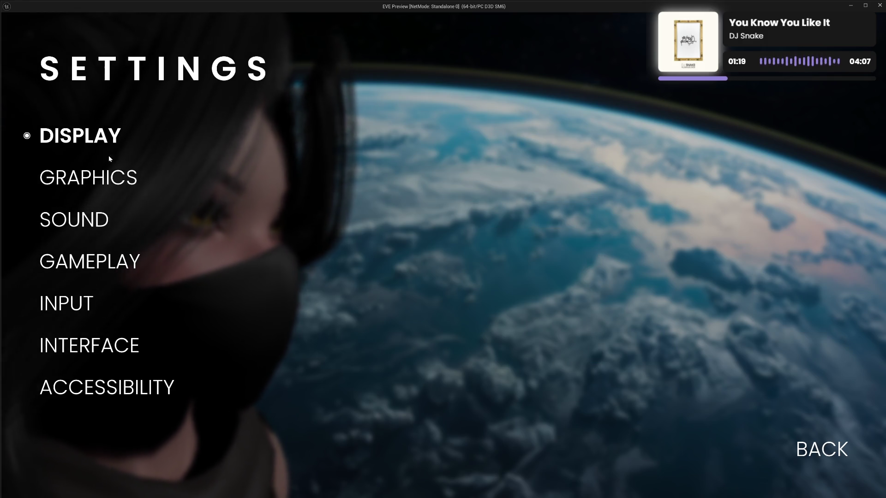
{"action": "left_click", "coordinate": [804, 450]}
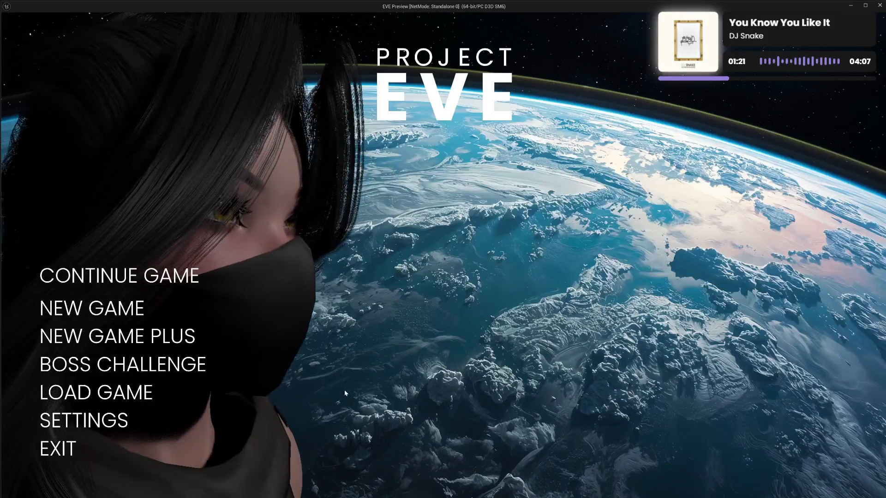
{"action": "left_click", "coordinate": [58, 449]}
{"action": "mouse_move", "coordinate": [347, 350]}
{"action": "left_mouse_down"}
{"action": "mouse_move", "coordinate": [348, 340]}
{"action": "mouse_move", "coordinate": [431, 297]}
{"action": "mouse_move", "coordinate": [342, 221]}
{"action": "mouse_move", "coordinate": [445, 379]}
{"action": "left_mouse_up"}
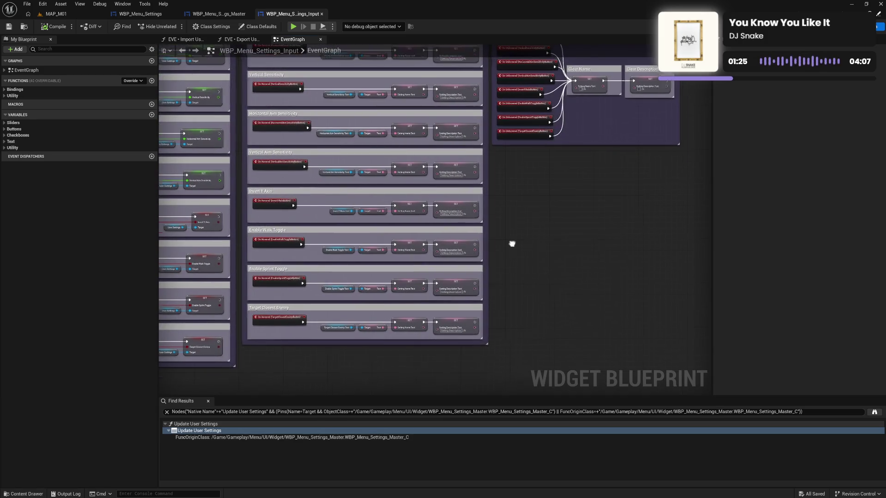
In WBP_Menu_Settings' event graph, shift the BackButton click nodes left beside Save User Settings
{"action": "scroll", "coordinate": [512, 245], "scroll_direction": "down", "scroll_amount": 2}
{"action": "scroll", "coordinate": [457, 297], "scroll_direction": "up", "scroll_amount": 2}
{"action": "left_click", "coordinate": [141, 13]}
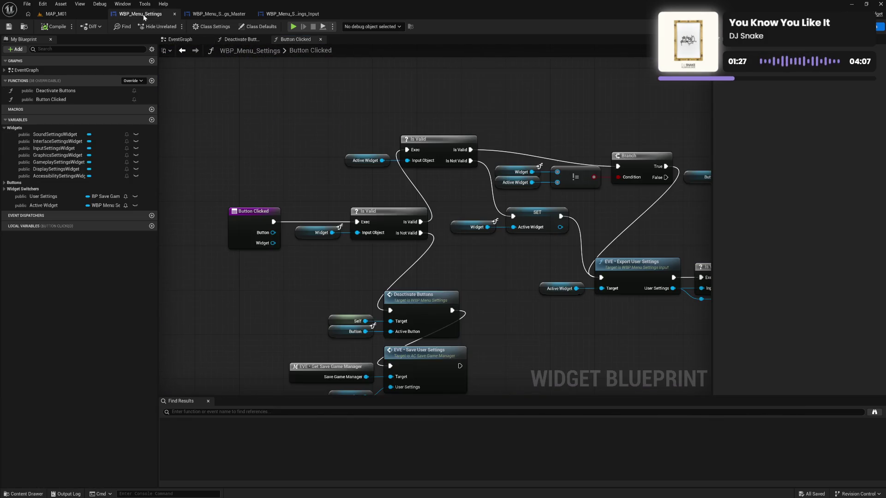
{"action": "left_click", "coordinate": [179, 40]}
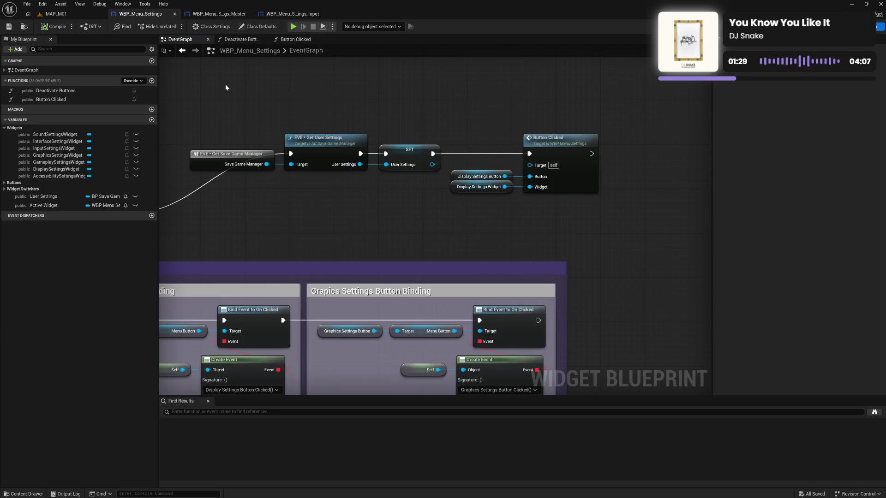
{"action": "mouse_move", "coordinate": [227, 376]}
{"action": "left_mouse_down"}
{"action": "mouse_move", "coordinate": [324, 277]}
{"action": "mouse_move", "coordinate": [416, 235]}
{"action": "mouse_move", "coordinate": [396, 99]}
{"action": "mouse_move", "coordinate": [418, 176]}
{"action": "mouse_move", "coordinate": [482, 187]}
{"action": "mouse_move", "coordinate": [670, 164]}
{"action": "left_mouse_up"}
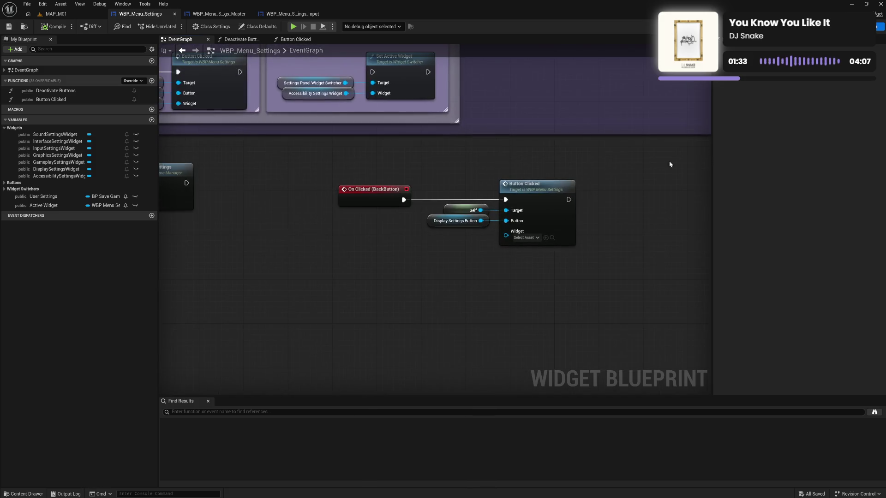
{"action": "left_click_drag", "start_coordinate": [490, 178], "coordinate": [694, 162]}
{"action": "mouse_move", "coordinate": [457, 152]}
{"action": "left_mouse_down"}
{"action": "mouse_move", "coordinate": [550, 153]}
{"action": "mouse_move", "coordinate": [468, 158]}
{"action": "mouse_move", "coordinate": [685, 245]}
{"action": "left_mouse_up"}
{"action": "left_click_drag", "start_coordinate": [643, 197], "coordinate": [520, 184]}
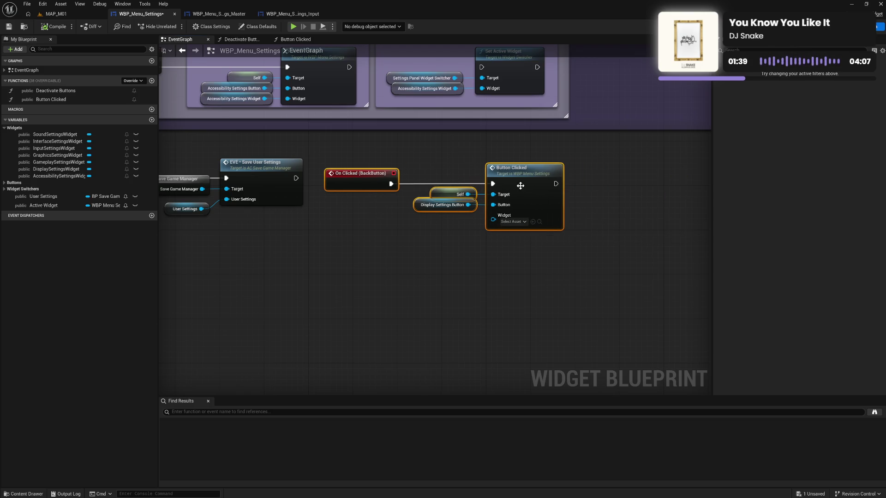
{"action": "left_click", "coordinate": [365, 203]}
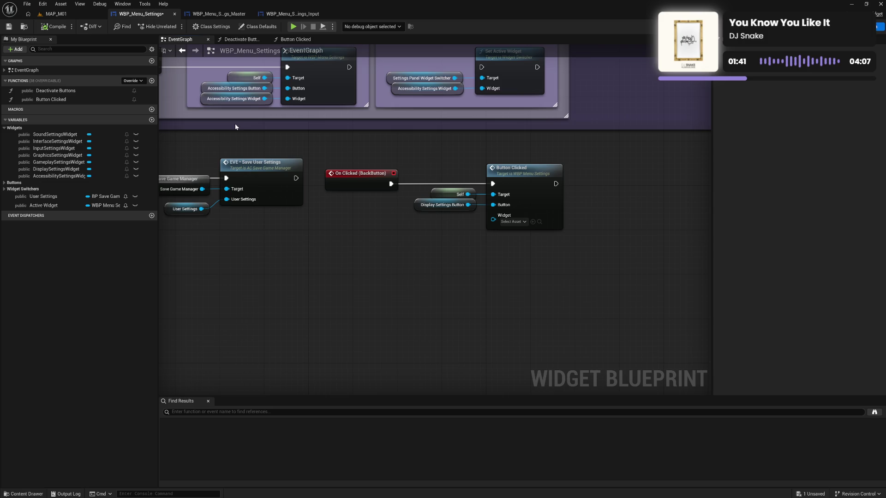
In the Button Clicked function, wire Save User Settings into the Is Active Branch and compile
{"action": "double_click", "coordinate": [521, 181]}
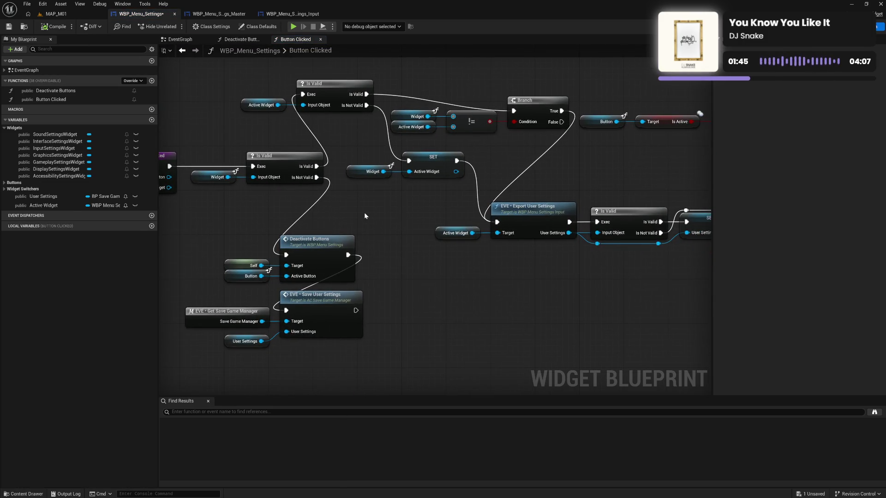
{"action": "mouse_move", "coordinate": [365, 215]}
{"action": "left_mouse_down"}
{"action": "mouse_move", "coordinate": [438, 208]}
{"action": "mouse_move", "coordinate": [435, 166]}
{"action": "mouse_move", "coordinate": [272, 271]}
{"action": "mouse_move", "coordinate": [378, 205]}
{"action": "left_mouse_up"}
{"action": "mouse_move", "coordinate": [335, 304]}
{"action": "left_mouse_down"}
{"action": "mouse_move", "coordinate": [655, 175]}
{"action": "mouse_move", "coordinate": [630, 175]}
{"action": "mouse_move", "coordinate": [635, 126]}
{"action": "mouse_move", "coordinate": [653, 100]}
{"action": "left_mouse_up"}
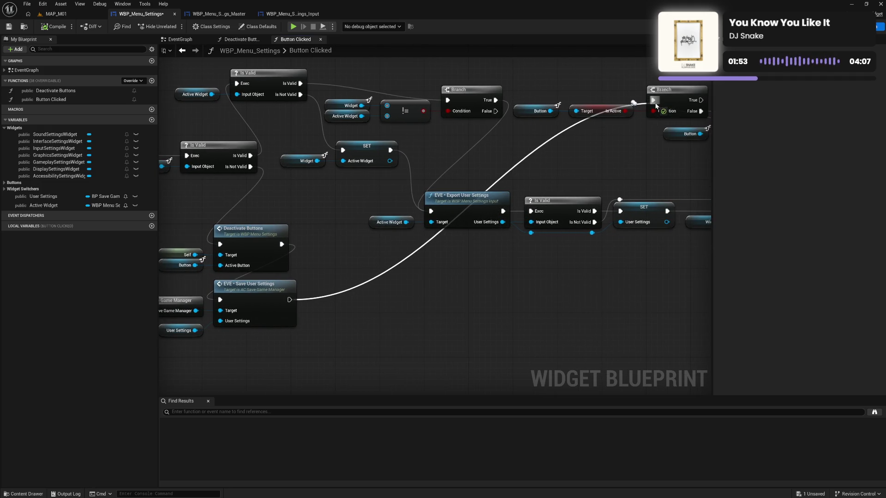
{"action": "mouse_move", "coordinate": [652, 154]}
{"action": "left_mouse_down"}
{"action": "mouse_move", "coordinate": [366, 159]}
{"action": "mouse_move", "coordinate": [483, 149]}
{"action": "left_mouse_up"}
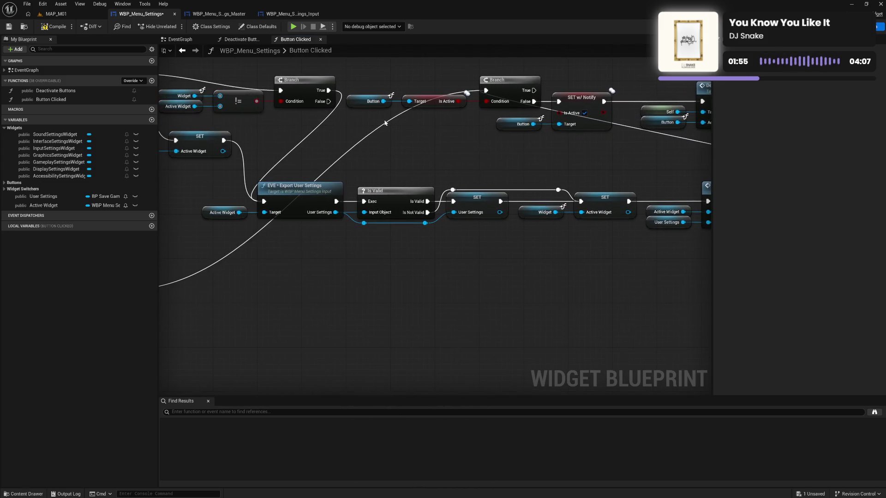
{"action": "left_click", "coordinate": [51, 28]}
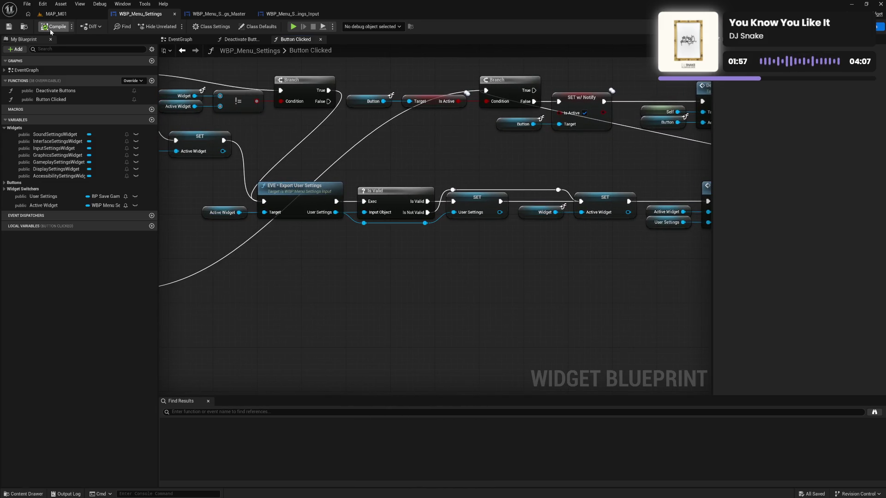
Review the Button Clicked chain's Is Valid, Branch and SET w/ Notify nodes, then quit the preview
{"action": "mouse_move", "coordinate": [294, 85]}
{"action": "left_mouse_down"}
{"action": "mouse_move", "coordinate": [425, 140]}
{"action": "mouse_move", "coordinate": [568, 109]}
{"action": "mouse_move", "coordinate": [463, 136]}
{"action": "mouse_move", "coordinate": [267, 222]}
{"action": "left_mouse_up"}
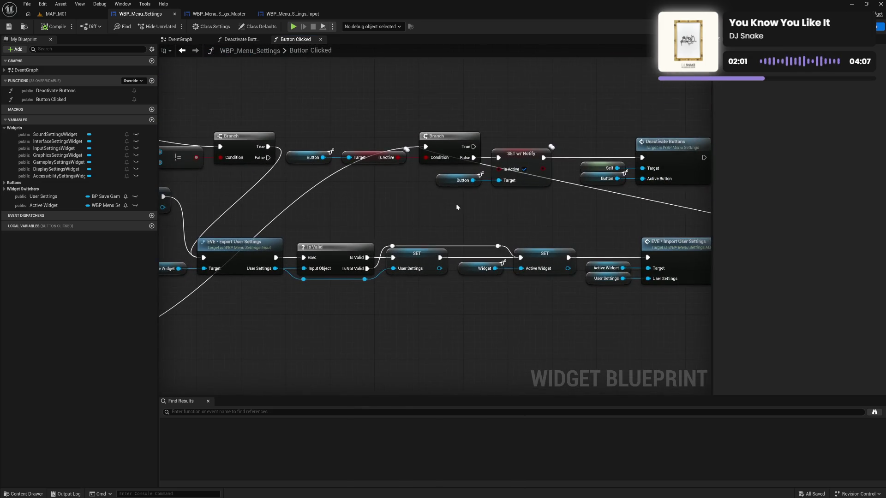
{"action": "mouse_move", "coordinate": [456, 204]}
{"action": "left_mouse_down"}
{"action": "mouse_move", "coordinate": [380, 213]}
{"action": "mouse_move", "coordinate": [386, 205]}
{"action": "left_mouse_up"}
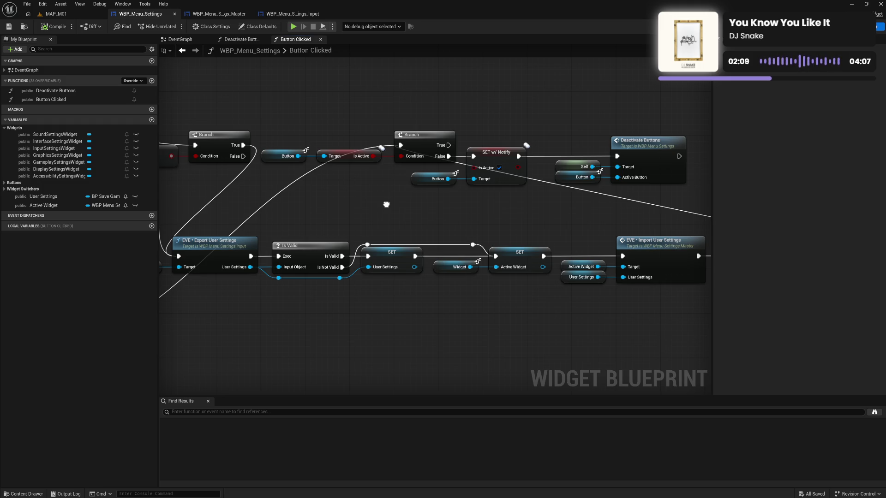
{"action": "left_click_drag", "start_coordinate": [386, 205], "coordinate": [387, 204]}
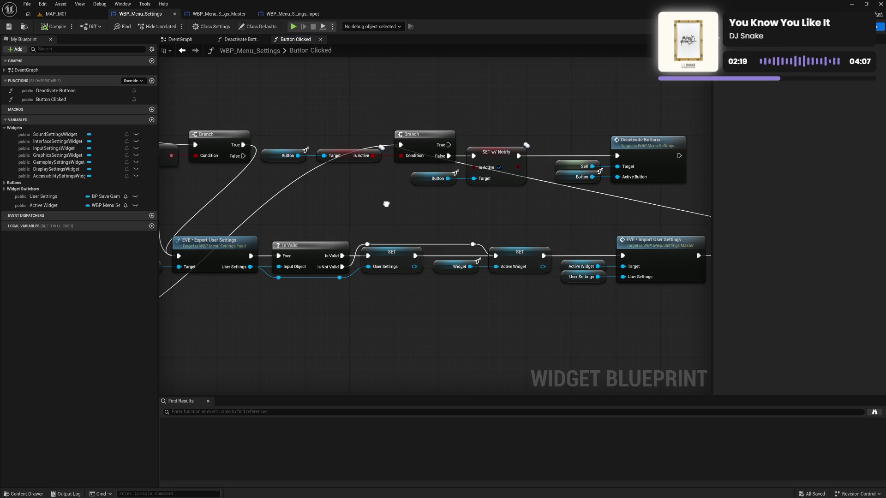
{"action": "mouse_move", "coordinate": [386, 204]}
{"action": "left_mouse_down"}
{"action": "mouse_move", "coordinate": [469, 203]}
{"action": "mouse_move", "coordinate": [462, 189]}
{"action": "left_mouse_up"}
{"action": "left_click_drag", "start_coordinate": [351, 226], "coordinate": [301, 223]}
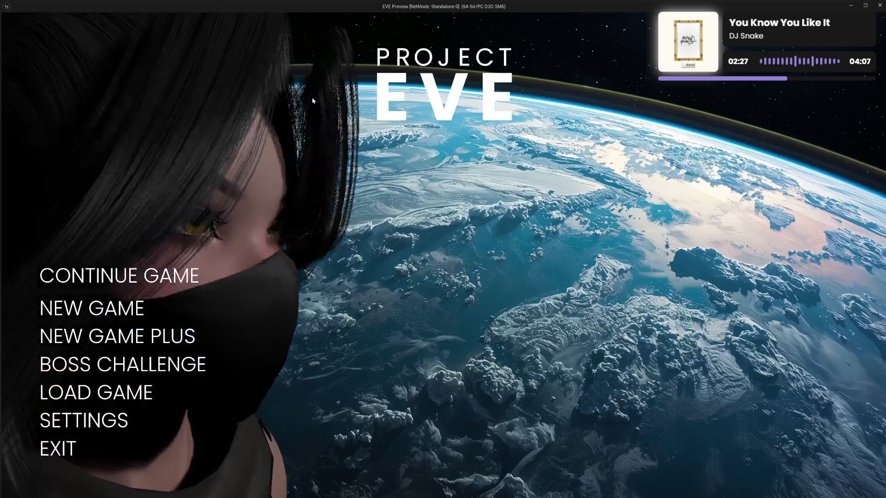
{"action": "left_click", "coordinate": [58, 450]}
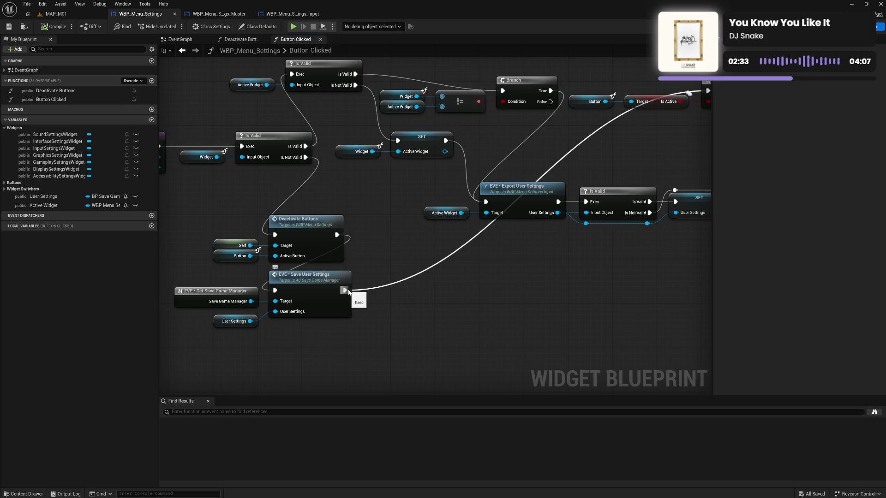
Break Save User Settings' exec wire to the Is Active branch and recompile WBP_Menu_Settings
{"action": "left_click", "coordinate": [346, 291], "text": "alt"}
{"action": "left_click", "coordinate": [68, 28]}
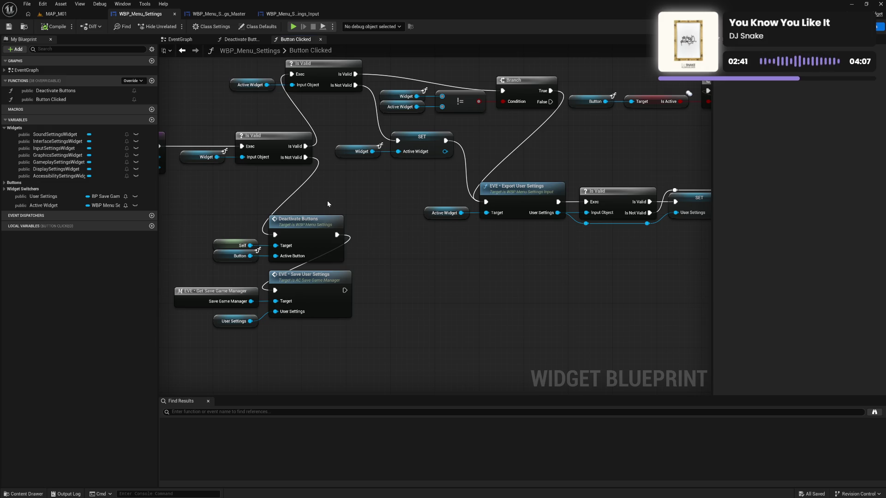
{"action": "left_click", "coordinate": [293, 27]}
In the running game, visit GAMEPLAY and SOUND settings, go back, reopen Settings, return, and exit
{"action": "left_click", "coordinate": [118, 421]}
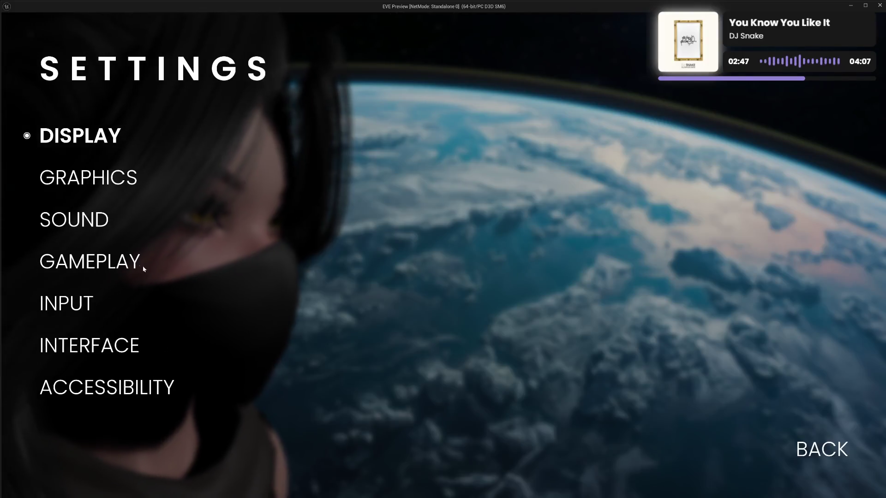
{"action": "left_click", "coordinate": [109, 256]}
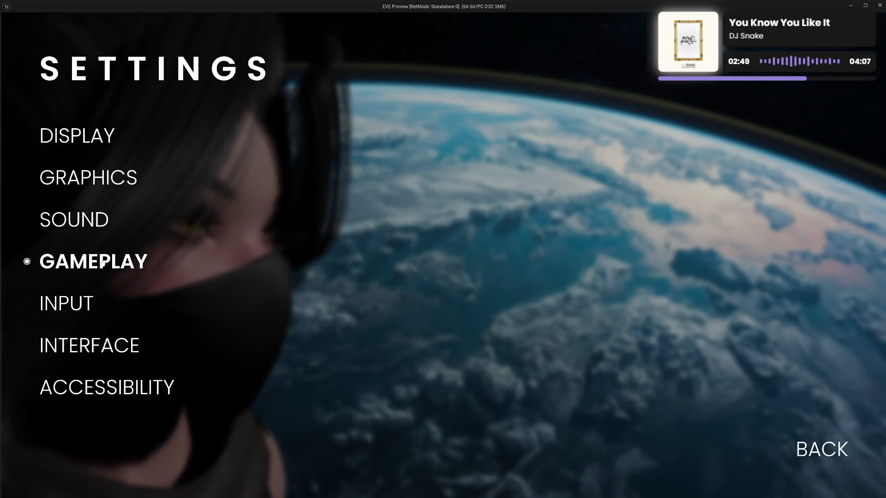
{"action": "left_click", "coordinate": [88, 219]}
{"action": "left_click", "coordinate": [784, 471]}
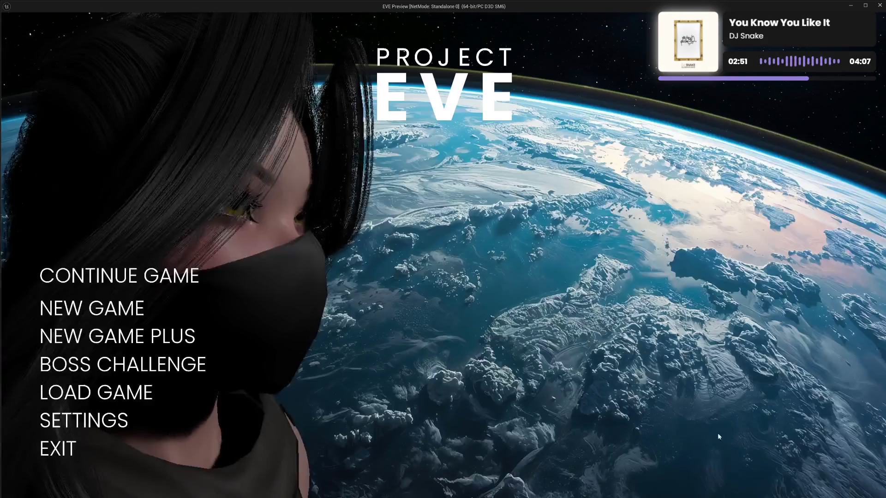
{"action": "left_click", "coordinate": [97, 430]}
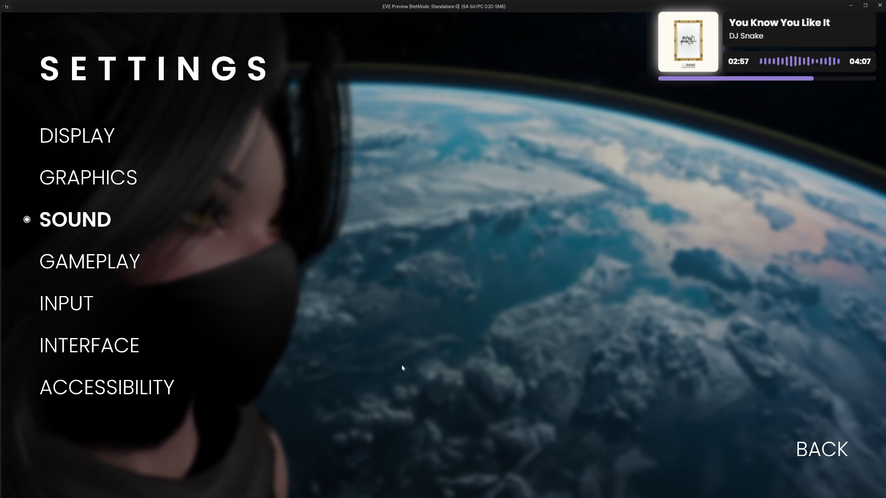
{"action": "left_click", "coordinate": [813, 451]}
{"action": "left_click", "coordinate": [63, 449]}
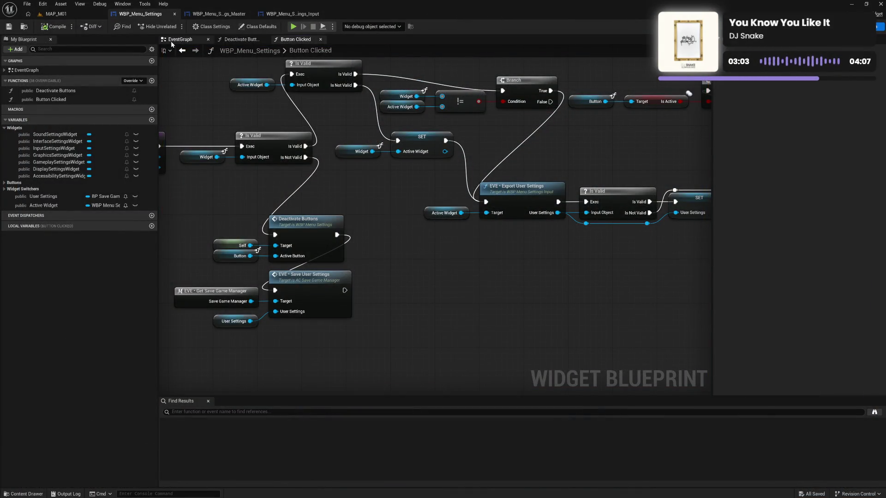
In the EventGraph, locate the Display Settings Button Clicked call among the button binding blocks
{"action": "left_click", "coordinate": [189, 51]}
{"action": "left_click_drag", "start_coordinate": [316, 134], "coordinate": [481, 232]}
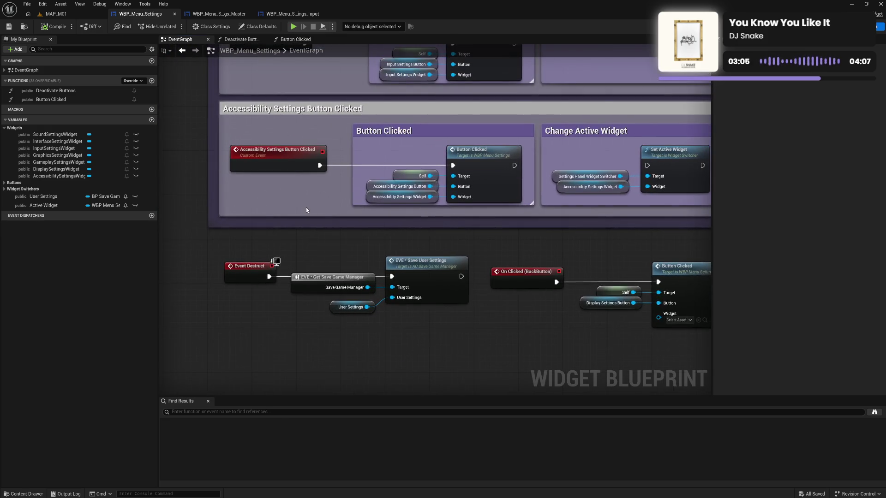
{"action": "mouse_move", "coordinate": [306, 210]}
{"action": "left_mouse_down"}
{"action": "mouse_move", "coordinate": [346, 265]}
{"action": "mouse_move", "coordinate": [309, 233]}
{"action": "mouse_move", "coordinate": [508, 157]}
{"action": "mouse_move", "coordinate": [447, 244]}
{"action": "mouse_move", "coordinate": [346, 206]}
{"action": "mouse_move", "coordinate": [526, 225]}
{"action": "mouse_move", "coordinate": [366, 201]}
{"action": "mouse_move", "coordinate": [253, 204]}
{"action": "mouse_move", "coordinate": [326, 191]}
{"action": "left_mouse_up"}
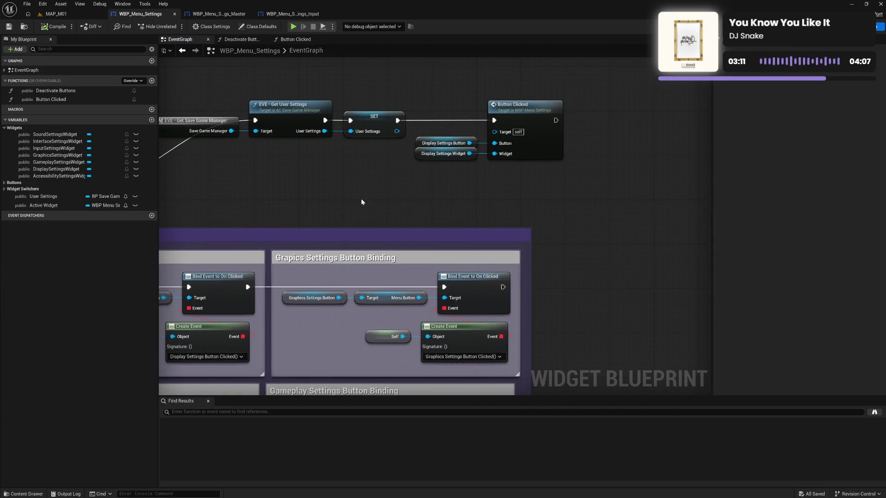
{"action": "mouse_move", "coordinate": [404, 189]}
{"action": "left_mouse_down"}
{"action": "mouse_move", "coordinate": [361, 188]}
{"action": "mouse_move", "coordinate": [529, 186]}
{"action": "left_mouse_up"}
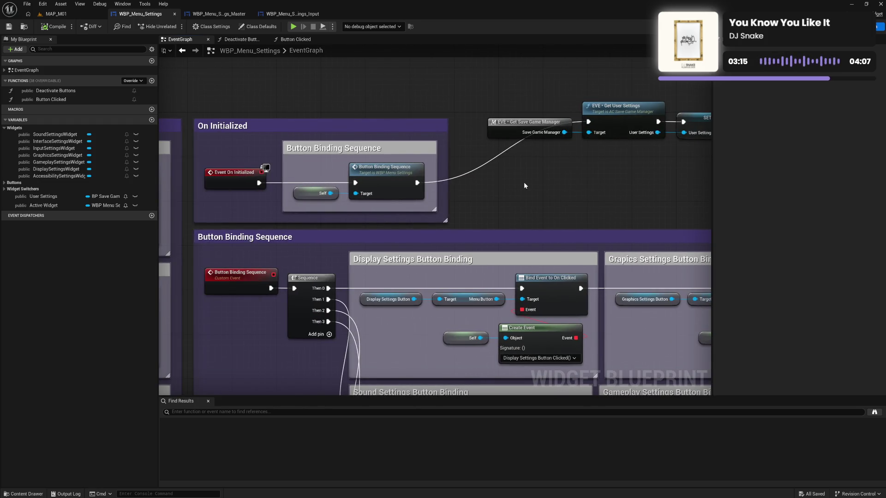
{"action": "left_click_drag", "start_coordinate": [549, 181], "coordinate": [485, 176]}
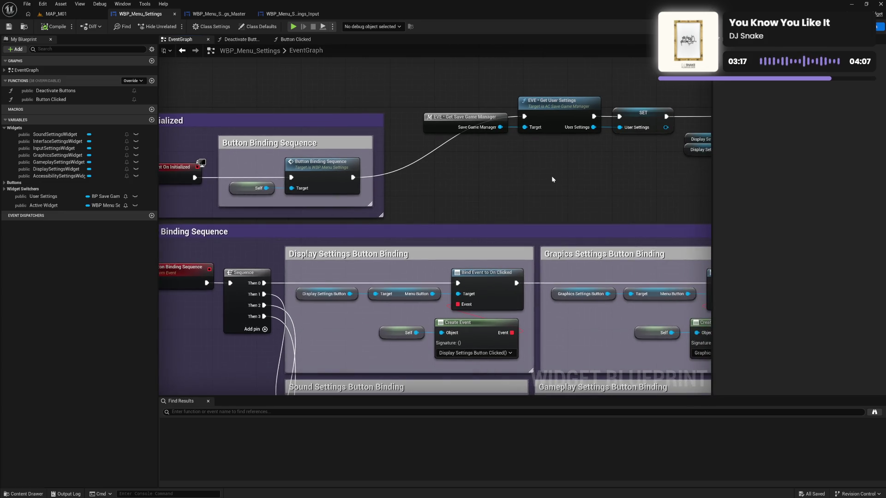
{"action": "left_click_drag", "start_coordinate": [552, 178], "coordinate": [426, 181]}
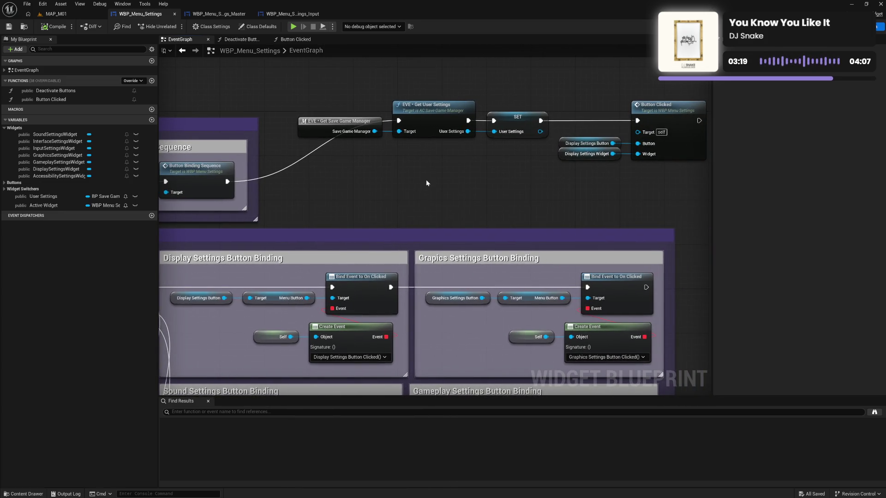
{"action": "left_click_drag", "start_coordinate": [537, 188], "coordinate": [431, 186]}
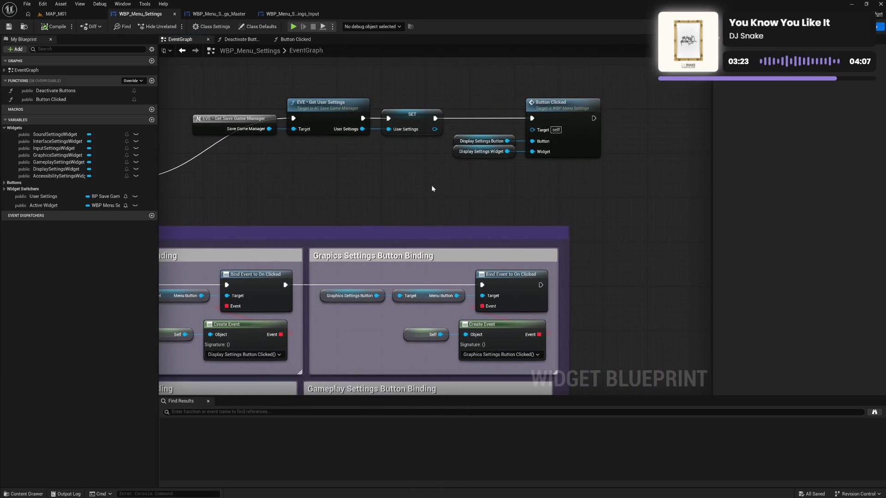
{"action": "left_click_drag", "start_coordinate": [424, 185], "coordinate": [470, 166]}
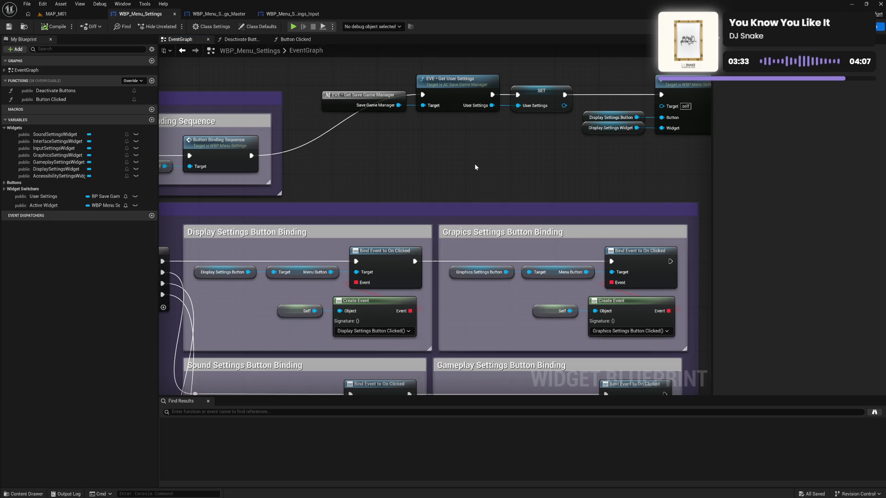
Copy the Display Settings Button Clicked call with its inputs and paste it beside the BackButton call
{"action": "left_click_drag", "start_coordinate": [607, 95], "coordinate": [678, 149]}
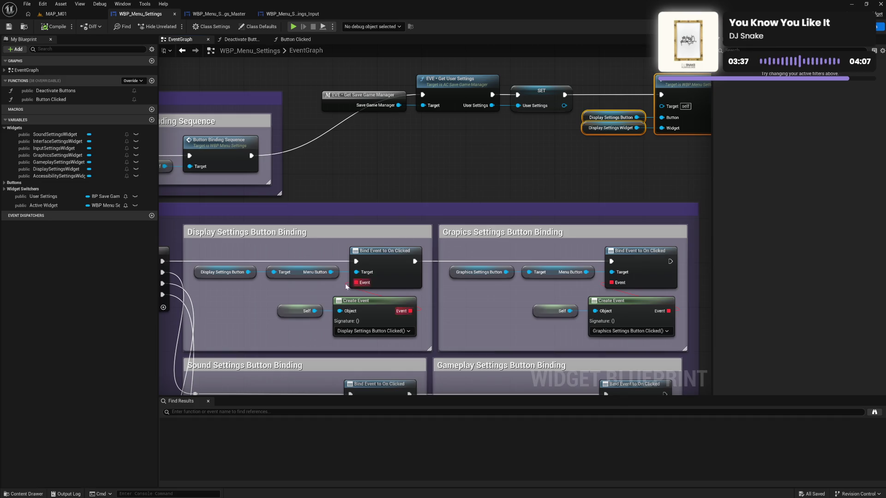
{"action": "mouse_move", "coordinate": [622, 148]}
{"action": "left_mouse_down"}
{"action": "mouse_move", "coordinate": [358, 305]}
{"action": "mouse_move", "coordinate": [410, 215]}
{"action": "mouse_move", "coordinate": [541, 169]}
{"action": "mouse_move", "coordinate": [570, 266]}
{"action": "mouse_move", "coordinate": [532, 247]}
{"action": "left_mouse_up"}
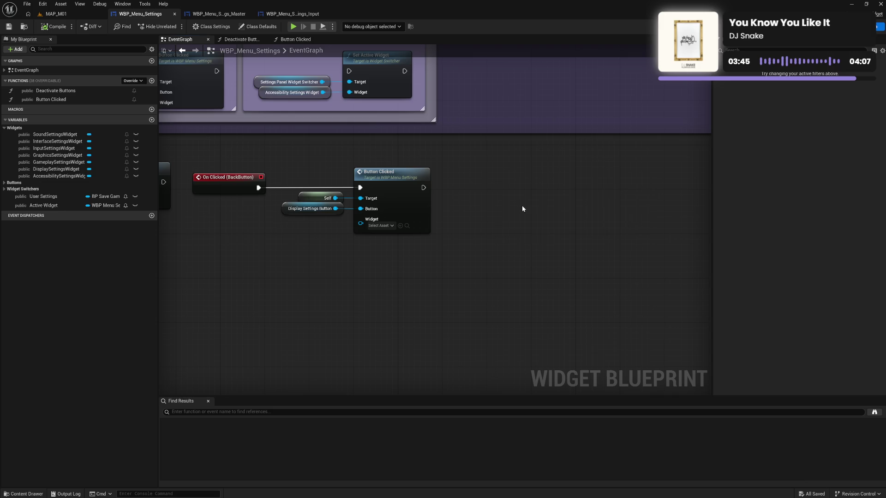
{"action": "key", "text": "ctrl+v"}
{"action": "left_click_drag", "start_coordinate": [603, 190], "coordinate": [542, 188]}
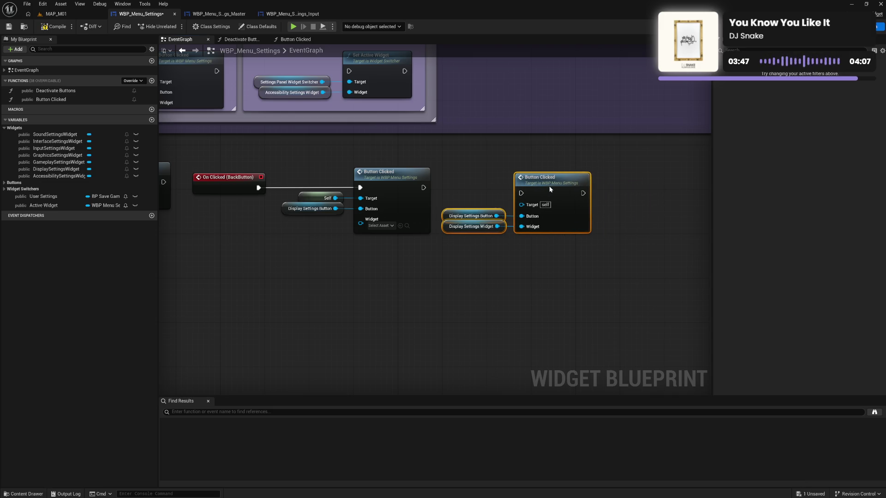
Chain the pasted call after the BackButton's Button Clicked, then play-test GRAPHICS and SOUND and go back
{"action": "left_click_drag", "start_coordinate": [423, 187], "coordinate": [541, 184]}
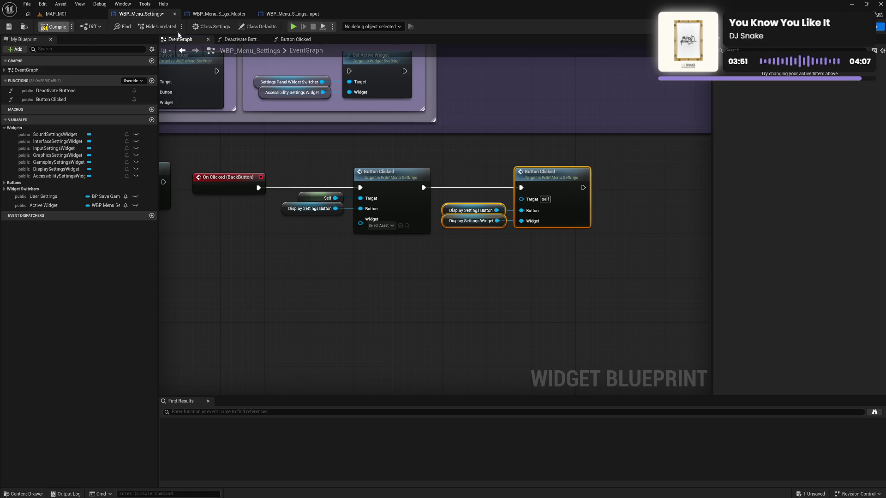
{"action": "left_click", "coordinate": [293, 28]}
{"action": "left_click", "coordinate": [129, 418]}
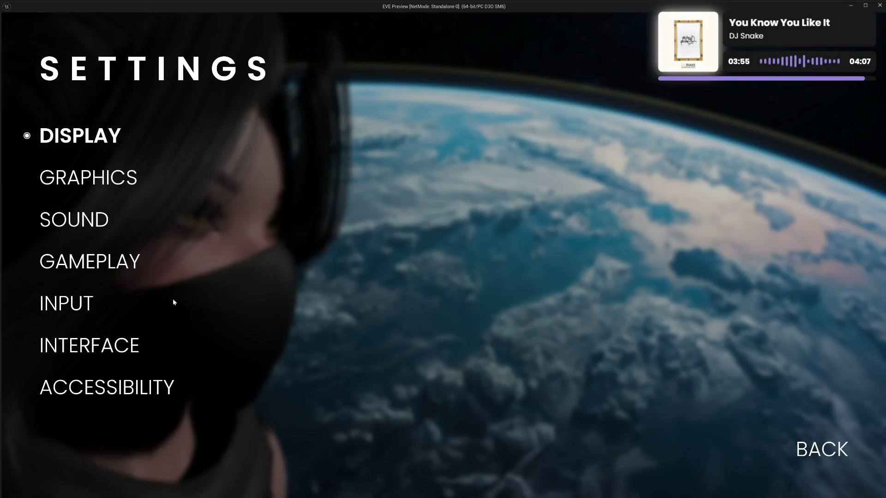
{"action": "left_click", "coordinate": [74, 177]}
{"action": "left_click", "coordinate": [86, 222]}
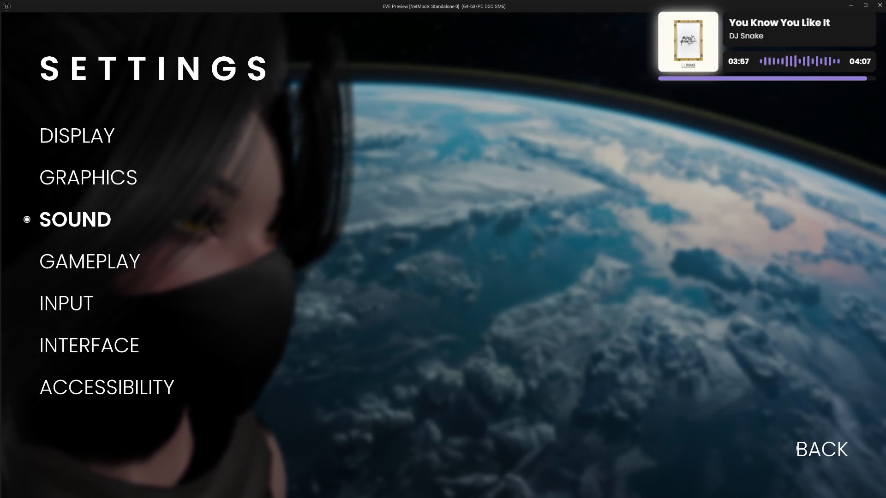
{"action": "left_click", "coordinate": [797, 448]}
Reopen Settings, cycle through GRAPHICS, SOUND, GAMEPLAY and INPUT, and return to the main menu
{"action": "left_click", "coordinate": [125, 419]}
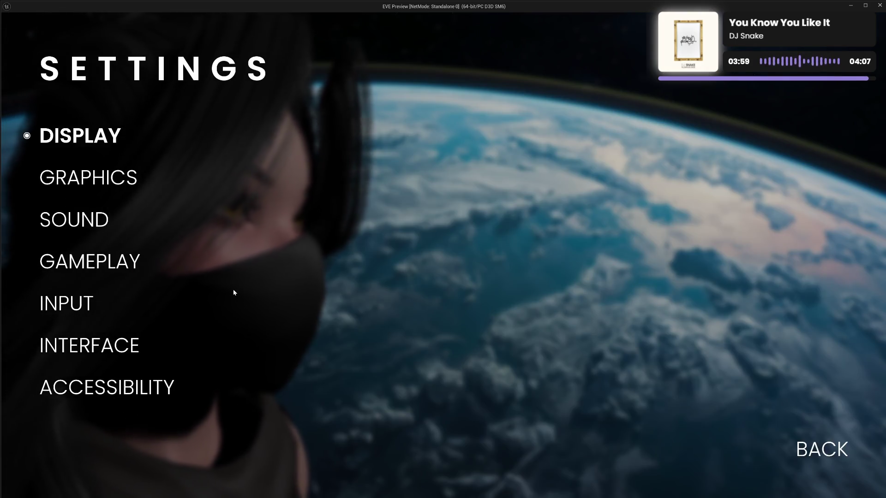
{"action": "left_click", "coordinate": [97, 178]}
{"action": "left_click", "coordinate": [97, 220]}
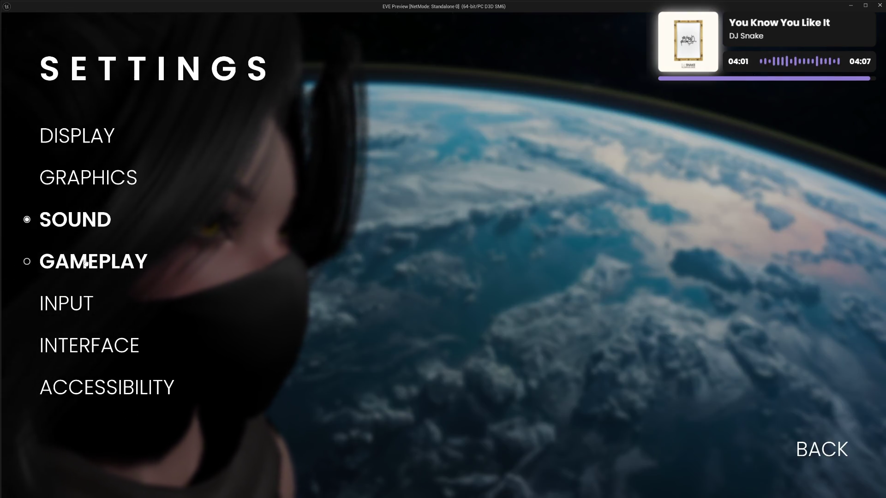
{"action": "left_click", "coordinate": [85, 263]}
{"action": "left_click", "coordinate": [69, 304]}
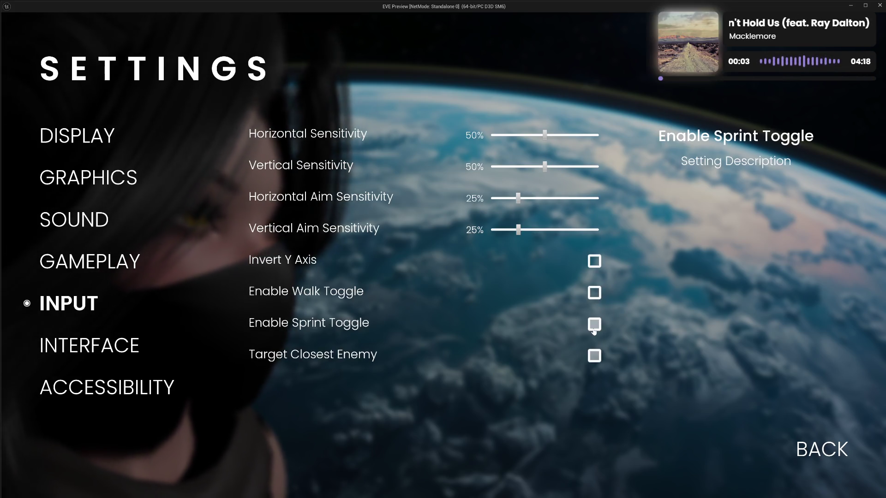
{"action": "left_click", "coordinate": [798, 447]}
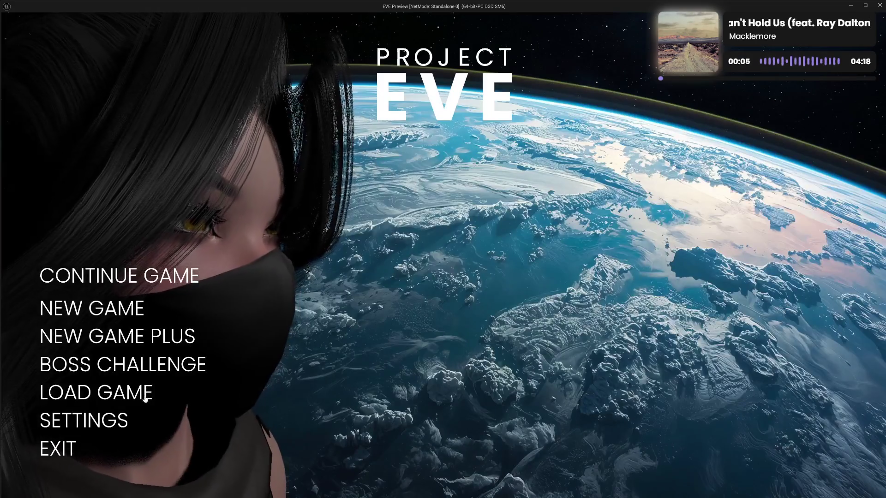
Open Settings again, visit ACCESSIBILITY, INTERFACE and INPUT, back out, and exit the preview
{"action": "left_click", "coordinate": [137, 418]}
{"action": "left_click", "coordinate": [111, 388]}
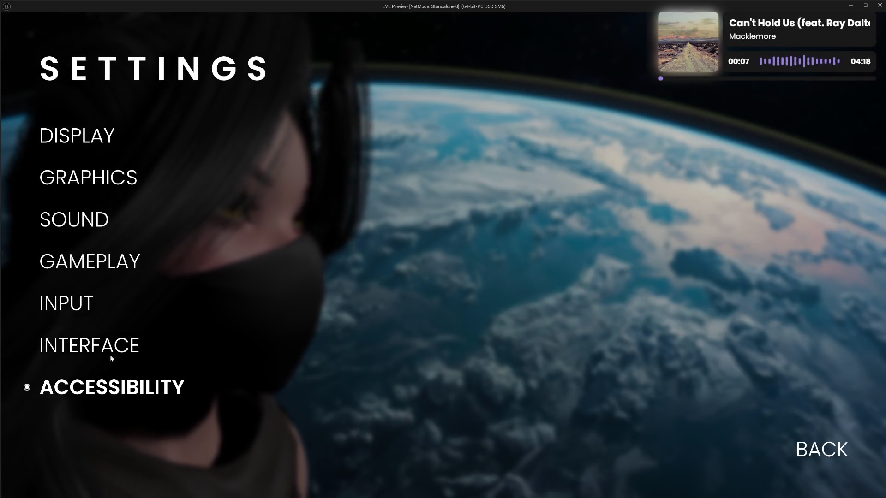
{"action": "left_click", "coordinate": [110, 353]}
{"action": "left_click", "coordinate": [79, 305]}
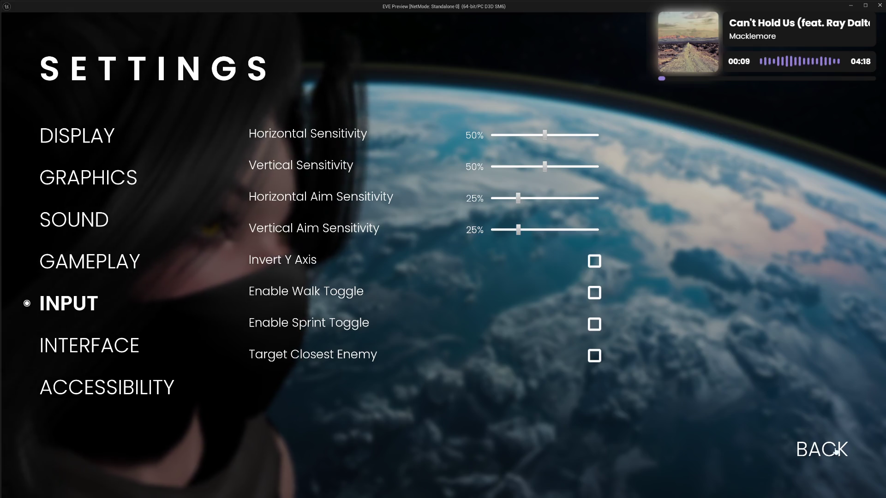
{"action": "key", "text": "Escape"}
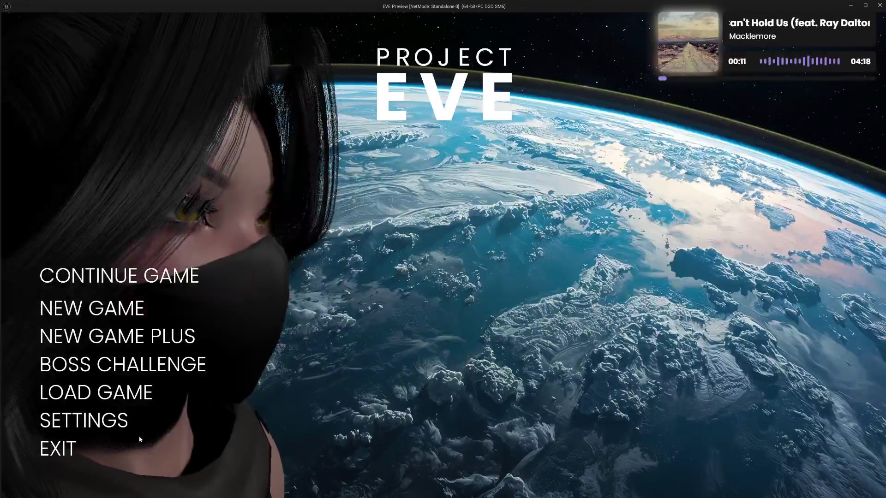
{"action": "left_click", "coordinate": [58, 448]}
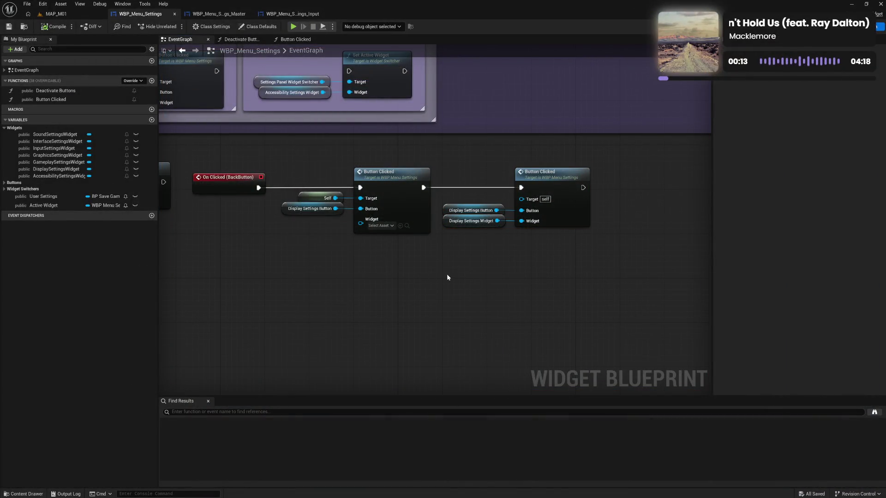
In the Button Clicked function, marquee-select the Deactivate Buttons and Save User Settings nodes with their getters
{"action": "scroll", "coordinate": [429, 269], "scroll_direction": "down", "scroll_amount": 4}
{"action": "scroll", "coordinate": [429, 268], "scroll_direction": "up", "scroll_amount": 2}
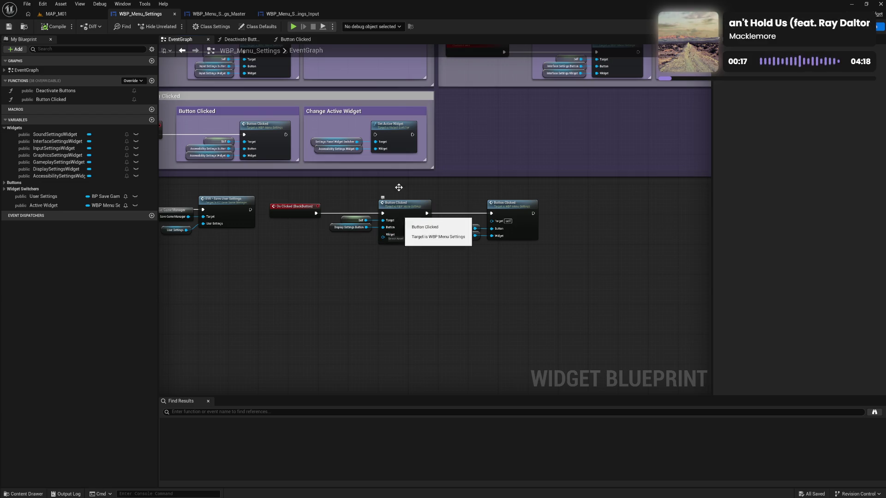
{"action": "left_click", "coordinate": [302, 40]}
{"action": "mouse_move", "coordinate": [355, 167]}
{"action": "left_mouse_down"}
{"action": "mouse_move", "coordinate": [490, 172]}
{"action": "mouse_move", "coordinate": [466, 169]}
{"action": "left_mouse_up"}
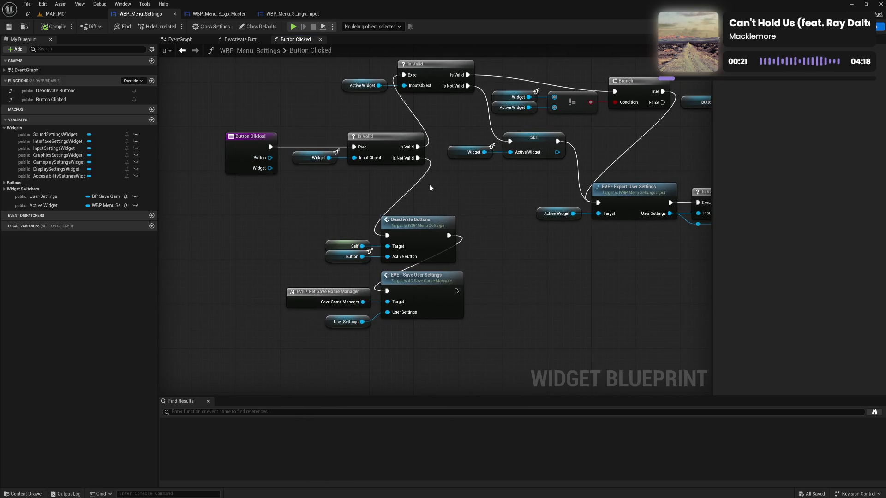
{"action": "mouse_move", "coordinate": [395, 249]}
{"action": "left_mouse_down"}
{"action": "mouse_move", "coordinate": [418, 264]}
{"action": "mouse_move", "coordinate": [428, 332]}
{"action": "left_mouse_up"}
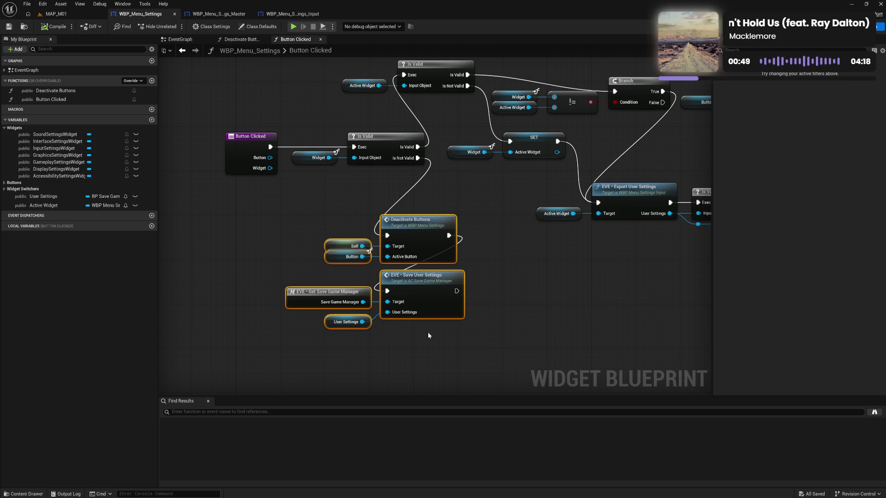
Paste the Deactivate Buttons and Save User Settings nodes under the BackButton chain, deleting the stray Button variable
{"action": "left_click", "coordinate": [240, 39]}
{"action": "left_click", "coordinate": [177, 39]}
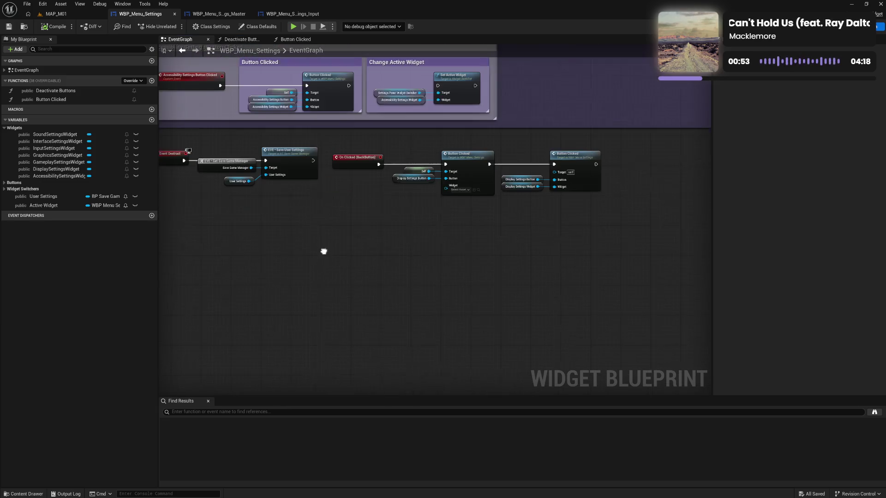
{"action": "key", "text": "ctrl+v"}
{"action": "left_click_drag", "start_coordinate": [479, 232], "coordinate": [430, 217]}
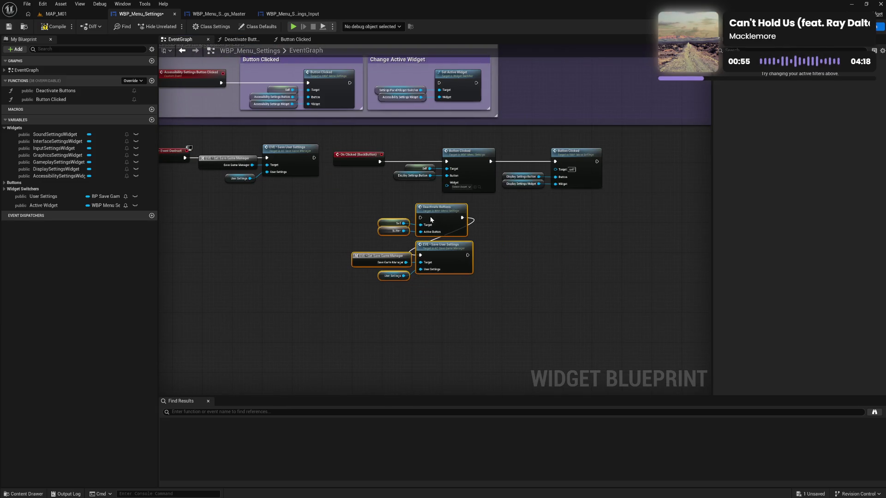
{"action": "left_click", "coordinate": [513, 245]}
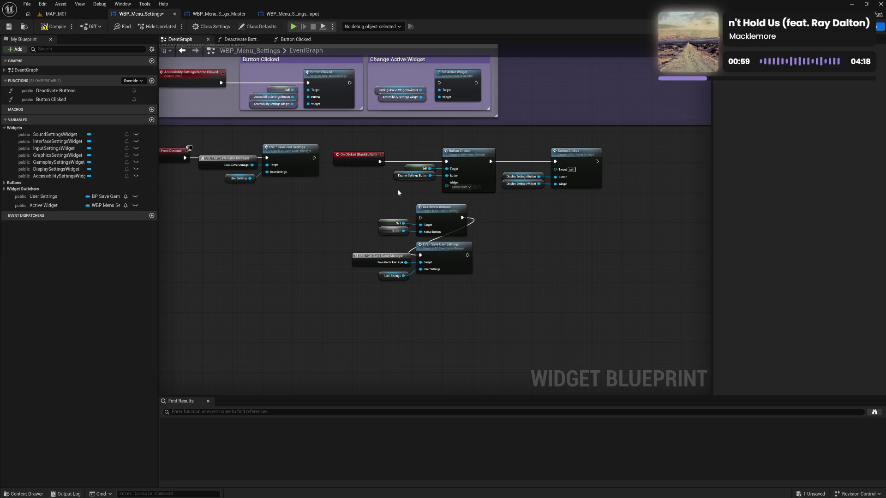
{"action": "left_click", "coordinate": [424, 233], "text": "alt"}
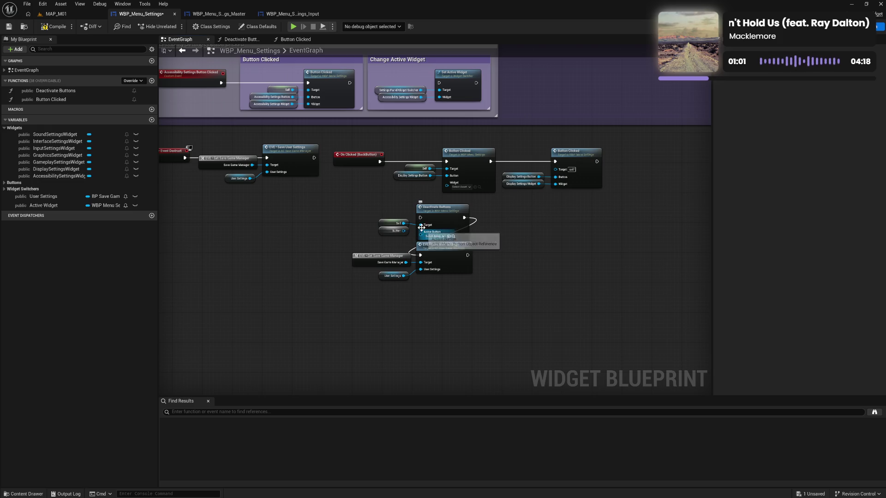
{"action": "left_click", "coordinate": [387, 232]}
{"action": "key", "text": "Delete"}
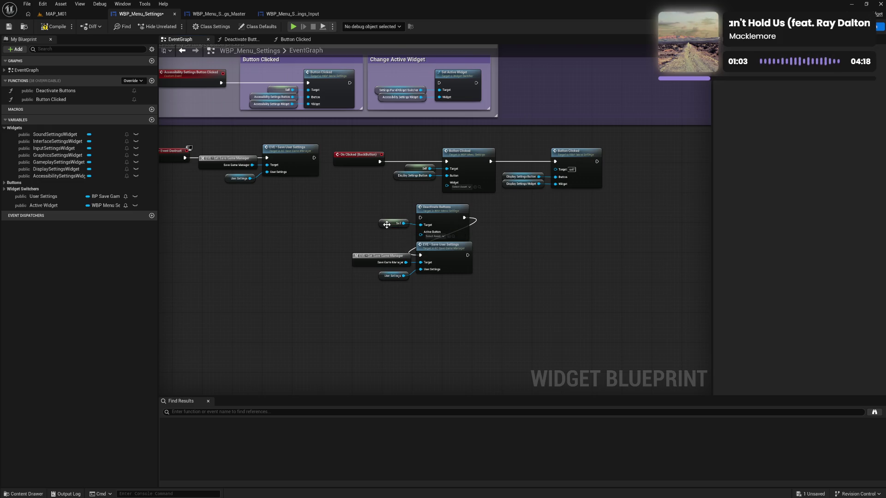
{"action": "mouse_move", "coordinate": [442, 223]}
{"action": "left_mouse_down"}
{"action": "mouse_move", "coordinate": [441, 213]}
{"action": "mouse_move", "coordinate": [462, 214]}
{"action": "left_mouse_up"}
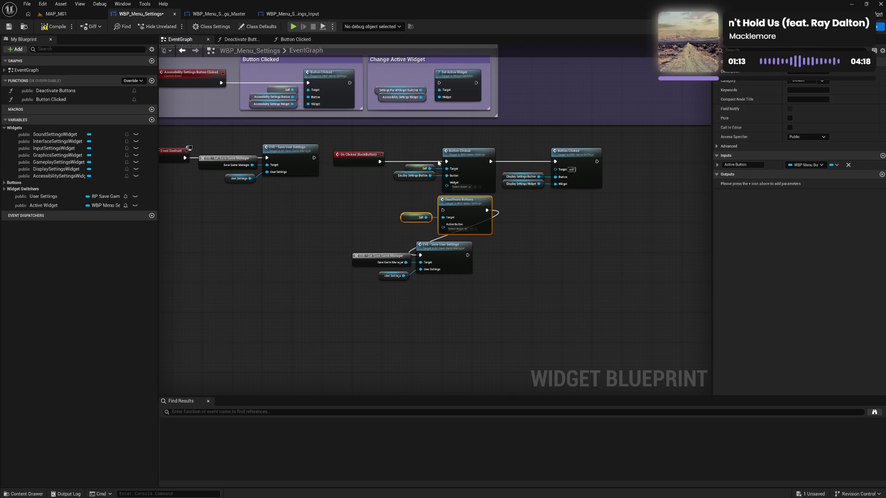
Delete the first Button Clicked and Deactivate Buttons nodes, wire BackButton → Save User Settings → Button Clicked, and compile
{"action": "mouse_move", "coordinate": [500, 194]}
{"action": "left_mouse_down"}
{"action": "mouse_move", "coordinate": [392, 160]}
{"action": "mouse_move", "coordinate": [455, 223]}
{"action": "mouse_move", "coordinate": [450, 163]}
{"action": "mouse_move", "coordinate": [450, 186]}
{"action": "left_mouse_up"}
{"action": "key", "text": "Delete"}
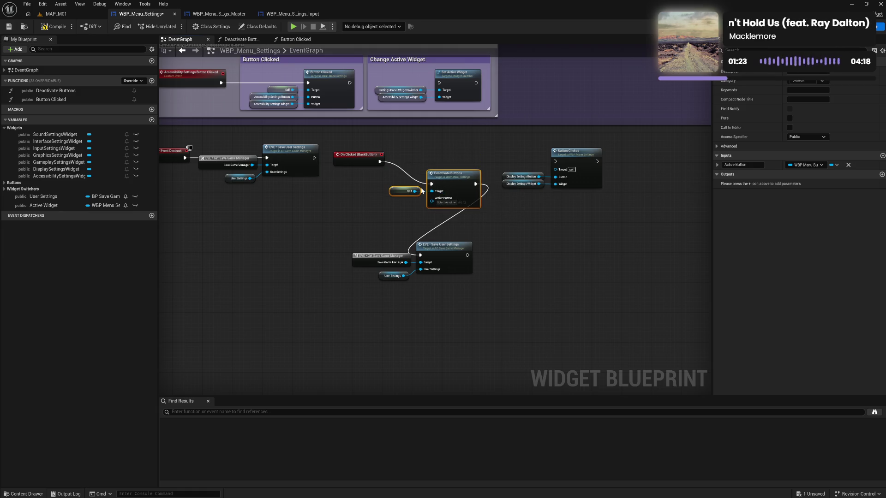
{"action": "key", "text": "Delete"}
{"action": "mouse_move", "coordinate": [380, 161]}
{"action": "left_mouse_down"}
{"action": "mouse_move", "coordinate": [430, 284]}
{"action": "mouse_move", "coordinate": [470, 164]}
{"action": "mouse_move", "coordinate": [555, 162]}
{"action": "left_mouse_up"}
{"action": "mouse_move", "coordinate": [531, 194]}
{"action": "left_mouse_down"}
{"action": "mouse_move", "coordinate": [555, 192]}
{"action": "mouse_move", "coordinate": [578, 164]}
{"action": "mouse_move", "coordinate": [593, 164]}
{"action": "left_mouse_up"}
{"action": "left_click", "coordinate": [537, 150]}
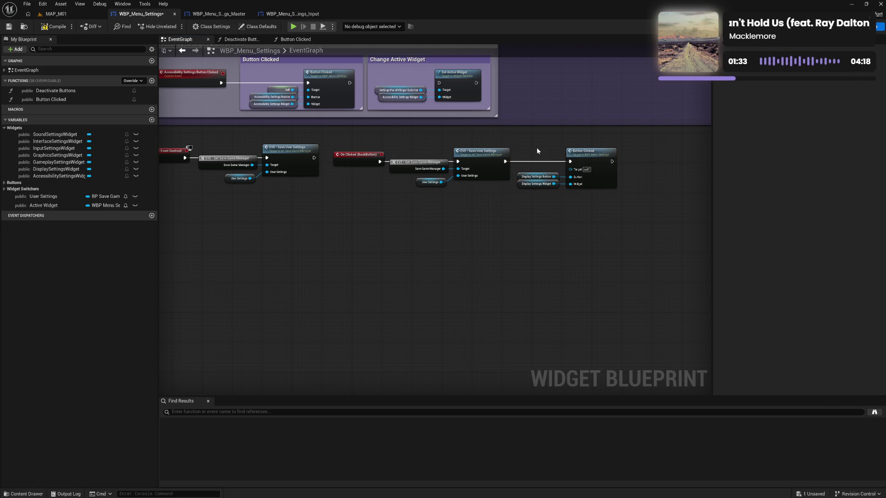
{"action": "left_click", "coordinate": [49, 29]}
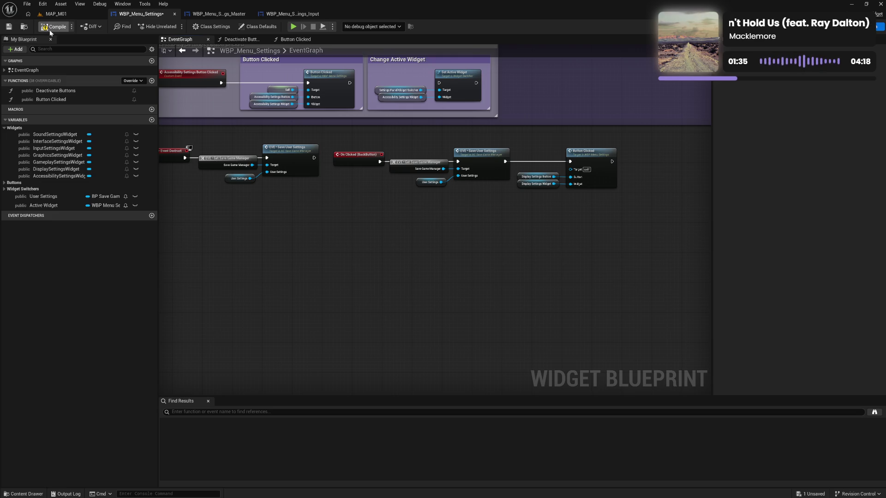
Launch the preview and turn on Enable Walk Toggle in the Input settings
{"action": "left_click", "coordinate": [293, 27]}
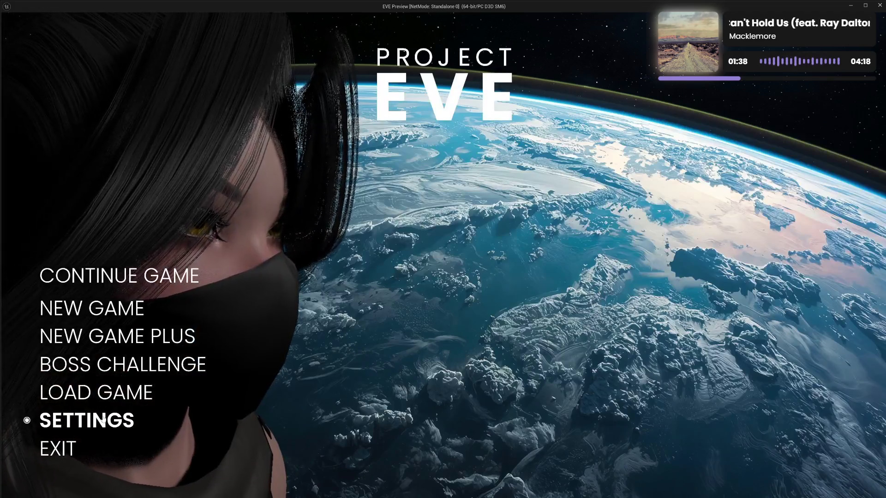
{"action": "left_click", "coordinate": [83, 420]}
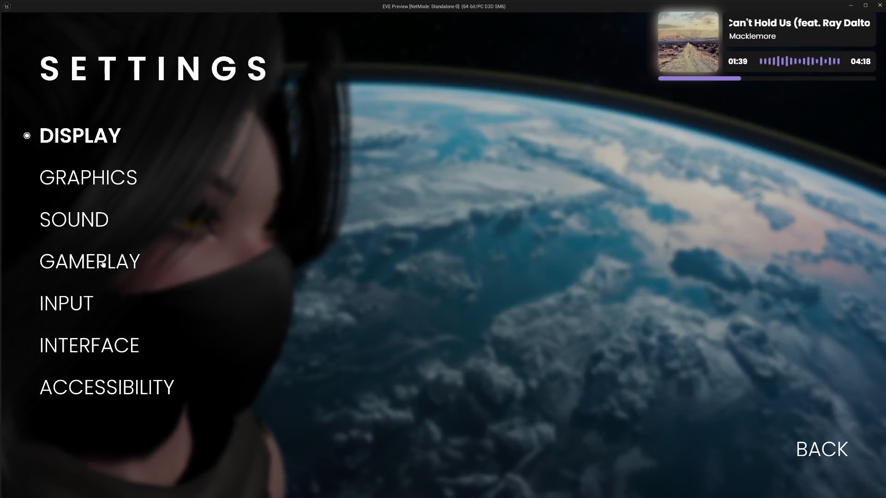
{"action": "left_click", "coordinate": [101, 260]}
{"action": "left_click", "coordinate": [813, 435]}
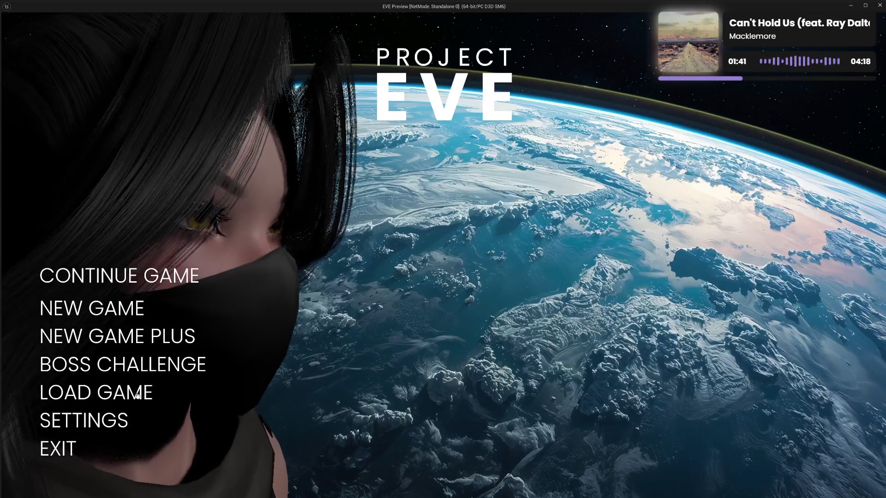
{"action": "left_click", "coordinate": [103, 418]}
{"action": "left_click", "coordinate": [100, 302]}
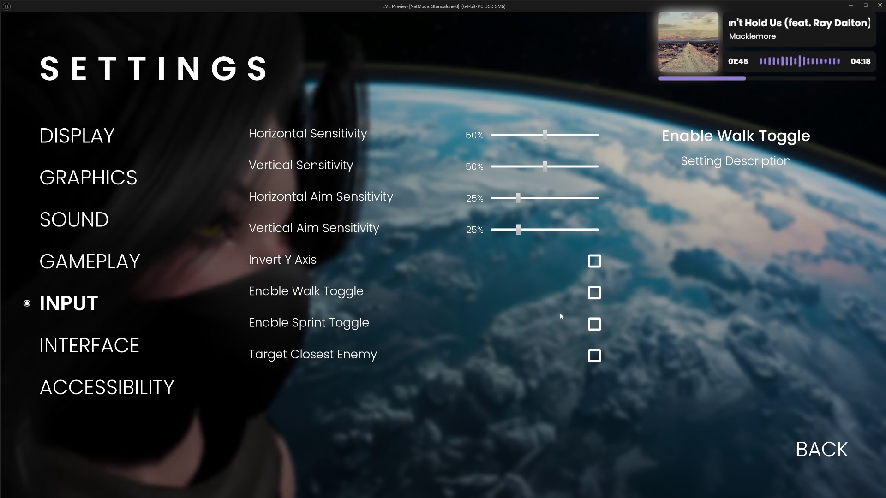
{"action": "left_click", "coordinate": [594, 293]}
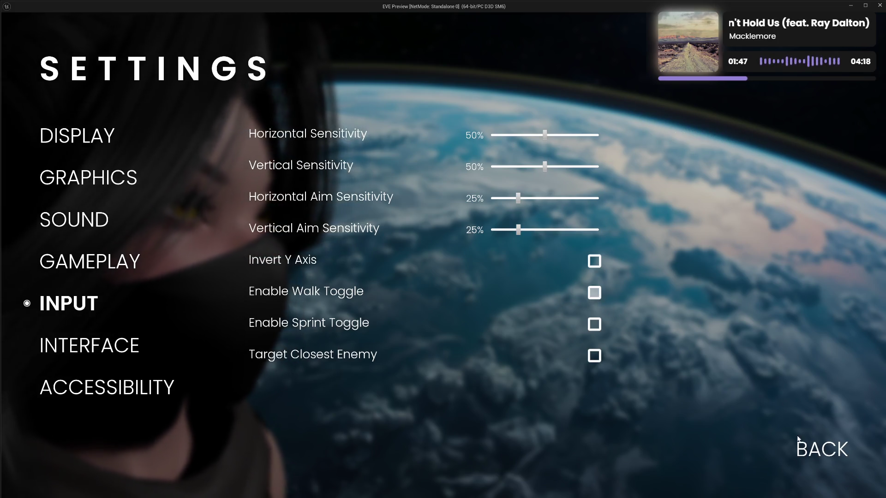
{"action": "left_click", "coordinate": [812, 447]}
Exit, relaunch the preview, and check Enable Walk Toggle is still on in Input settings
{"action": "left_click", "coordinate": [99, 417]}
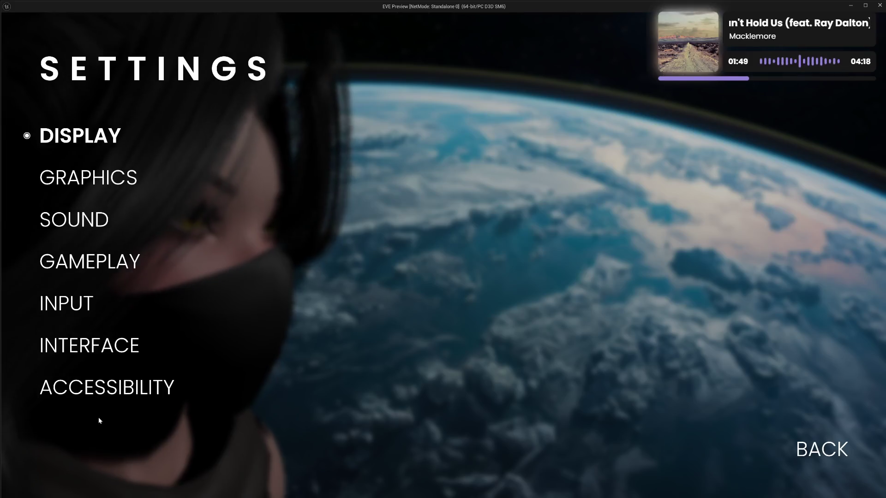
{"action": "left_click", "coordinate": [812, 450]}
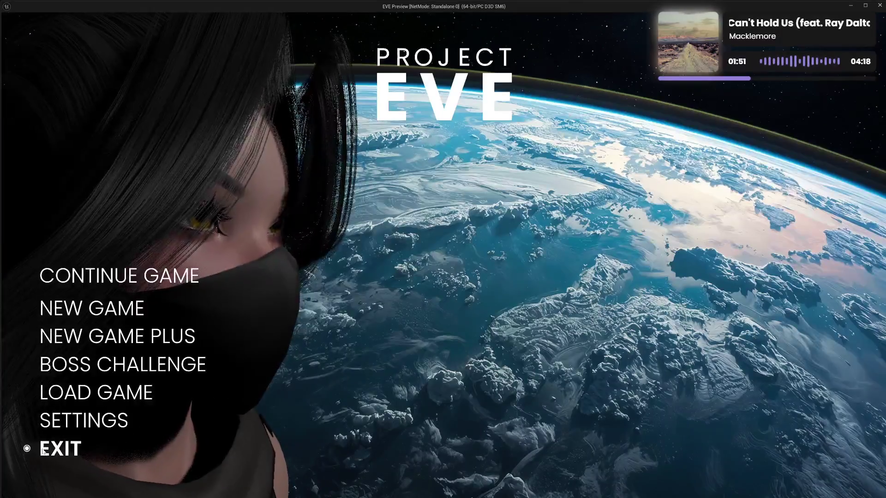
{"action": "left_click", "coordinate": [65, 448]}
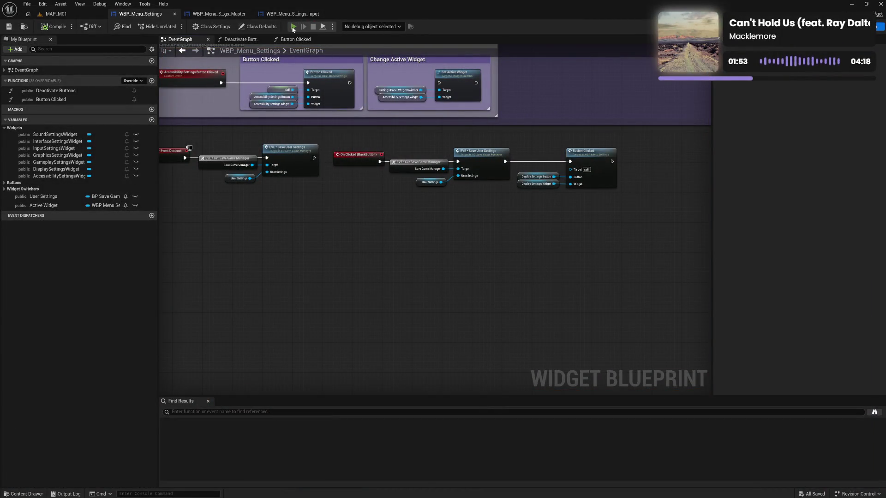
{"action": "left_click", "coordinate": [293, 29]}
{"action": "left_click", "coordinate": [92, 419]}
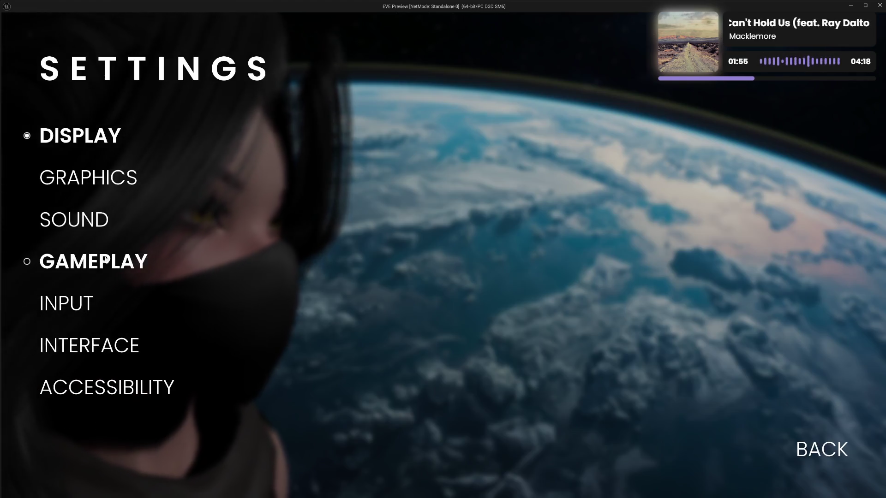
{"action": "left_click", "coordinate": [69, 303]}
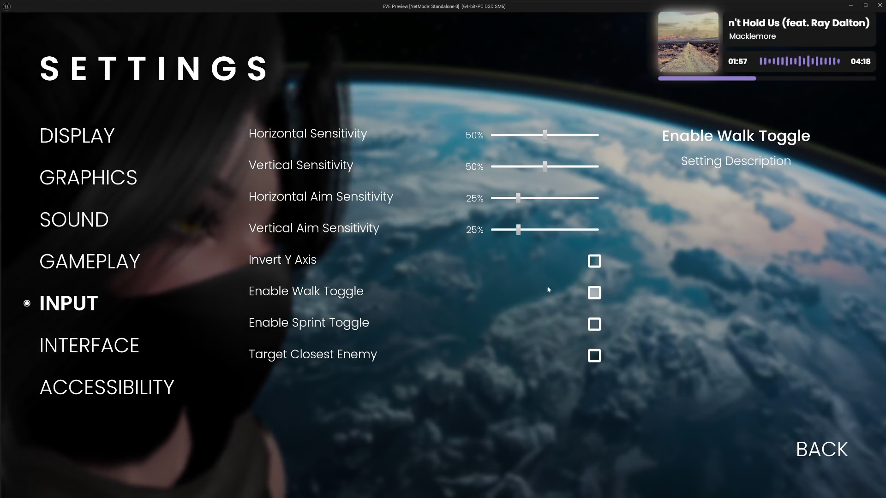
{"action": "key", "text": "Escape"}
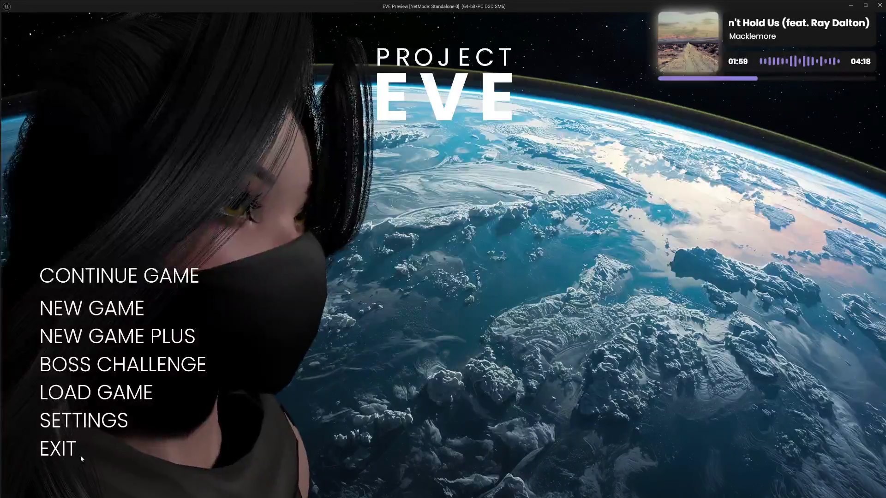
{"action": "left_click", "coordinate": [59, 450]}
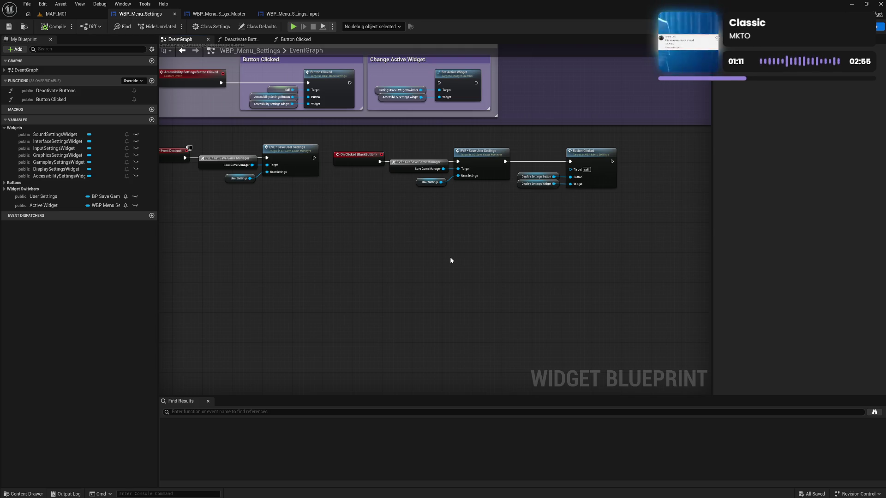
Pan the graph to bring the comment blocks above into view
{"action": "left_click_drag", "start_coordinate": [383, 269], "coordinate": [613, 333]}
Delete the Change Active Widget groups from the Display, Sound, Input and Accessibility sections
{"action": "left_click_drag", "start_coordinate": [565, 265], "coordinate": [459, 362]}
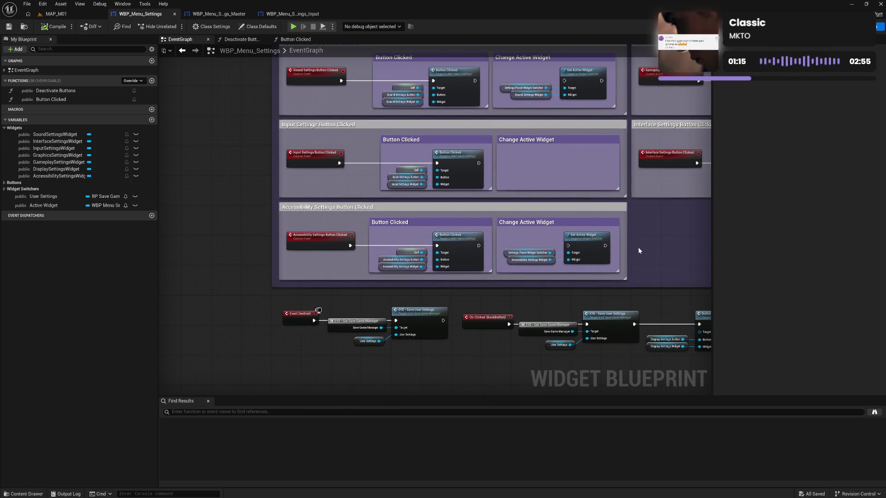
{"action": "left_click_drag", "start_coordinate": [506, 215], "coordinate": [600, 271]}
{"action": "key", "text": "Delete"}
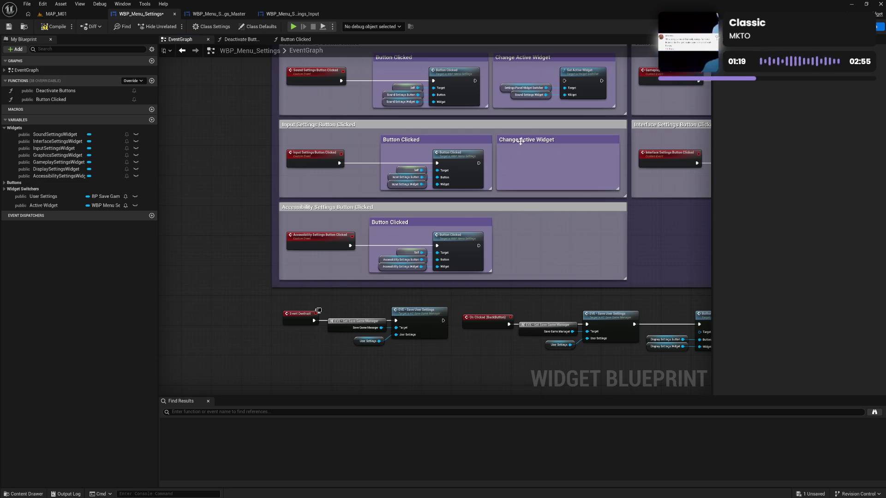
{"action": "left_click", "coordinate": [502, 139]}
{"action": "key", "text": "Delete"}
{"action": "scroll", "coordinate": [562, 171], "scroll_direction": "up", "scroll_amount": 5}
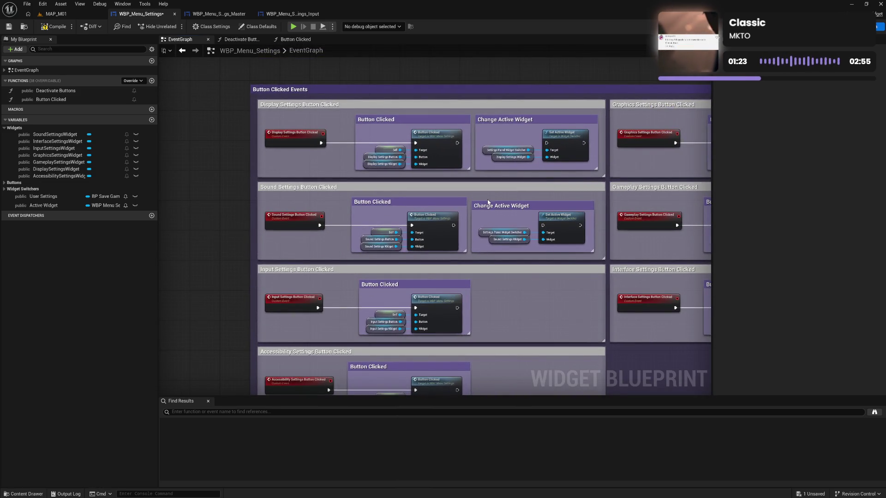
{"action": "left_click", "coordinate": [488, 202]}
{"action": "key", "text": "Delete"}
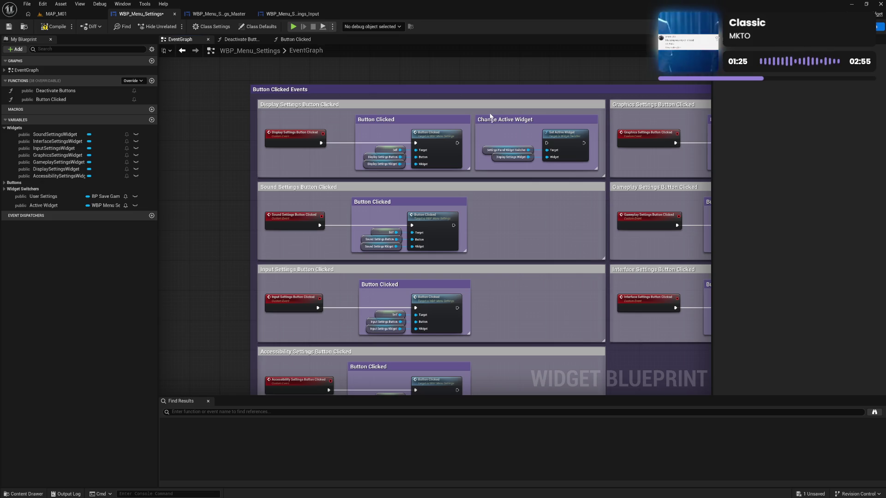
{"action": "left_click", "coordinate": [491, 119]}
{"action": "key", "text": "Delete"}
Narrow the Display, Sound and Input Settings comments and lengthen their inner Button Clicked comments
{"action": "mouse_move", "coordinate": [603, 176]}
{"action": "left_mouse_down"}
{"action": "mouse_move", "coordinate": [498, 176]}
{"action": "mouse_move", "coordinate": [553, 152]}
{"action": "mouse_move", "coordinate": [529, 174]}
{"action": "left_mouse_up"}
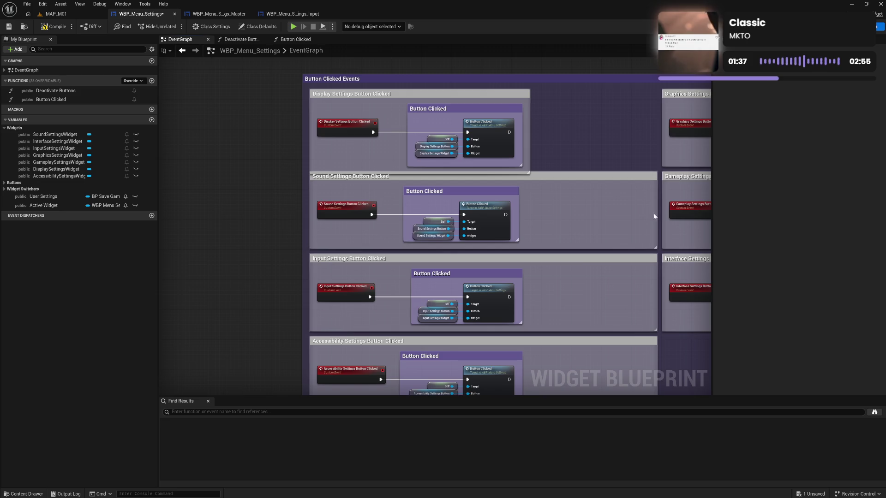
{"action": "left_click_drag", "start_coordinate": [656, 216], "coordinate": [525, 217]}
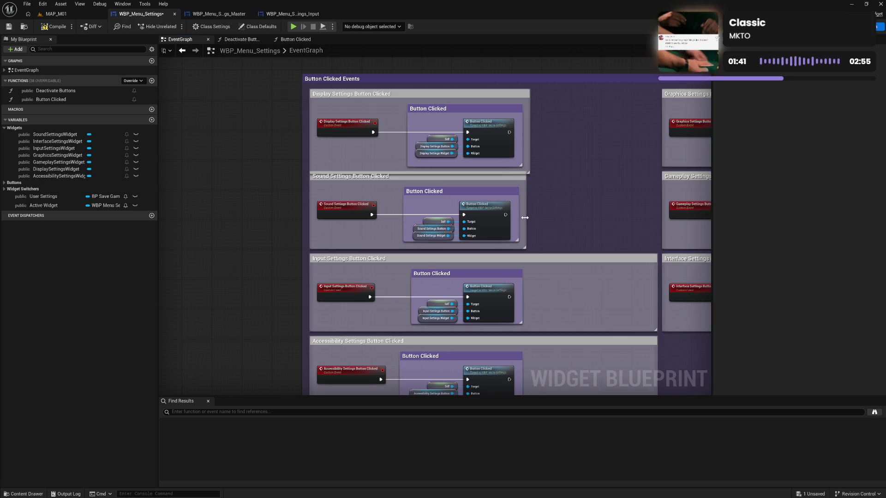
{"action": "left_click_drag", "start_coordinate": [517, 241], "coordinate": [523, 255]}
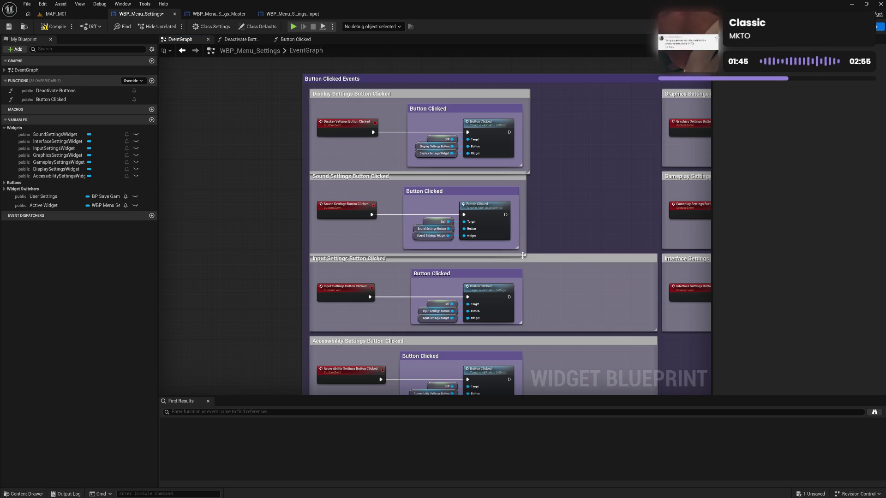
{"action": "mouse_move", "coordinate": [658, 289]}
{"action": "left_mouse_down"}
{"action": "mouse_move", "coordinate": [530, 297]}
{"action": "mouse_move", "coordinate": [515, 329]}
{"action": "mouse_move", "coordinate": [525, 339]}
{"action": "mouse_move", "coordinate": [557, 275]}
{"action": "mouse_move", "coordinate": [664, 233]}
{"action": "mouse_move", "coordinate": [547, 238]}
{"action": "left_mouse_up"}
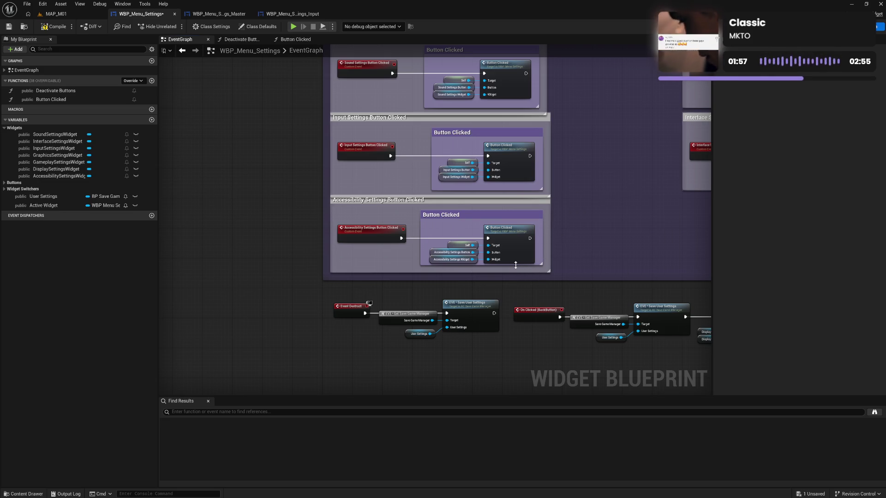
{"action": "mouse_move", "coordinate": [515, 264]}
{"action": "left_mouse_down"}
{"action": "mouse_move", "coordinate": [514, 273]}
{"action": "mouse_move", "coordinate": [566, 288]}
{"action": "left_mouse_up"}
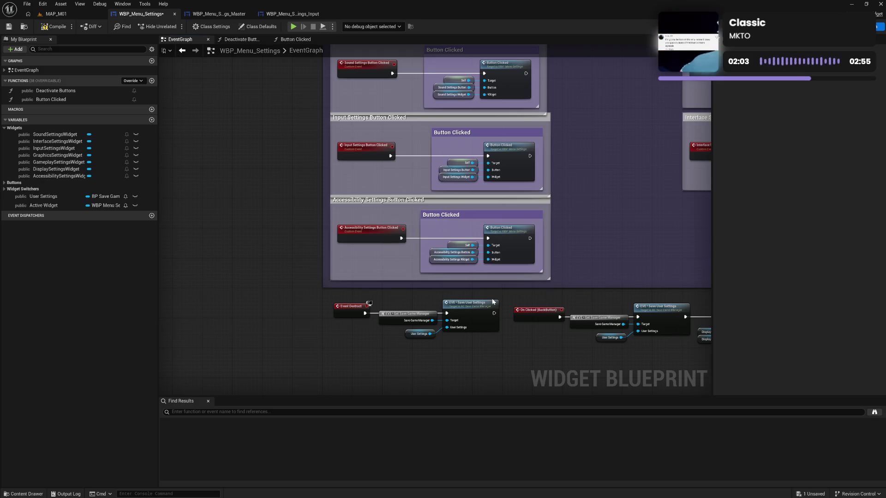
{"action": "key", "text": "ctrl+z"}
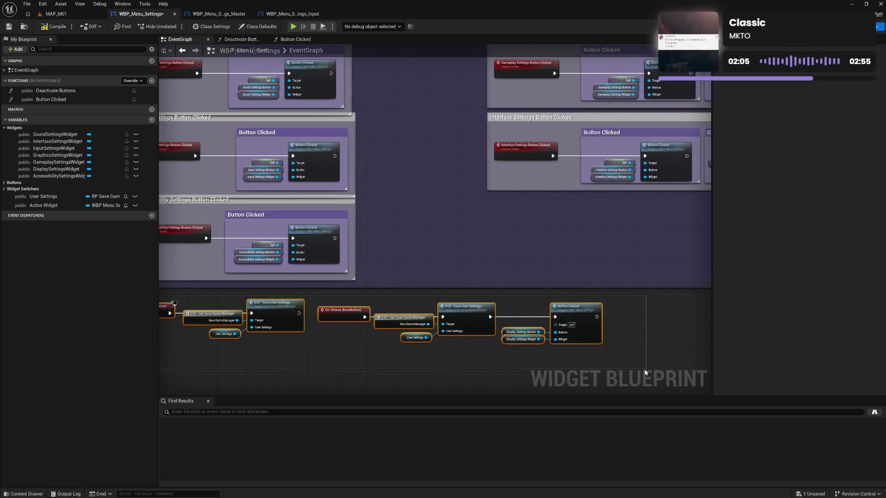
{"action": "key", "text": "ctrl+z"}
{"action": "key", "text": "ctrl+z"}
{"action": "key", "text": "ctrl+z"}
{"action": "key", "text": "ctrl+z"}
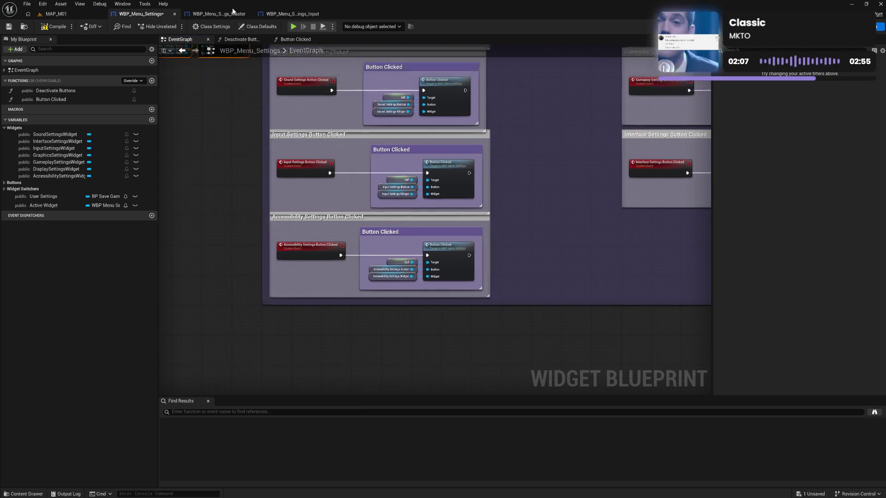
Move the Sound, Input and Accessibility groups down to even gaps and align Accessibility
{"action": "mouse_move", "coordinate": [613, 213]}
{"action": "left_mouse_down"}
{"action": "mouse_move", "coordinate": [628, 210]}
{"action": "mouse_move", "coordinate": [539, 273]}
{"action": "mouse_move", "coordinate": [545, 219]}
{"action": "mouse_move", "coordinate": [576, 144]}
{"action": "left_mouse_up"}
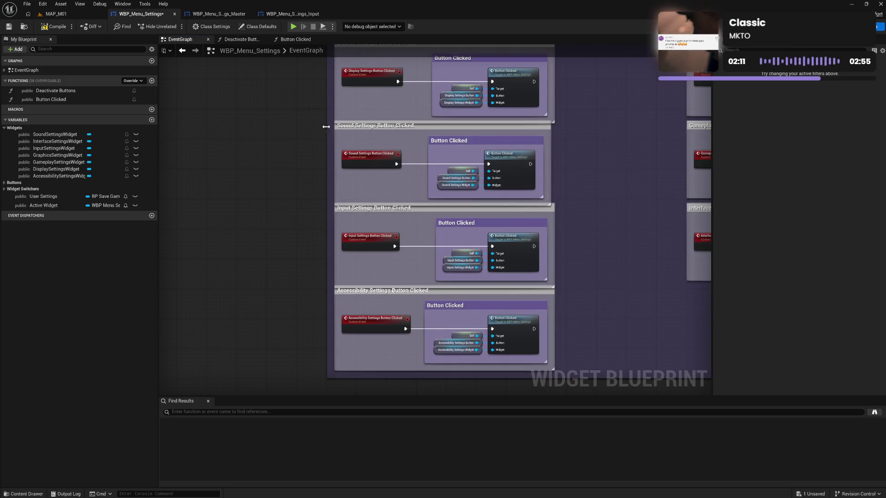
{"action": "mouse_move", "coordinate": [326, 126]}
{"action": "left_mouse_down"}
{"action": "mouse_move", "coordinate": [554, 204]}
{"action": "mouse_move", "coordinate": [576, 356]}
{"action": "left_mouse_up"}
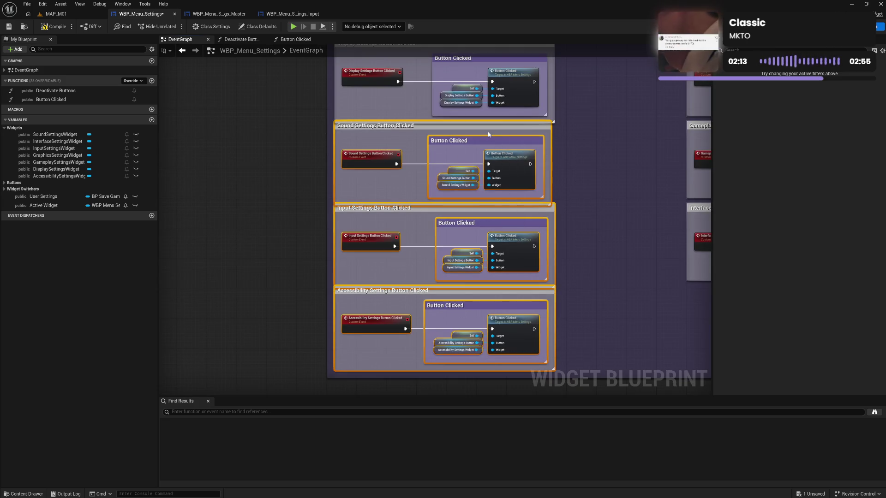
{"action": "left_click_drag", "start_coordinate": [488, 132], "coordinate": [488, 140]}
{"action": "left_click", "coordinate": [312, 206]}
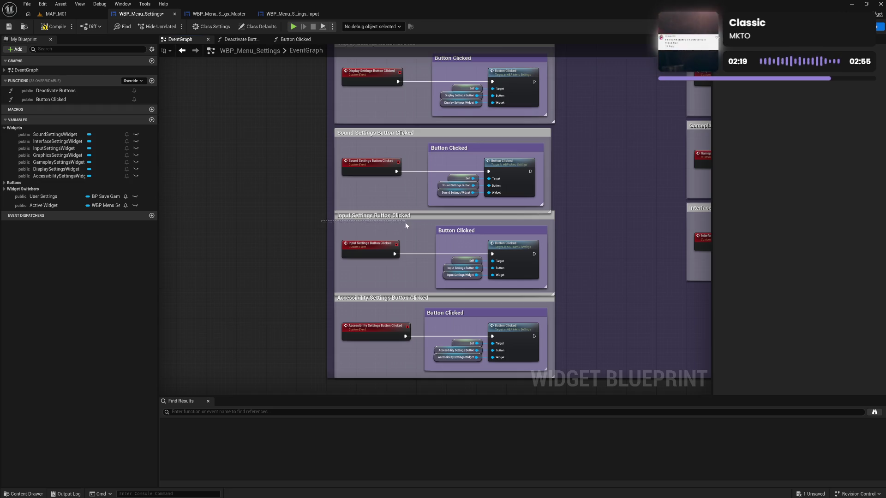
{"action": "mouse_move", "coordinate": [323, 217]}
{"action": "left_mouse_down"}
{"action": "mouse_move", "coordinate": [415, 258]}
{"action": "mouse_move", "coordinate": [531, 333]}
{"action": "left_mouse_up"}
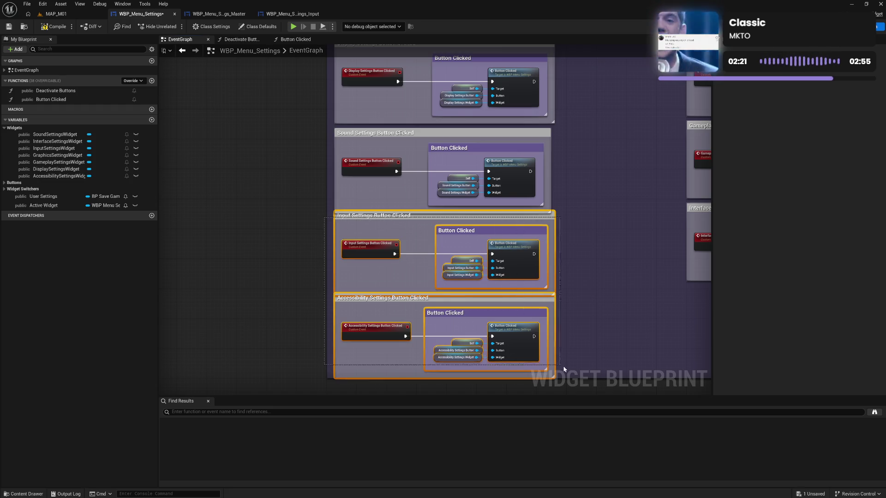
{"action": "left_click_drag", "start_coordinate": [408, 220], "coordinate": [408, 226]}
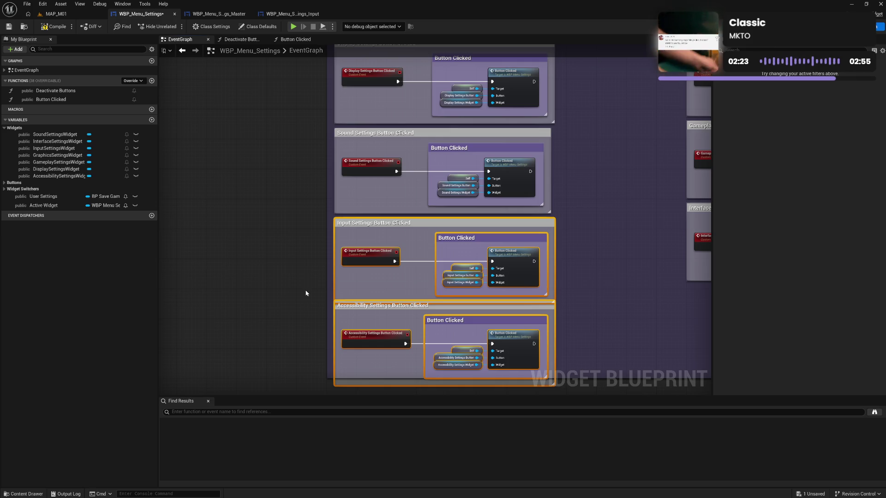
{"action": "mouse_move", "coordinate": [305, 300]}
{"action": "left_mouse_down"}
{"action": "mouse_move", "coordinate": [557, 333]}
{"action": "mouse_move", "coordinate": [589, 380]}
{"action": "left_mouse_up"}
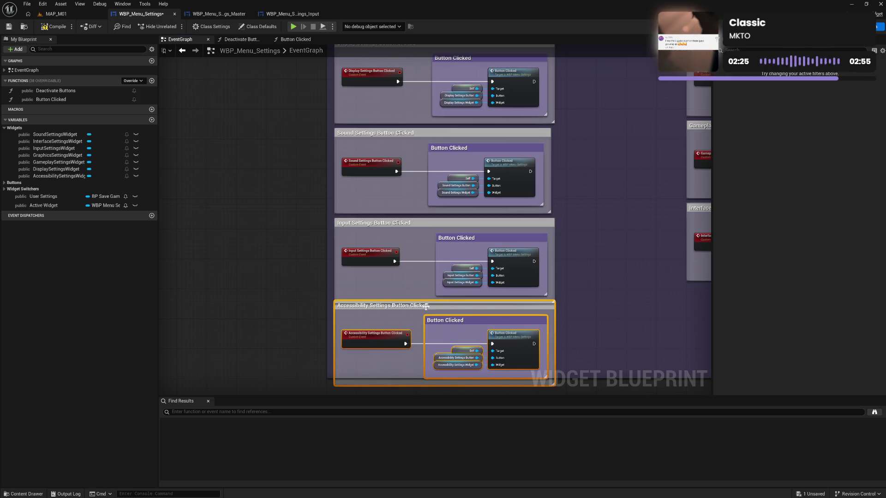
{"action": "left_click_drag", "start_coordinate": [422, 312], "coordinate": [423, 319]}
{"action": "left_click", "coordinate": [586, 329]}
Widen the Sound Settings comment slightly and shift its inner Button Clicked comment right
{"action": "mouse_move", "coordinate": [586, 327]}
{"action": "left_mouse_down"}
{"action": "mouse_move", "coordinate": [570, 289]}
{"action": "mouse_move", "coordinate": [529, 288]}
{"action": "mouse_move", "coordinate": [522, 308]}
{"action": "left_mouse_up"}
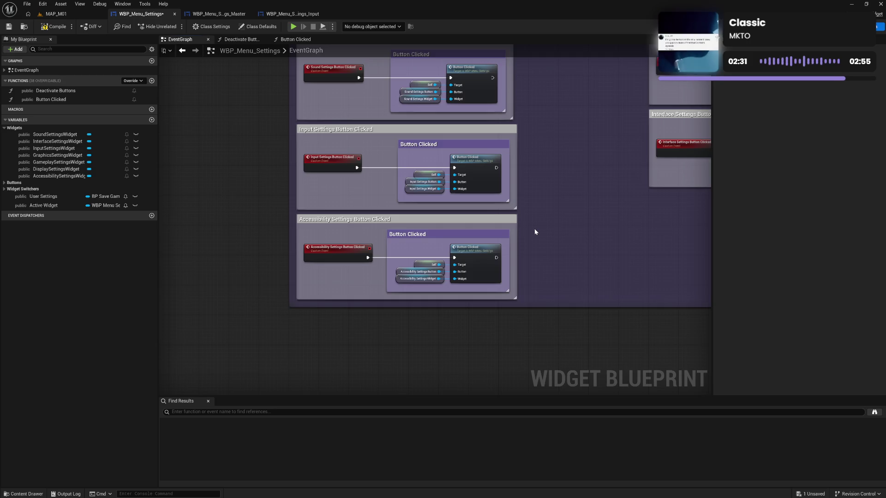
{"action": "left_click_drag", "start_coordinate": [536, 231], "coordinate": [524, 354]}
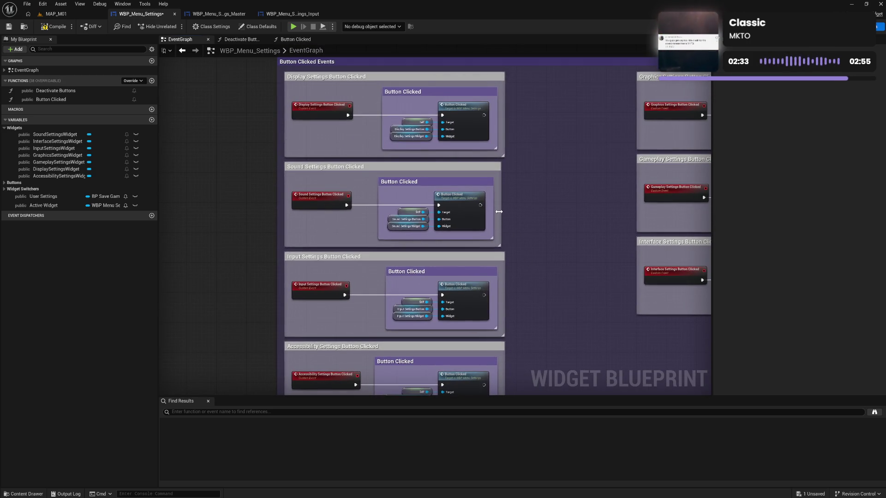
{"action": "left_click_drag", "start_coordinate": [499, 212], "coordinate": [501, 212]}
{"action": "left_click_drag", "start_coordinate": [464, 189], "coordinate": [465, 186]}
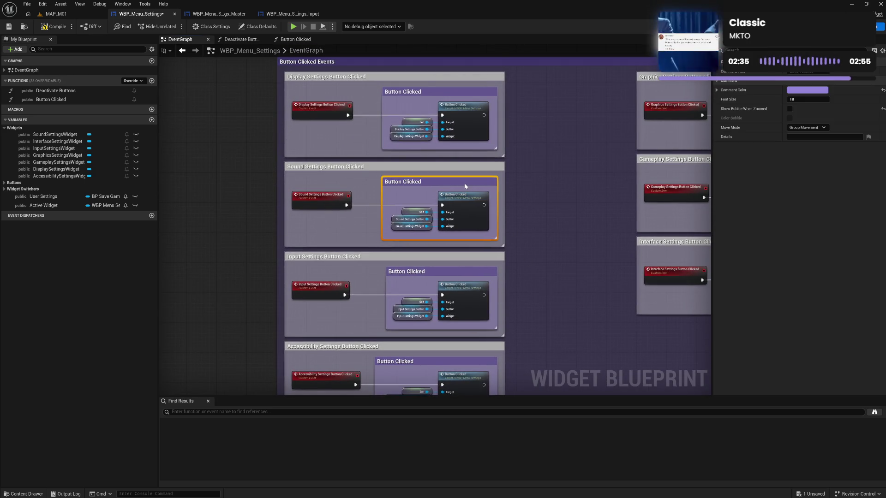
{"action": "left_click", "coordinate": [522, 206]}
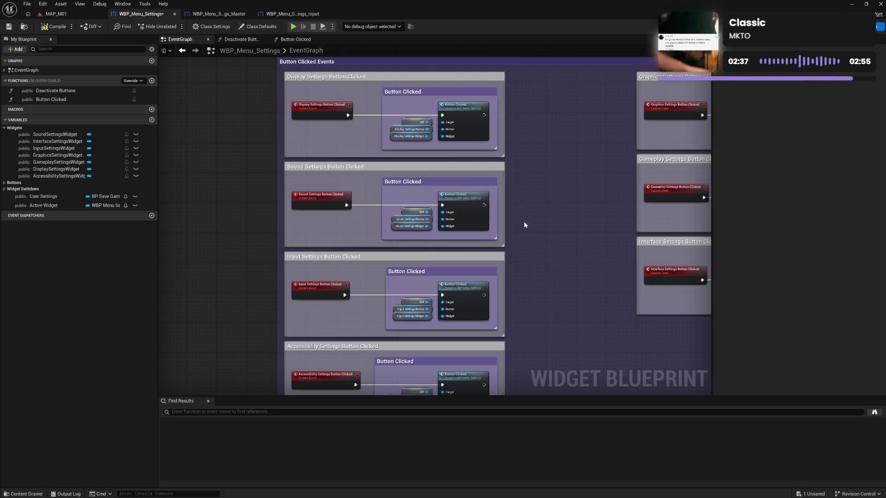
{"action": "mouse_move", "coordinate": [524, 222]}
{"action": "left_mouse_down"}
{"action": "mouse_move", "coordinate": [507, 153]}
{"action": "mouse_move", "coordinate": [511, 158]}
{"action": "mouse_move", "coordinate": [281, 250]}
{"action": "left_mouse_up"}
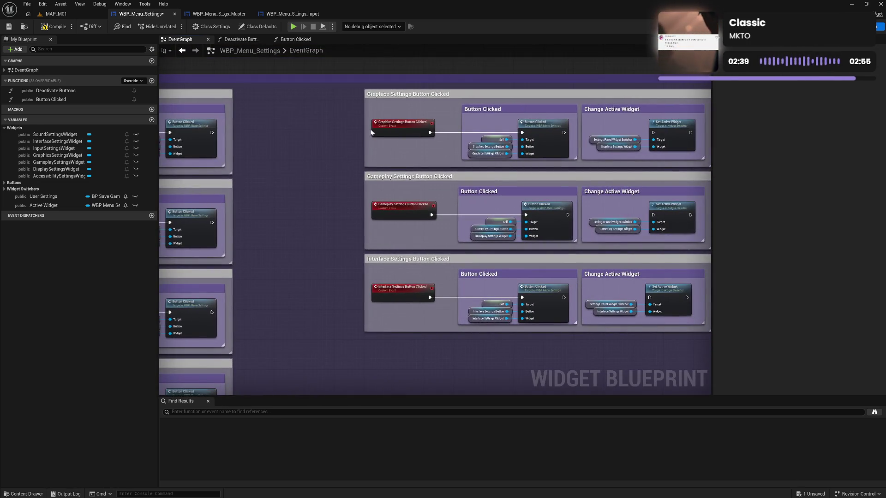
Delete the Change Active Widget groups from the Graphics, Gameplay and Interface sections
{"action": "left_click", "coordinate": [586, 107]}
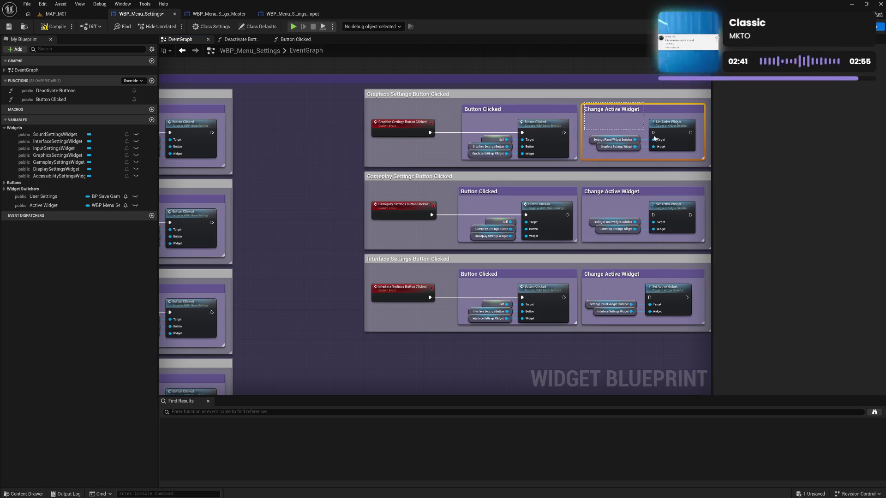
{"action": "key", "text": "Delete"}
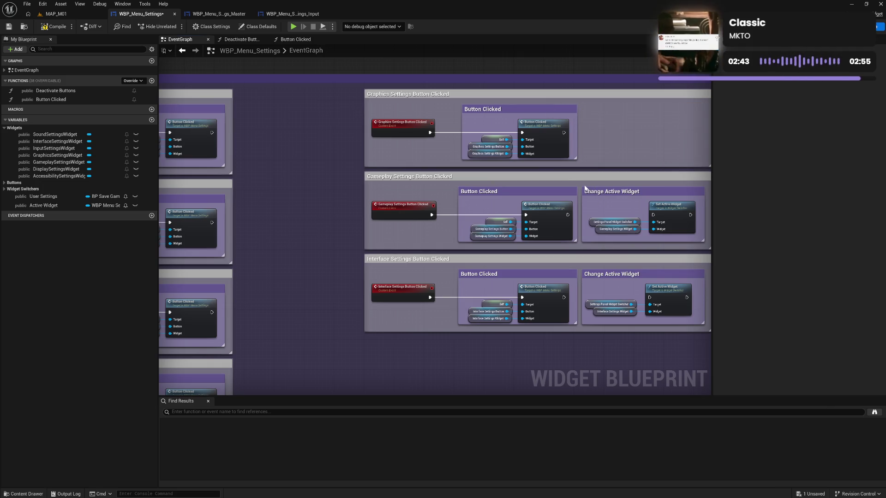
{"action": "left_click", "coordinate": [587, 190]}
{"action": "key", "text": "Delete"}
{"action": "left_click", "coordinate": [590, 273]}
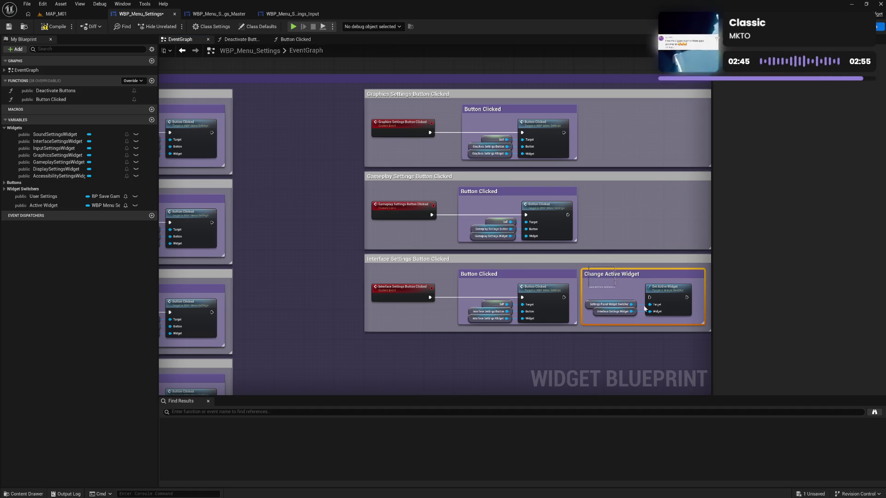
{"action": "key", "text": "Delete"}
Narrow the Graphics and Gameplay comments and extend the Gameplay and Interface comments downward
{"action": "mouse_move", "coordinate": [674, 300]}
{"action": "left_mouse_down"}
{"action": "mouse_move", "coordinate": [602, 276]}
{"action": "mouse_move", "coordinate": [523, 271]}
{"action": "left_mouse_up"}
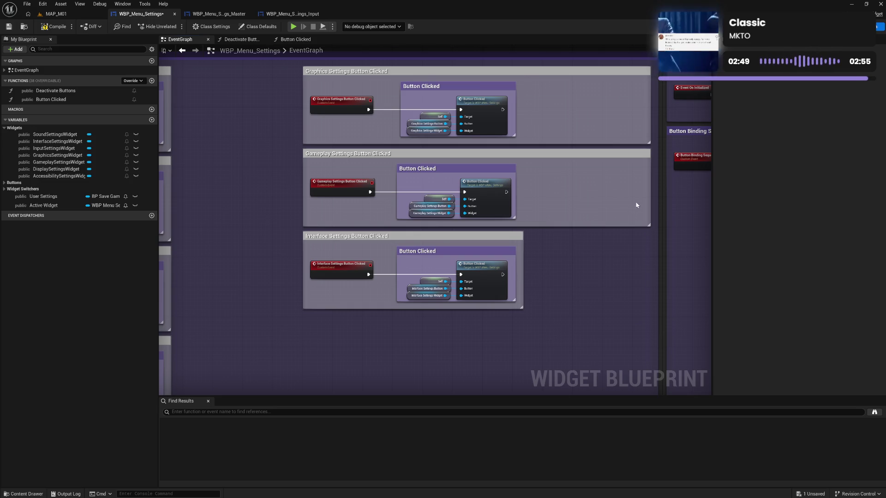
{"action": "left_click_drag", "start_coordinate": [650, 201], "coordinate": [523, 204]}
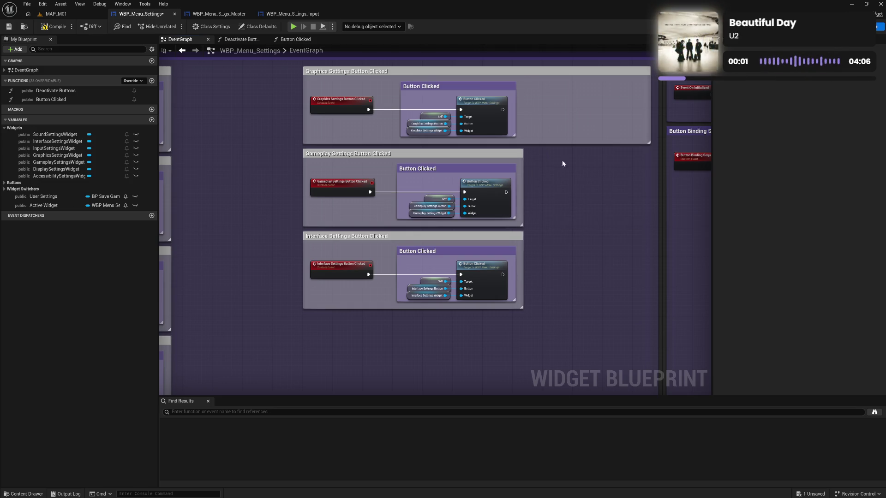
{"action": "mouse_move", "coordinate": [648, 124]}
{"action": "left_mouse_down"}
{"action": "mouse_move", "coordinate": [520, 128]}
{"action": "mouse_move", "coordinate": [509, 144]}
{"action": "mouse_move", "coordinate": [518, 151]}
{"action": "left_mouse_up"}
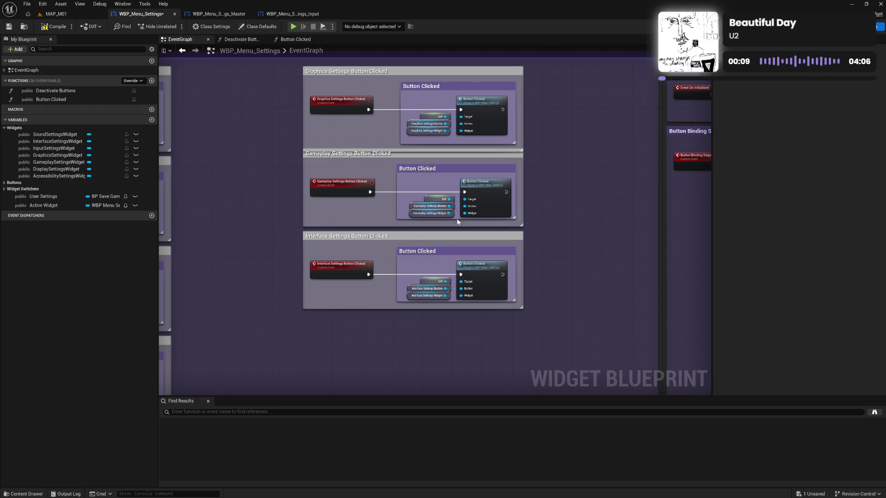
{"action": "left_click_drag", "start_coordinate": [456, 223], "coordinate": [455, 225]}
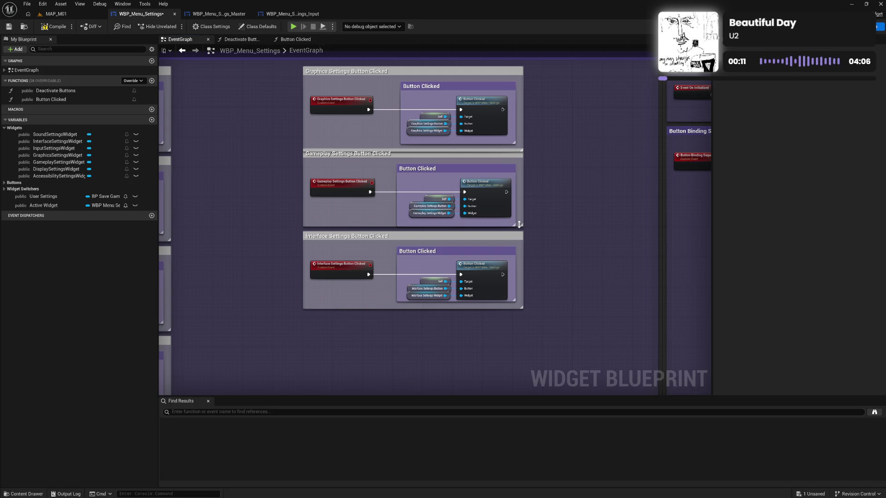
{"action": "left_click_drag", "start_coordinate": [519, 227], "coordinate": [520, 230]}
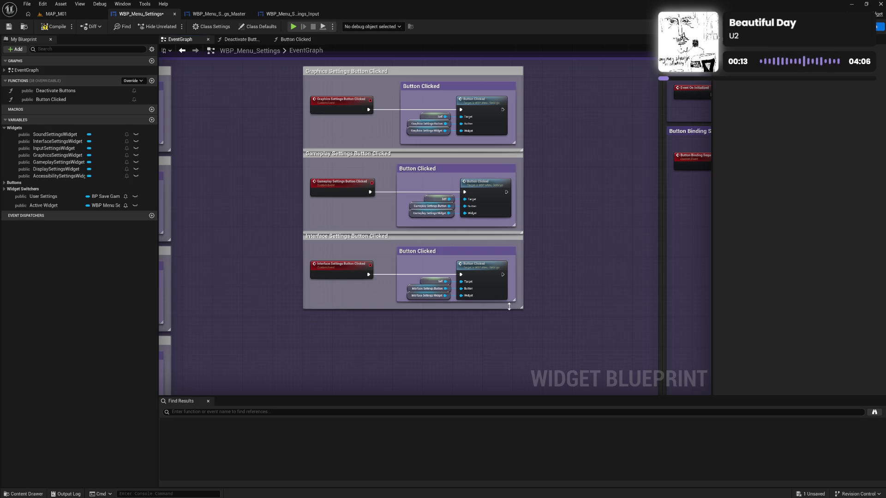
{"action": "left_click_drag", "start_coordinate": [507, 301], "coordinate": [505, 308]}
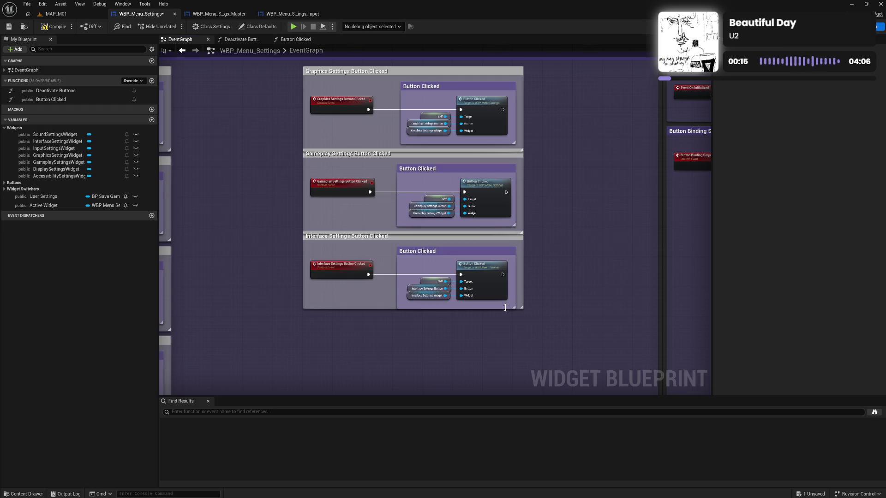
{"action": "left_click_drag", "start_coordinate": [388, 308], "coordinate": [385, 315]}
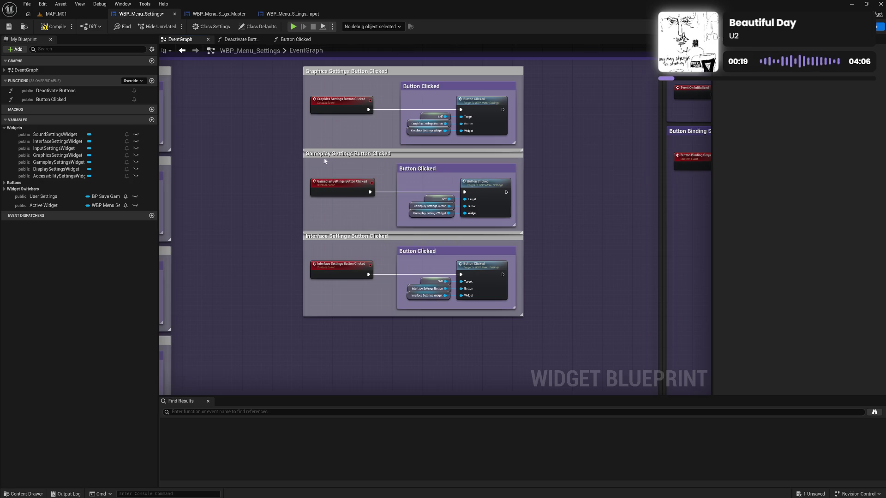
Space the Gameplay and Interface groups evenly and move all three sections beside the left column
{"action": "mouse_move", "coordinate": [324, 157]}
{"action": "left_mouse_down"}
{"action": "mouse_move", "coordinate": [551, 314]}
{"action": "mouse_move", "coordinate": [563, 306]}
{"action": "left_mouse_up"}
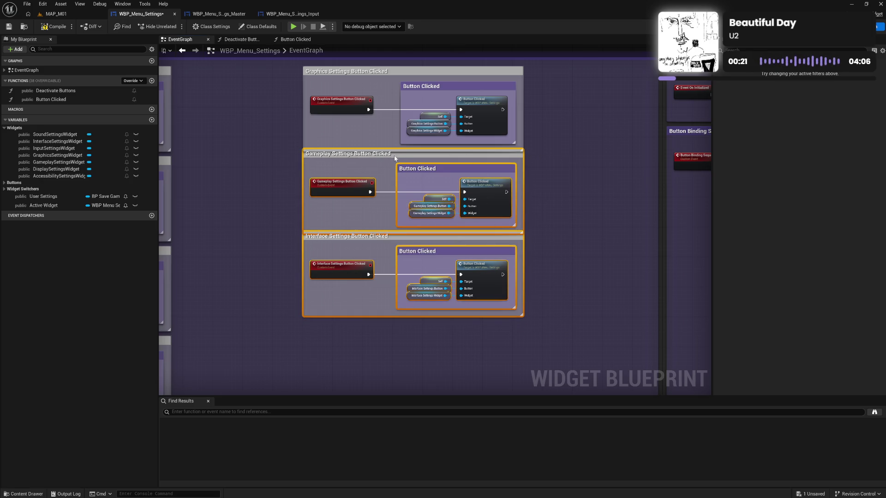
{"action": "left_click_drag", "start_coordinate": [394, 159], "coordinate": [395, 166]}
{"action": "left_click", "coordinate": [384, 243]}
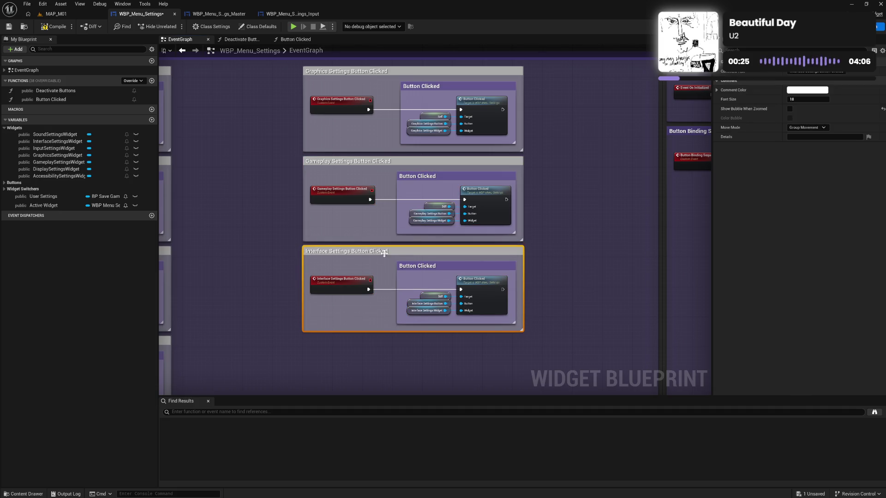
{"action": "left_click", "coordinate": [275, 218]}
{"action": "mouse_move", "coordinate": [267, 186]}
{"action": "left_mouse_down"}
{"action": "mouse_move", "coordinate": [538, 125]}
{"action": "mouse_move", "coordinate": [527, 171]}
{"action": "left_mouse_up"}
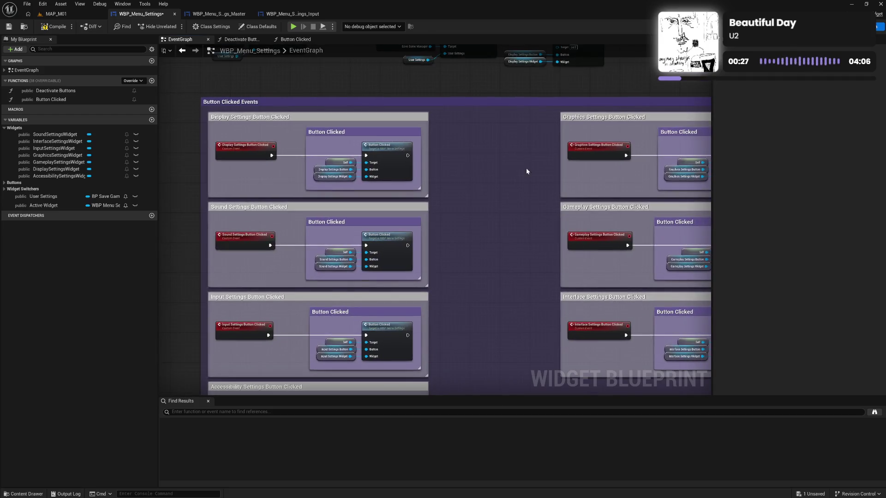
{"action": "mouse_move", "coordinate": [545, 118]}
{"action": "left_mouse_down"}
{"action": "mouse_move", "coordinate": [646, 231]}
{"action": "mouse_move", "coordinate": [708, 364]}
{"action": "left_mouse_up"}
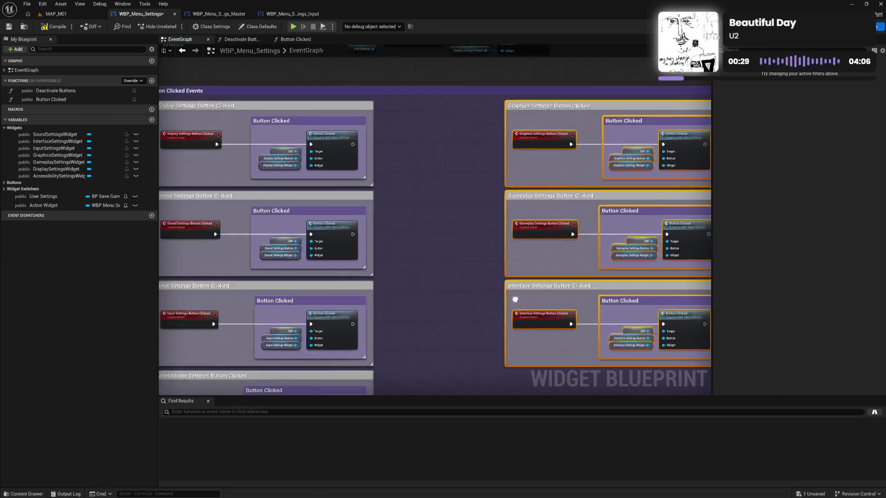
{"action": "left_click_drag", "start_coordinate": [515, 299], "coordinate": [618, 300]}
{"action": "left_click_drag", "start_coordinate": [633, 107], "coordinate": [506, 108]}
Shrink the Button Clicked Events comment to fit its two columns
{"action": "left_click_drag", "start_coordinate": [659, 152], "coordinate": [358, 139]}
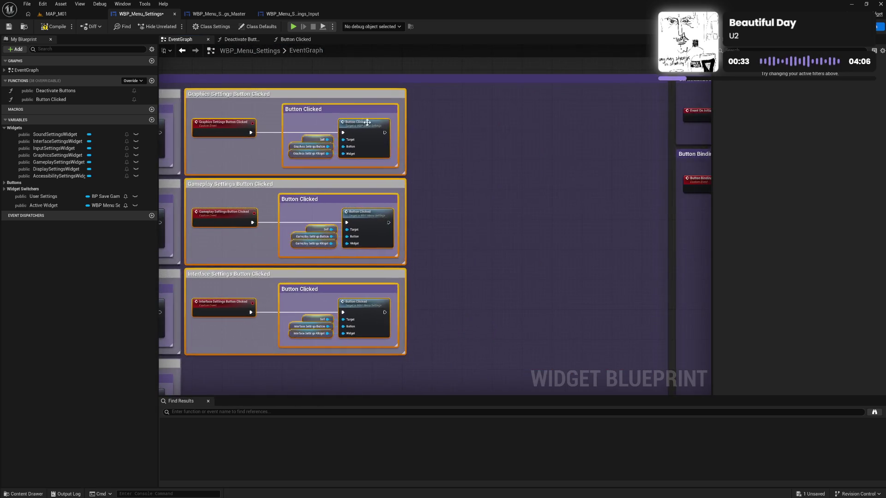
{"action": "left_click_drag", "start_coordinate": [658, 151], "coordinate": [410, 157]}
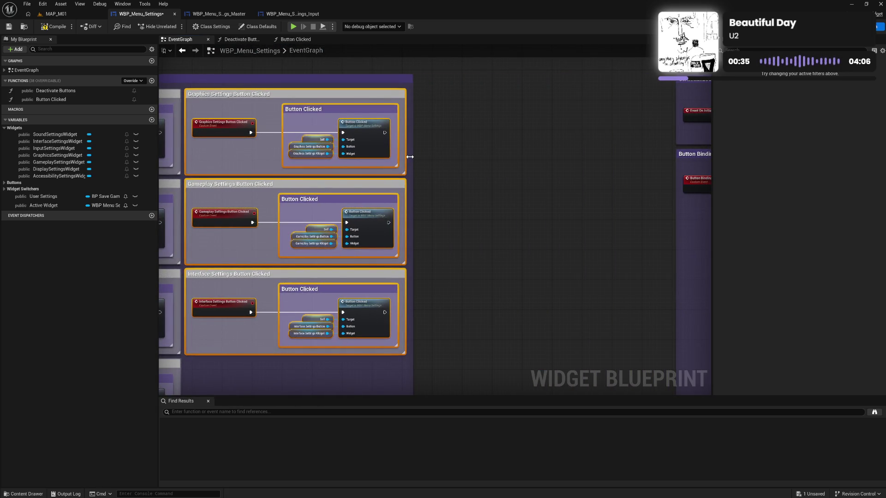
{"action": "left_click", "coordinate": [460, 138]}
{"action": "left_click_drag", "start_coordinate": [459, 138], "coordinate": [715, 134]}
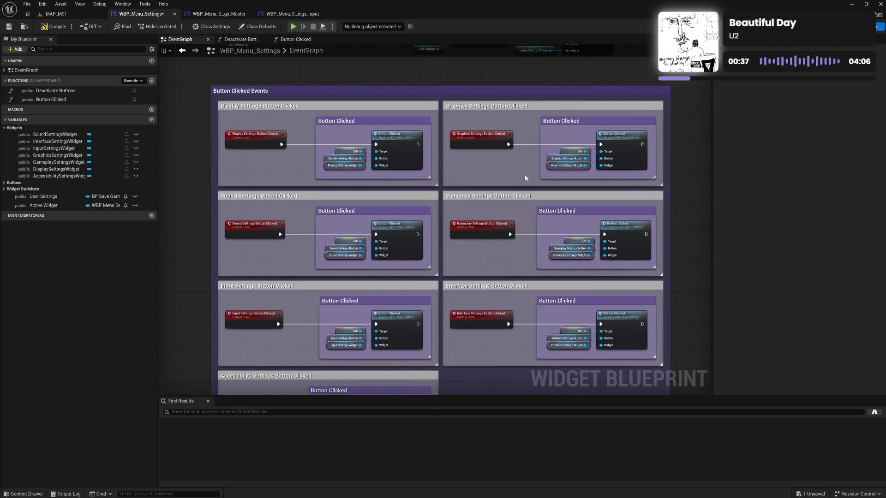
{"action": "left_click_drag", "start_coordinate": [525, 174], "coordinate": [427, 225]}
{"action": "left_click_drag", "start_coordinate": [632, 202], "coordinate": [400, 201]}
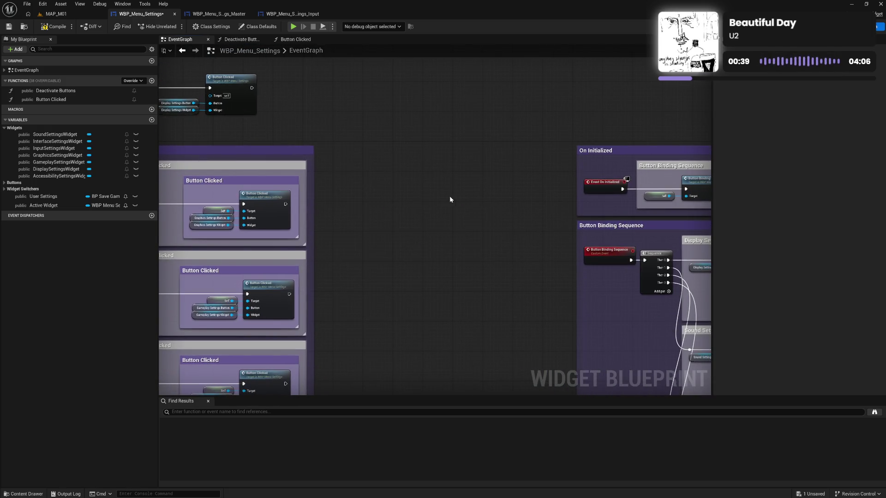
Widen the comment box and move the three save-settings nodes up and right
{"action": "left_click_drag", "start_coordinate": [314, 152], "coordinate": [561, 153]}
{"action": "left_click", "coordinate": [418, 123]}
{"action": "mouse_move", "coordinate": [417, 122]}
{"action": "left_mouse_down"}
{"action": "mouse_move", "coordinate": [521, 123]}
{"action": "mouse_move", "coordinate": [620, 154]}
{"action": "left_mouse_up"}
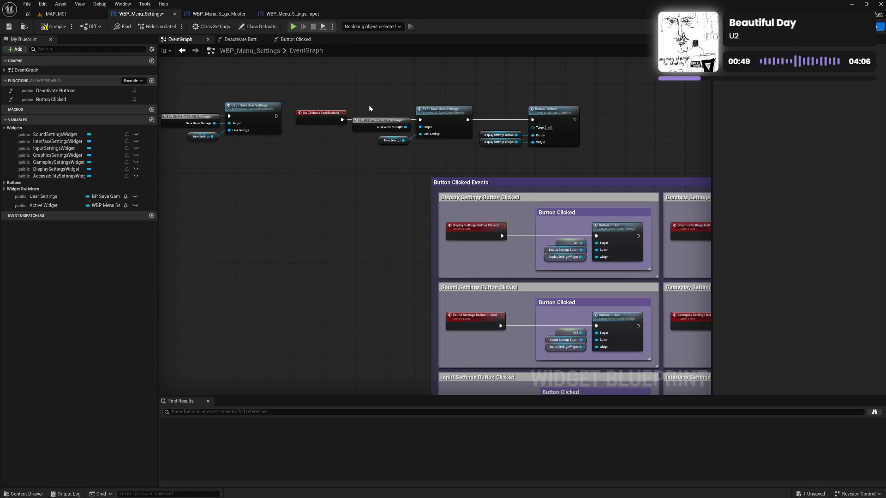
{"action": "left_click_drag", "start_coordinate": [370, 105], "coordinate": [436, 159]}
{"action": "left_click_drag", "start_coordinate": [439, 119], "coordinate": [453, 75]}
Wrap the save nodes in a comment titled 'Save User Settings' and fit it around them
{"action": "left_click_drag", "start_coordinate": [508, 86], "coordinate": [559, 163]}
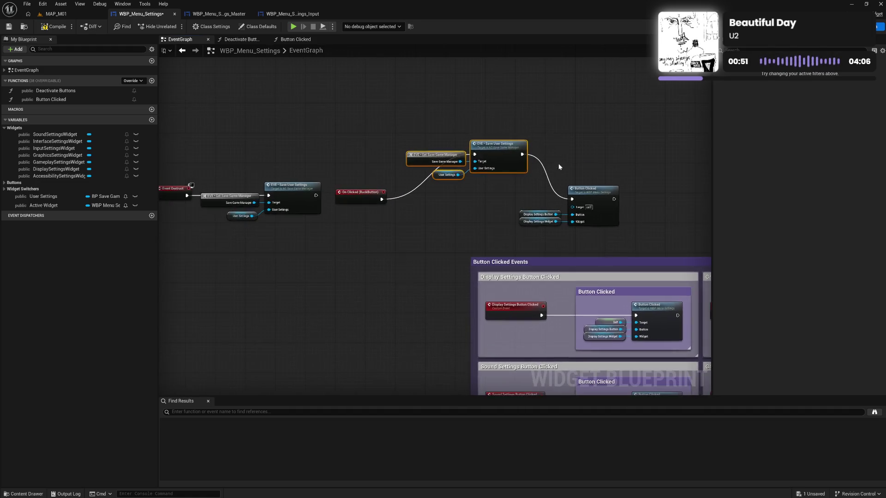
{"action": "type", "text": "cSe User Settin"}
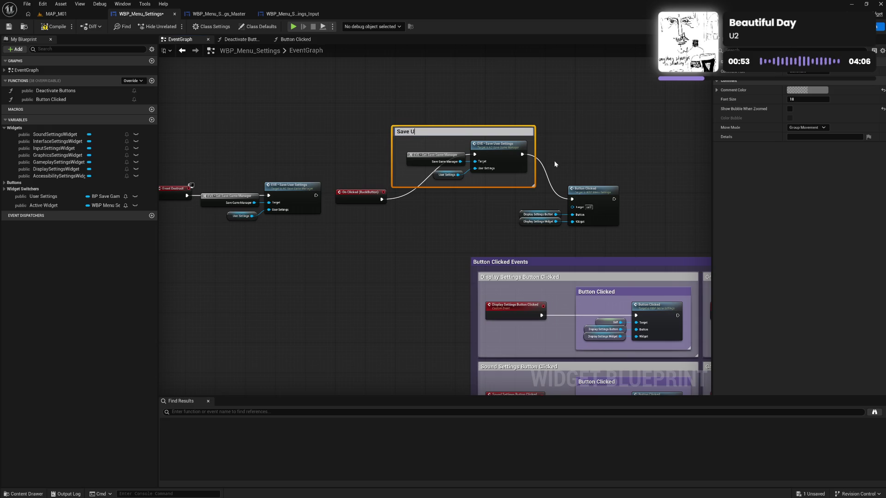
{"action": "type", "text": "gs"}
{"action": "key", "text": "Return"}
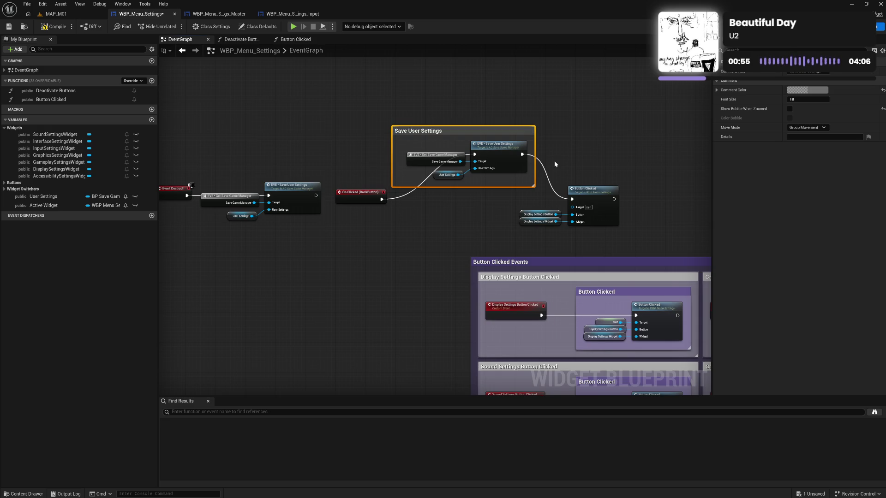
{"action": "mouse_move", "coordinate": [393, 161]}
{"action": "left_mouse_down"}
{"action": "mouse_move", "coordinate": [420, 139]}
{"action": "mouse_move", "coordinate": [489, 193]}
{"action": "left_mouse_up"}
{"action": "left_click_drag", "start_coordinate": [492, 153], "coordinate": [495, 151]}
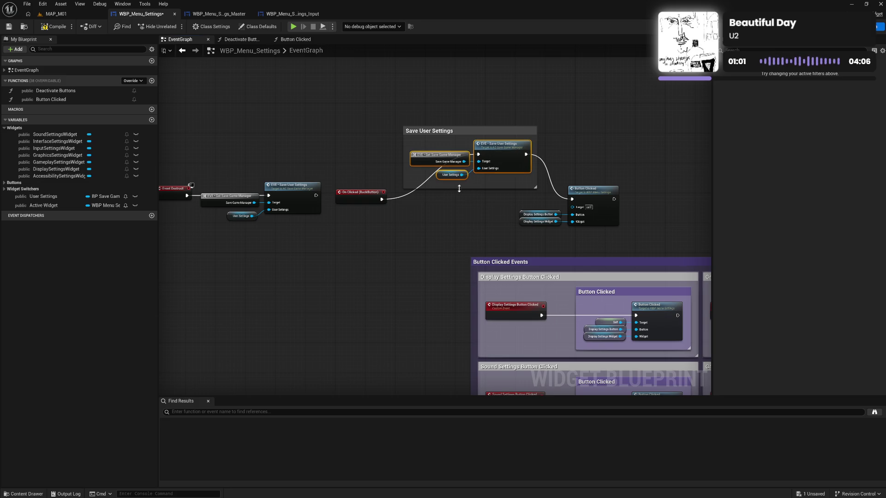
{"action": "left_click", "coordinate": [499, 200]}
Move the Display Settings Button Clicked nodes up beside the Save User Settings group
{"action": "left_click_drag", "start_coordinate": [560, 218], "coordinate": [600, 208]}
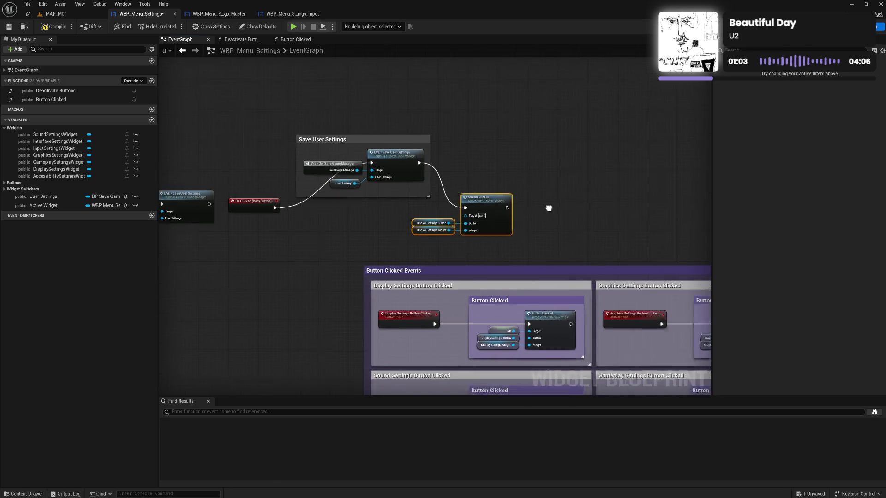
{"action": "left_click_drag", "start_coordinate": [461, 207], "coordinate": [534, 173]}
{"action": "right_click", "coordinate": [463, 229]}
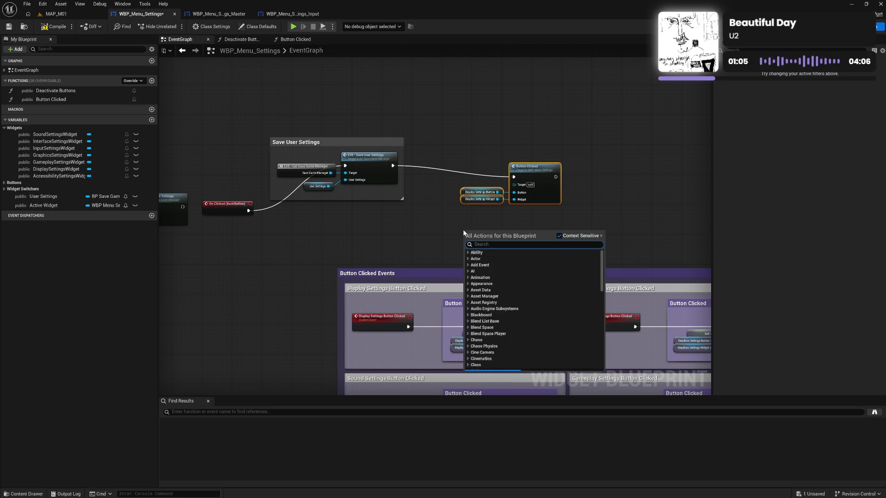
Wire a Self node into the Button Clicked Target, straighten the wires, and add a comment
{"action": "type", "text": "self"}
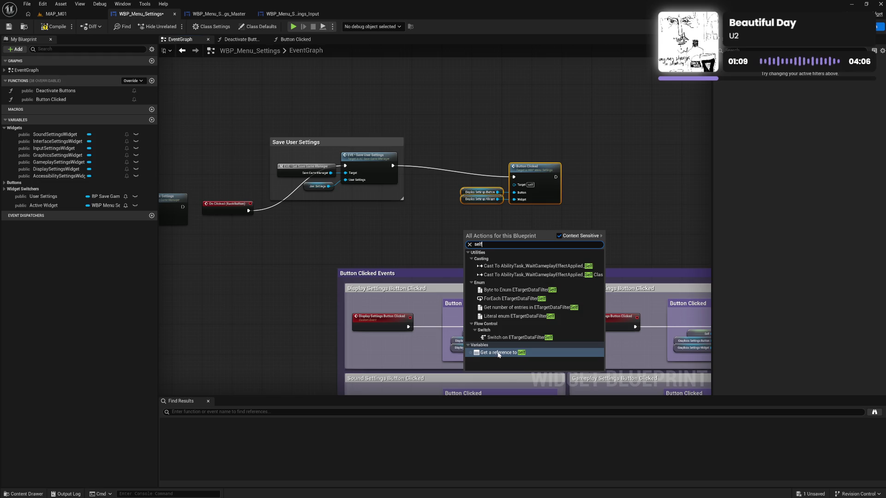
{"action": "key", "text": "Return"}
{"action": "left_click_drag", "start_coordinate": [486, 231], "coordinate": [514, 185]}
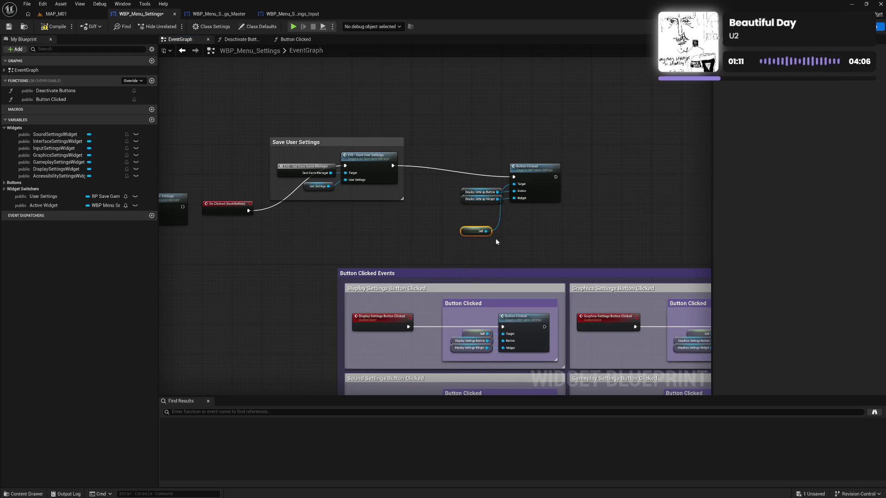
{"action": "left_click_drag", "start_coordinate": [529, 232], "coordinate": [466, 184]}
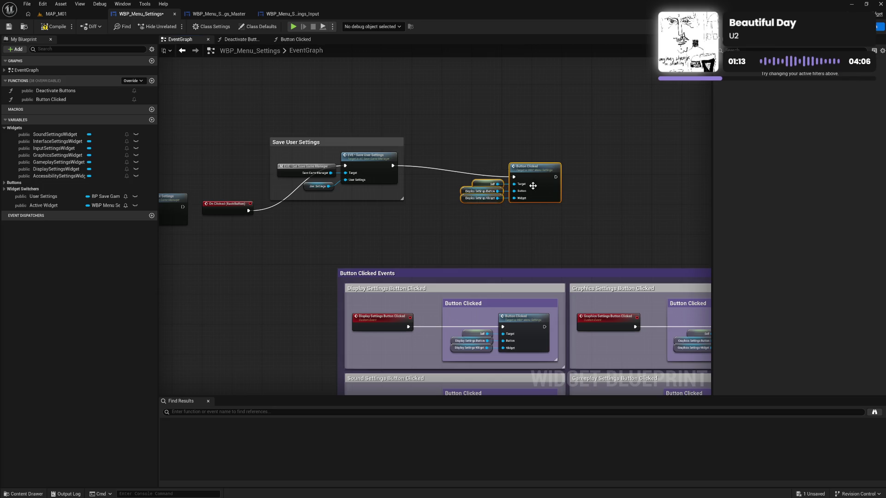
{"action": "key", "text": "q"}
{"action": "left_click_drag", "start_coordinate": [533, 174], "coordinate": [534, 170]}
{"action": "type", "text": "c"}
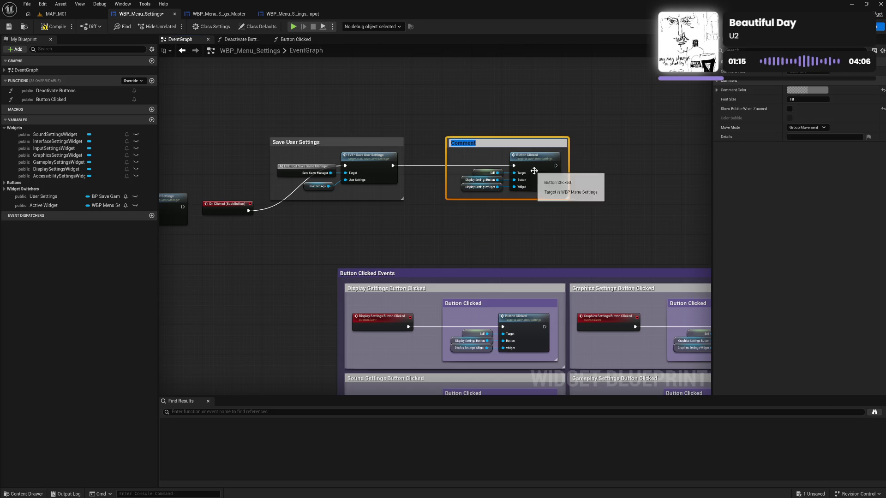
{"action": "type", "text": "Set Default W"}
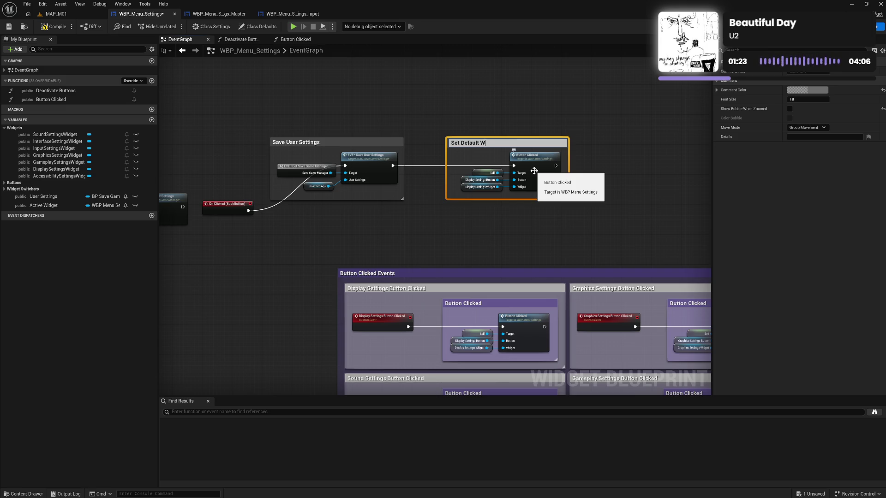
Title the comment 'Set Default Widget' and place it next to Save User Settings
{"action": "type", "text": "idget"}
{"action": "key", "text": "Return"}
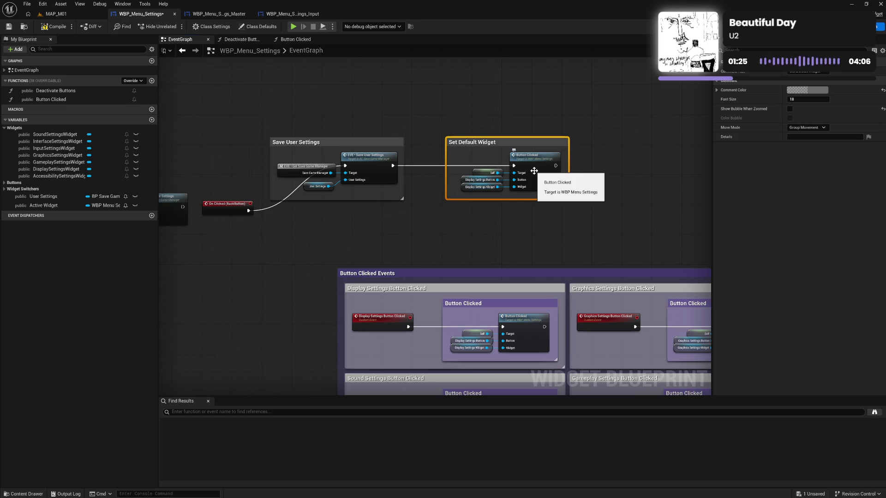
{"action": "left_click_drag", "start_coordinate": [446, 177], "coordinate": [454, 176]}
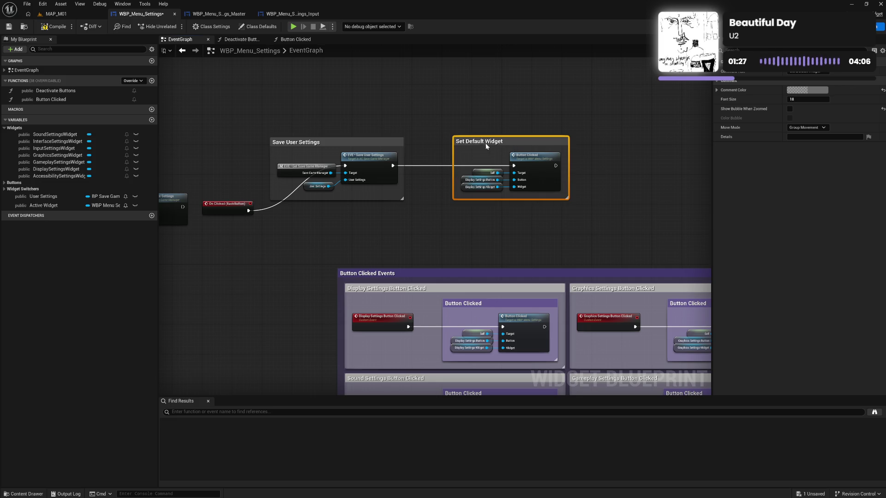
{"action": "mouse_move", "coordinate": [487, 146]}
{"action": "left_mouse_down"}
{"action": "mouse_move", "coordinate": [440, 143]}
{"action": "mouse_move", "coordinate": [489, 209]}
{"action": "left_mouse_up"}
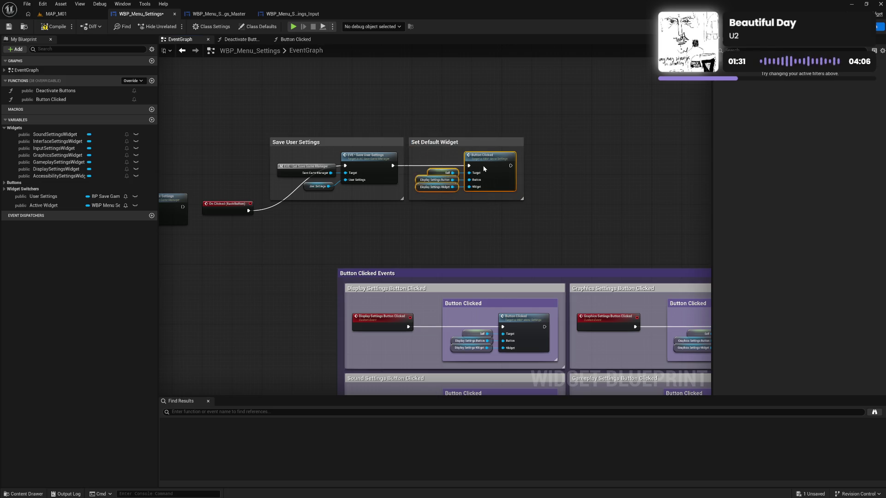
Move On Clicked (BackButton) beside the groups and wrap all in a 'Back Button Clicked' comment
{"action": "left_click", "coordinate": [397, 239]}
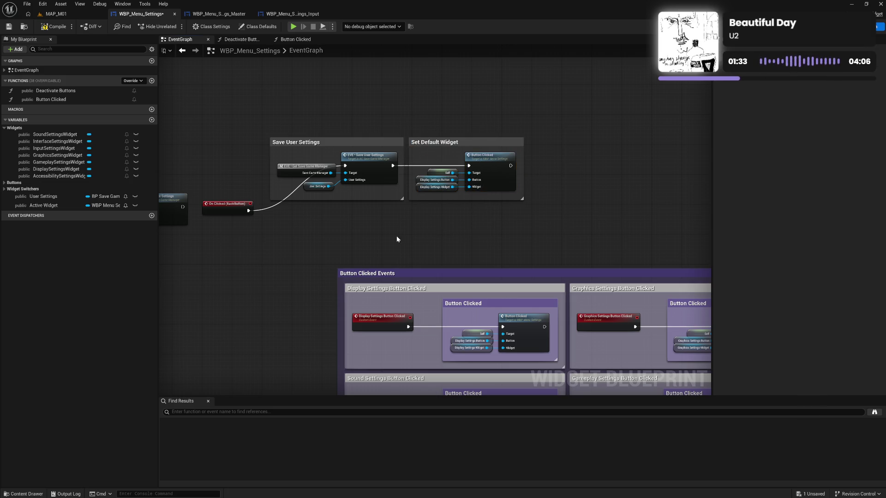
{"action": "left_click_drag", "start_coordinate": [397, 239], "coordinate": [535, 242]}
{"action": "left_click_drag", "start_coordinate": [370, 213], "coordinate": [378, 169]}
{"action": "left_click_drag", "start_coordinate": [350, 136], "coordinate": [679, 211]}
{"action": "type", "text": "cB"}
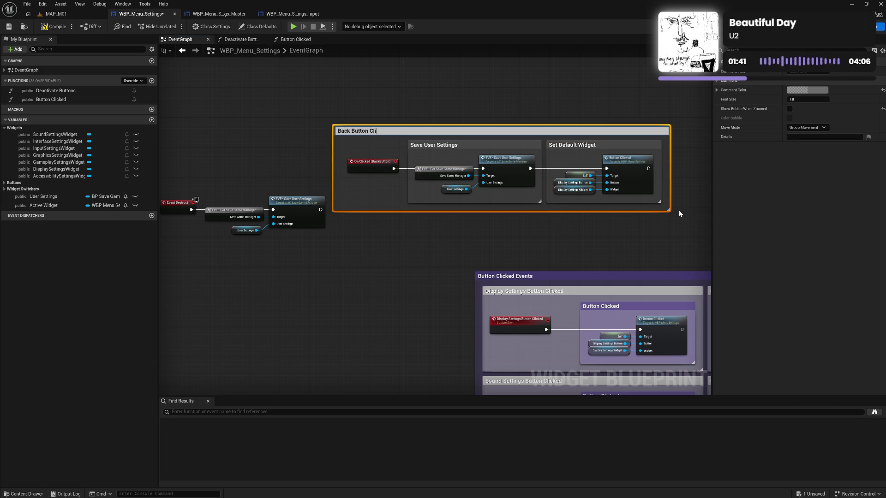
{"action": "type", "text": "cked"}
{"action": "key", "text": "Return"}
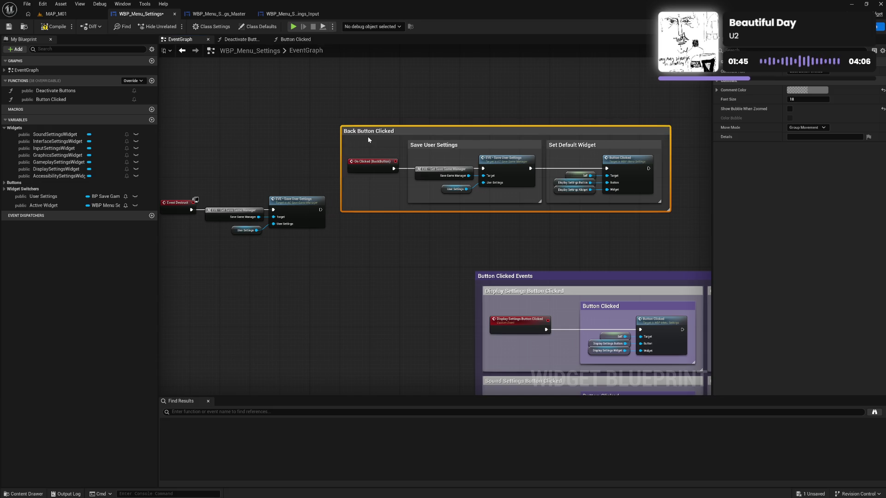
{"action": "left_click_drag", "start_coordinate": [375, 133], "coordinate": [677, 211]}
Compile and save the WBP_Menu_Settings blueprint
{"action": "double_click", "coordinate": [391, 139]}
{"action": "left_click", "coordinate": [454, 152]}
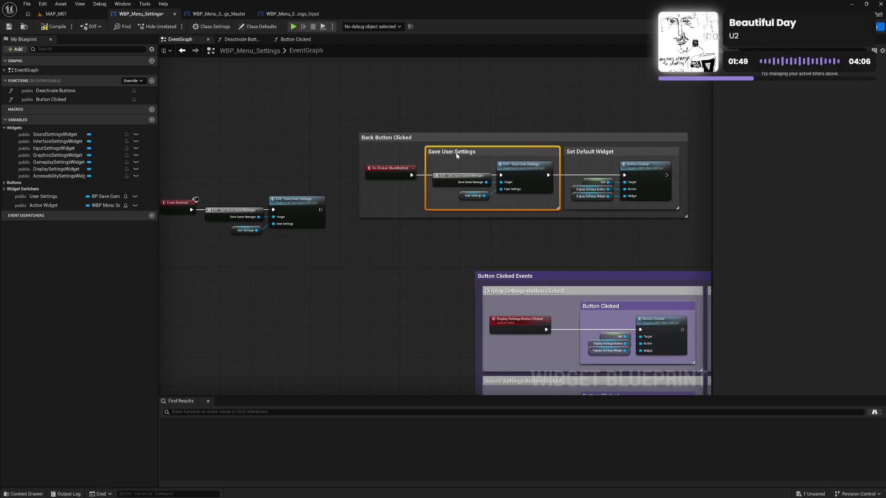
{"action": "key", "text": "ctrl+s"}
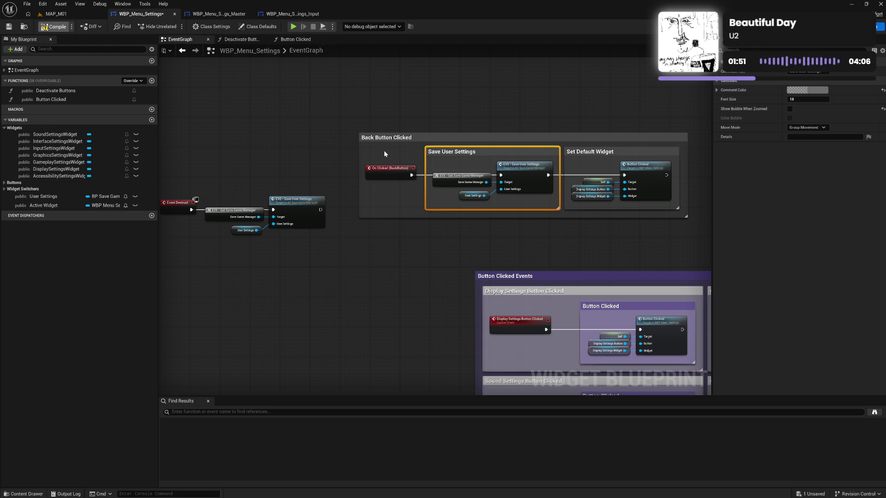
{"action": "mouse_move", "coordinate": [385, 147]}
{"action": "left_mouse_down"}
{"action": "mouse_move", "coordinate": [530, 196]}
{"action": "mouse_move", "coordinate": [680, 220]}
{"action": "left_mouse_up"}
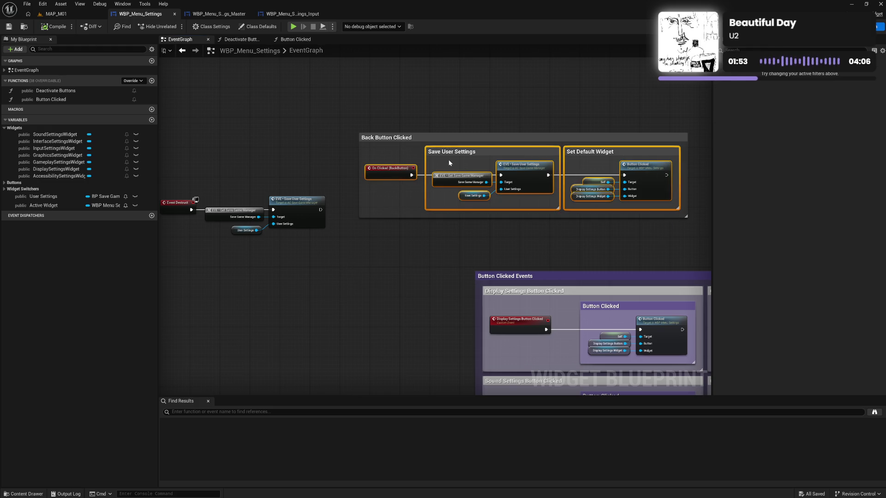
{"action": "left_click", "coordinate": [439, 151]}
{"action": "mouse_move", "coordinate": [419, 112]}
{"action": "left_mouse_down"}
{"action": "mouse_move", "coordinate": [323, 115]}
{"action": "mouse_move", "coordinate": [264, 134]}
{"action": "mouse_move", "coordinate": [692, 148]}
{"action": "mouse_move", "coordinate": [693, 292]}
{"action": "mouse_move", "coordinate": [372, 81]}
{"action": "mouse_move", "coordinate": [194, 113]}
{"action": "mouse_move", "coordinate": [377, 117]}
{"action": "mouse_move", "coordinate": [405, 105]}
{"action": "mouse_move", "coordinate": [498, 116]}
{"action": "left_mouse_up"}
Wrap the Get User Settings nodes in a comment titled 'Get User Settings'
{"action": "mouse_move", "coordinate": [482, 176]}
{"action": "left_mouse_down"}
{"action": "mouse_move", "coordinate": [414, 194]}
{"action": "mouse_move", "coordinate": [396, 189]}
{"action": "mouse_move", "coordinate": [492, 237]}
{"action": "mouse_move", "coordinate": [536, 239]}
{"action": "left_mouse_up"}
{"action": "left_click_drag", "start_coordinate": [459, 216], "coordinate": [445, 208]}
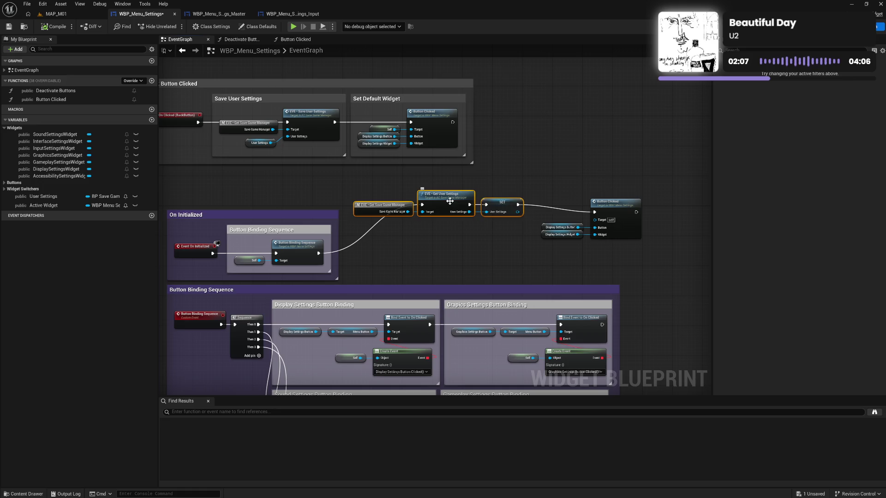
{"action": "type", "text": "cG"}
{"action": "type", "text": "User"}
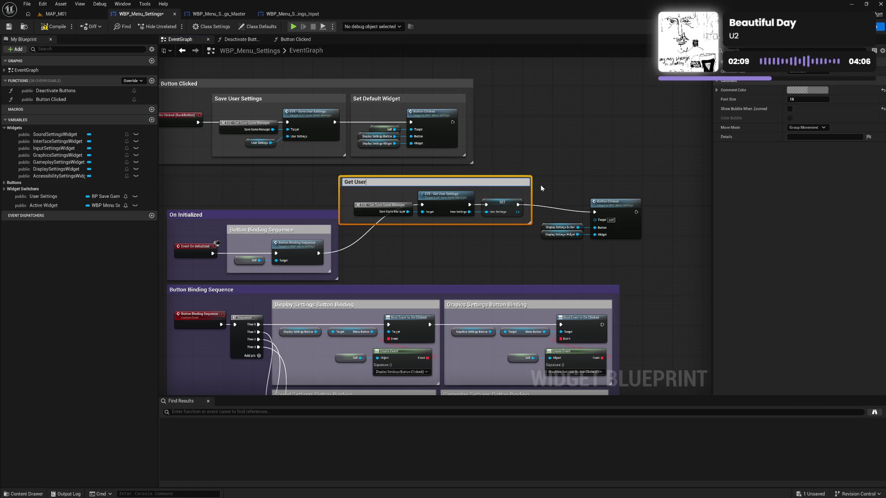
{"action": "type", "text": "ngs"}
{"action": "key", "text": "Return"}
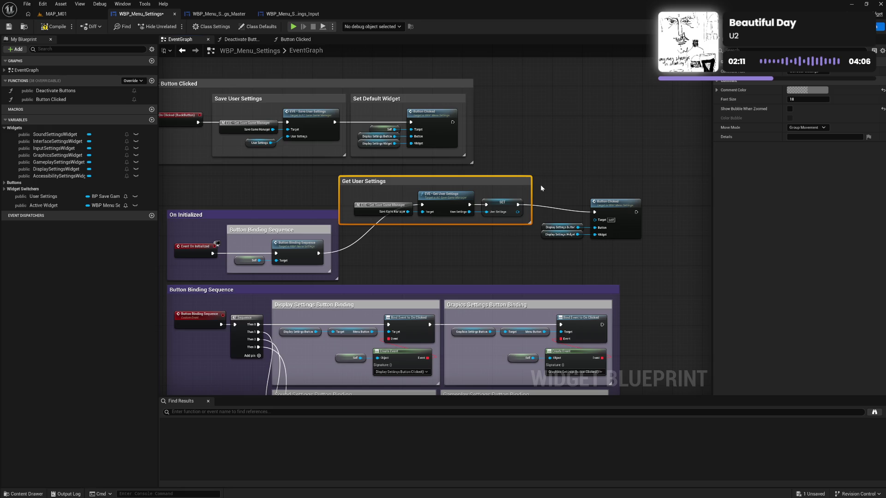
{"action": "mouse_move", "coordinate": [339, 197]}
{"action": "left_mouse_down"}
{"action": "mouse_move", "coordinate": [350, 197]}
{"action": "mouse_move", "coordinate": [347, 237]}
{"action": "mouse_move", "coordinate": [529, 219]}
{"action": "mouse_move", "coordinate": [625, 245]}
{"action": "mouse_move", "coordinate": [570, 248]}
{"action": "left_mouse_up"}
Wrap the Button Clicked nodes in a 'Set Default Widget' comment beside Get User Settings
{"action": "left_click_drag", "start_coordinate": [545, 207], "coordinate": [579, 214]}
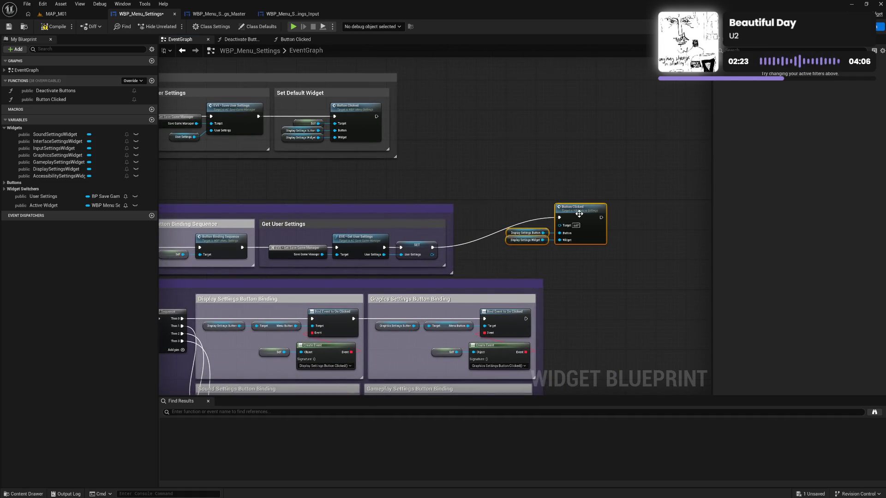
{"action": "type", "text": "cS"}
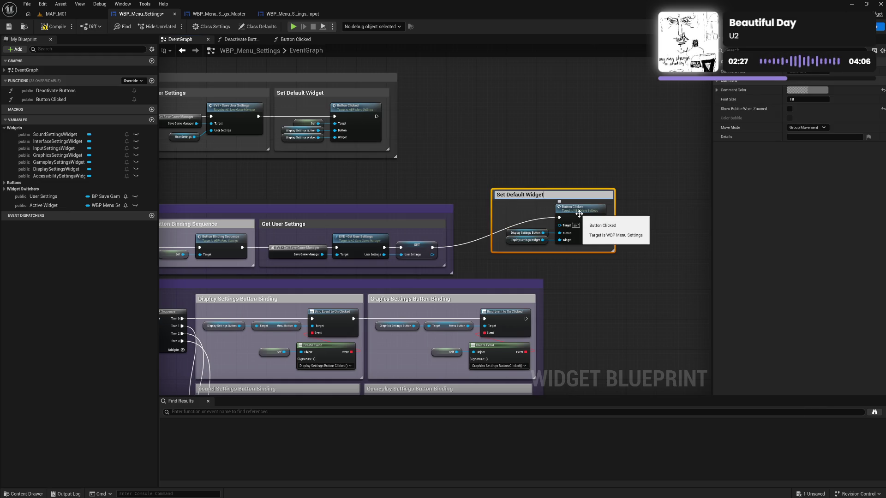
{"action": "key", "text": "Return"}
{"action": "left_click_drag", "start_coordinate": [494, 223], "coordinate": [500, 223]}
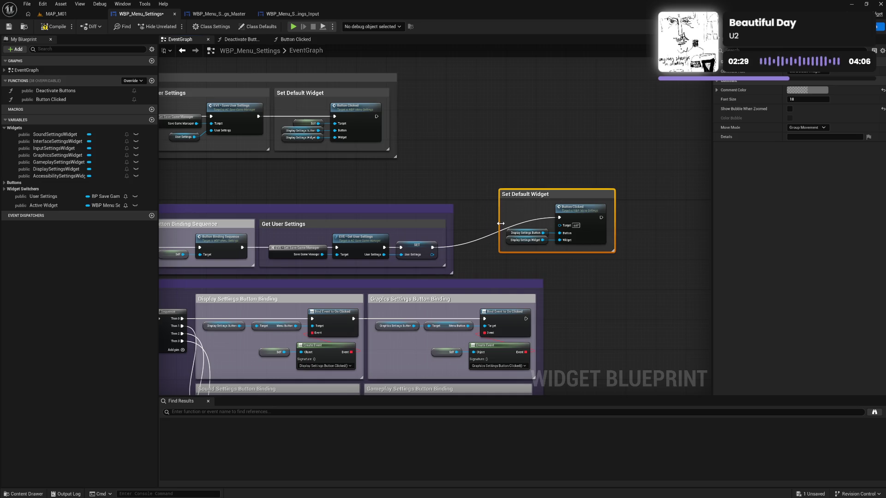
{"action": "left_click_drag", "start_coordinate": [525, 196], "coordinate": [478, 226]}
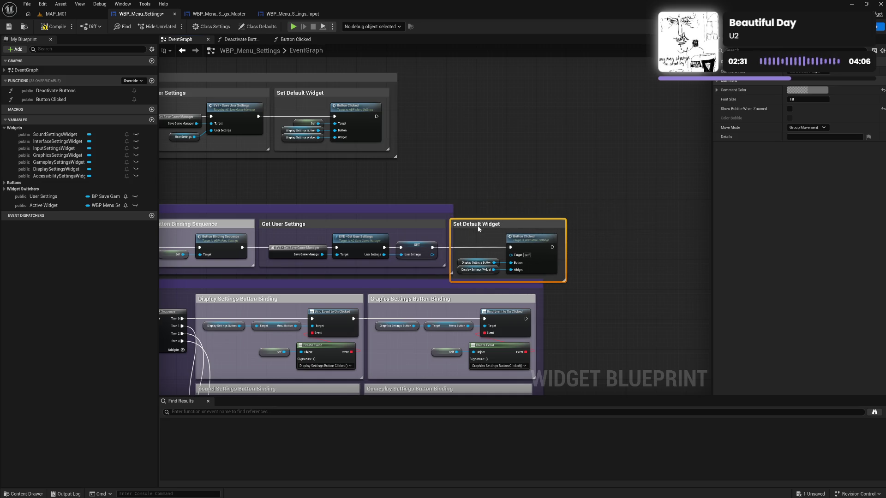
Add a Self reference node and connect it to the Button Clicked Target input
{"action": "right_click", "coordinate": [478, 177]}
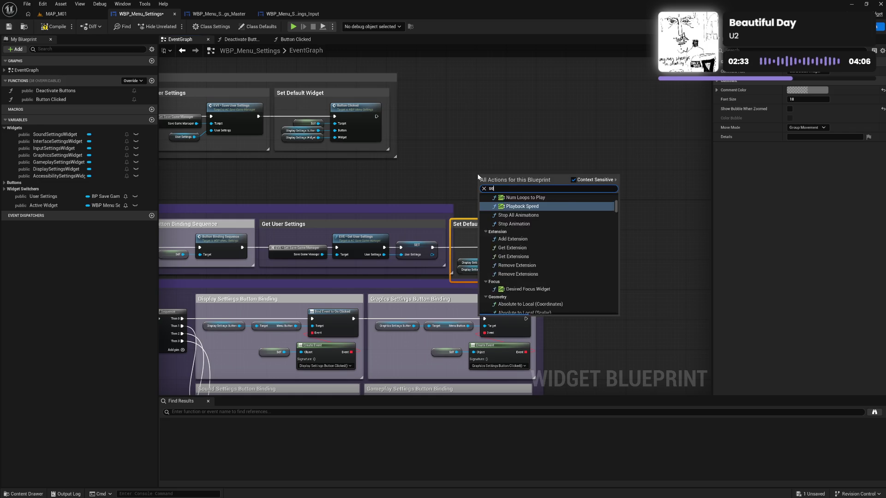
{"action": "type", "text": "self"}
{"action": "key", "text": "Return"}
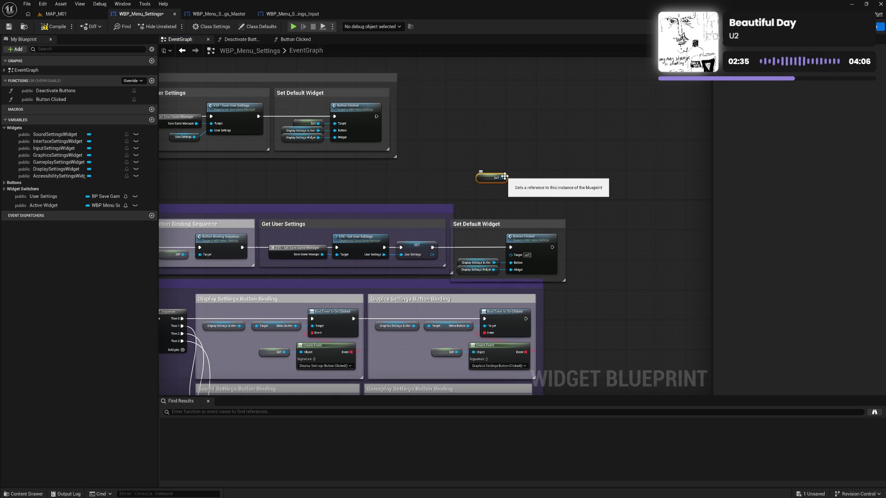
{"action": "left_click_drag", "start_coordinate": [502, 178], "coordinate": [512, 260]}
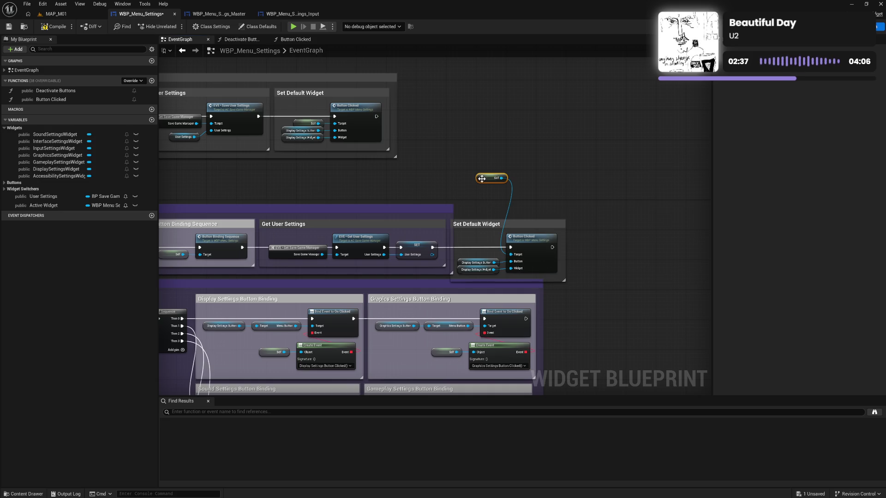
{"action": "mouse_move", "coordinate": [482, 184]}
{"action": "left_mouse_down"}
{"action": "mouse_move", "coordinate": [473, 260]}
{"action": "mouse_move", "coordinate": [558, 277]}
{"action": "left_mouse_up"}
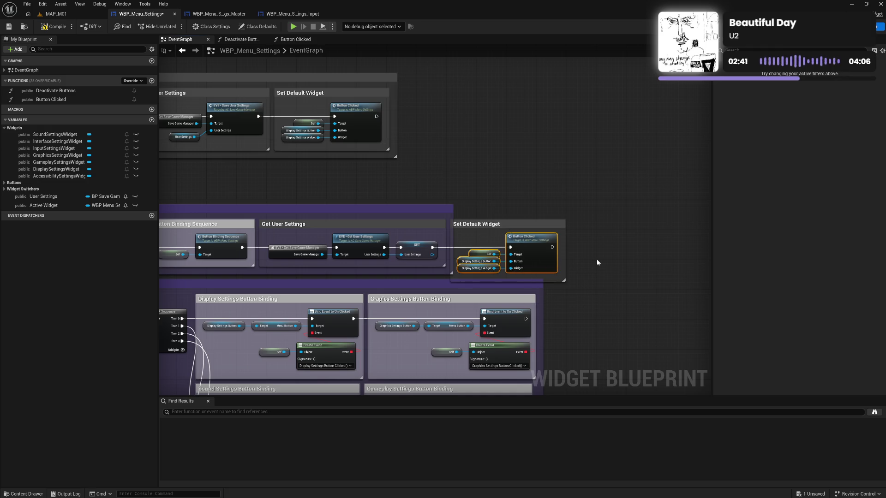
{"action": "left_click", "coordinate": [496, 201]}
Enlarge the On Initialized comment to enclose Set Default Widget and move it upward
{"action": "left_click_drag", "start_coordinate": [451, 218], "coordinate": [573, 227]}
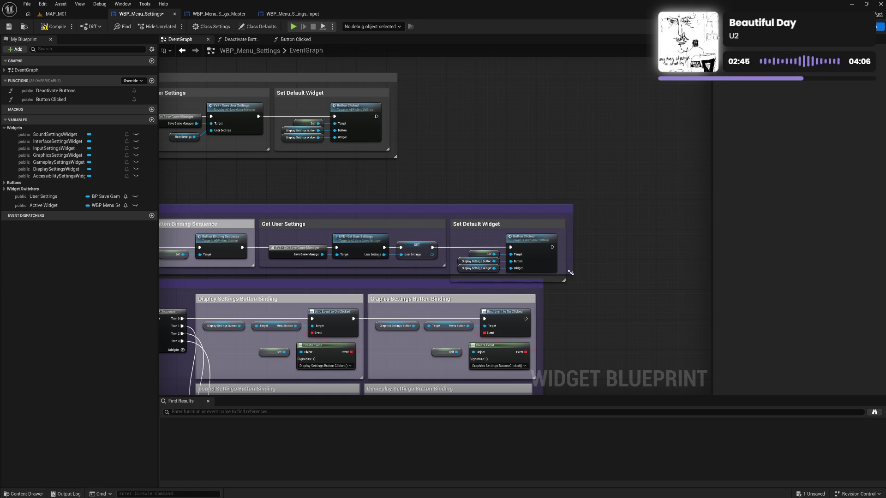
{"action": "left_click_drag", "start_coordinate": [570, 273], "coordinate": [574, 288]}
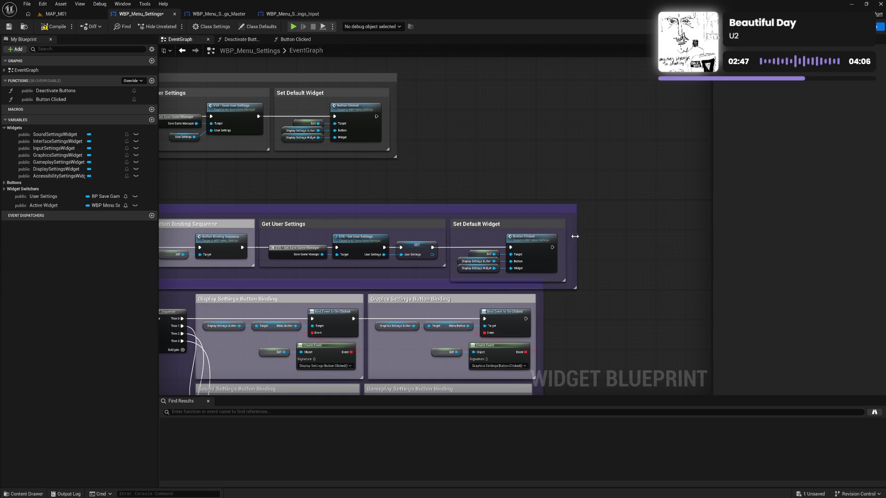
{"action": "mouse_move", "coordinate": [571, 236]}
{"action": "left_mouse_down"}
{"action": "mouse_move", "coordinate": [572, 170]}
{"action": "mouse_move", "coordinate": [518, 206]}
{"action": "mouse_move", "coordinate": [510, 192]}
{"action": "mouse_move", "coordinate": [508, 169]}
{"action": "mouse_move", "coordinate": [547, 160]}
{"action": "left_mouse_up"}
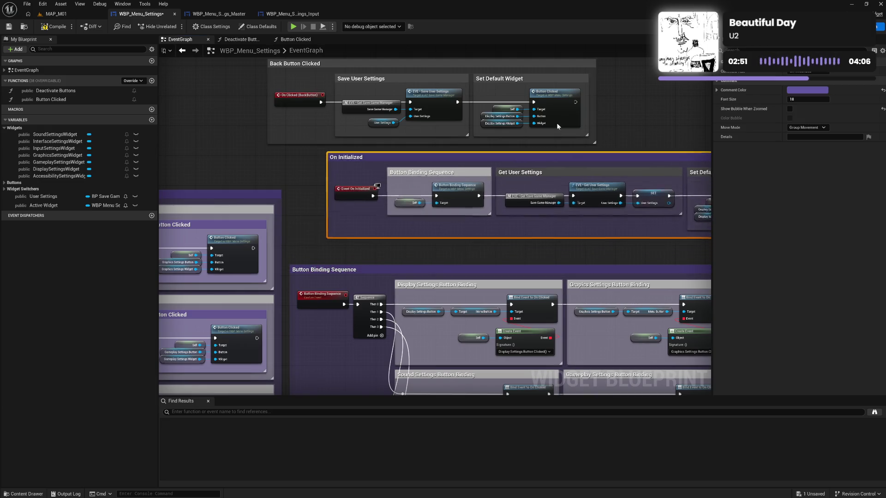
{"action": "mouse_move", "coordinate": [556, 123]}
{"action": "left_mouse_down"}
{"action": "mouse_move", "coordinate": [513, 7]}
{"action": "mouse_move", "coordinate": [511, 119]}
{"action": "mouse_move", "coordinate": [488, 165]}
{"action": "mouse_move", "coordinate": [503, 387]}
{"action": "mouse_move", "coordinate": [549, 237]}
{"action": "mouse_move", "coordinate": [514, 219]}
{"action": "mouse_move", "coordinate": [510, 226]}
{"action": "left_mouse_up"}
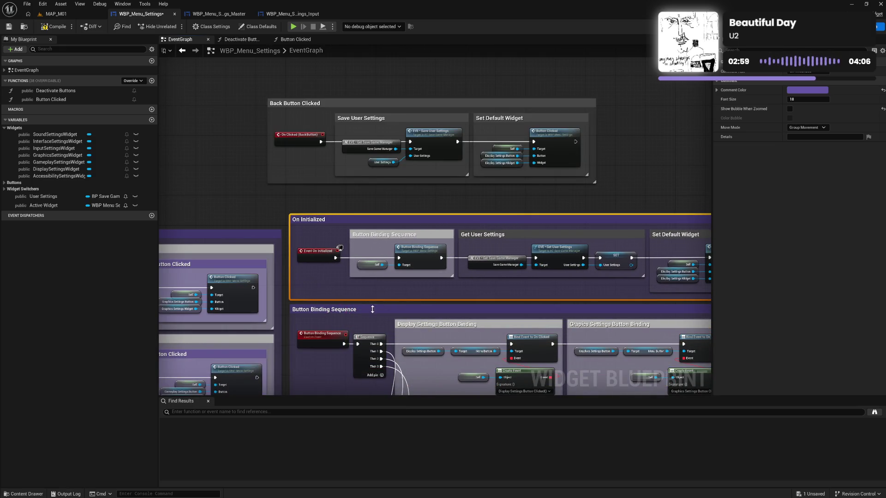
Move the On Initialized and Button Binding Sequence comments below Back Button Clicked and review the layout
{"action": "left_click", "coordinate": [321, 312], "text": "ctrl"}
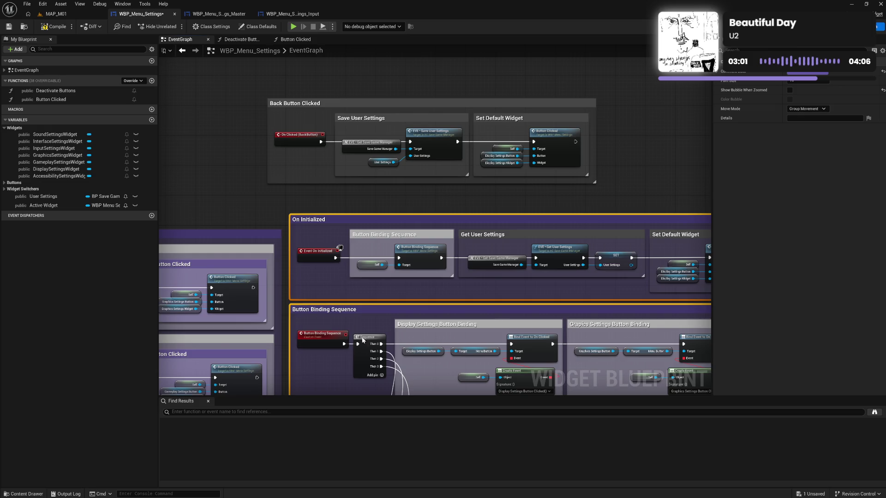
{"action": "scroll", "coordinate": [386, 397], "scroll_direction": "down", "scroll_amount": 3}
{"action": "scroll", "coordinate": [386, 394], "scroll_direction": "up", "scroll_amount": 5}
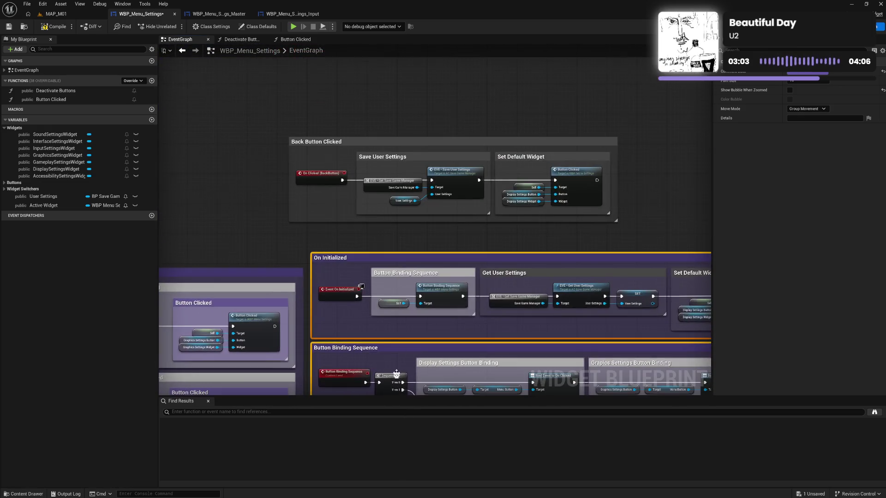
{"action": "left_click_drag", "start_coordinate": [349, 259], "coordinate": [348, 276]}
{"action": "scroll", "coordinate": [518, 215], "scroll_direction": "down", "scroll_amount": 3}
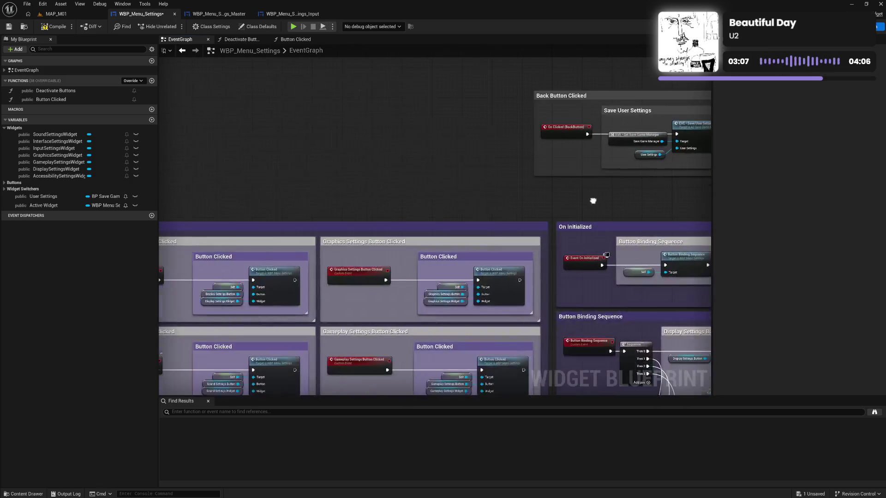
{"action": "scroll", "coordinate": [518, 215], "scroll_direction": "down", "scroll_amount": 2}
{"action": "left_click_drag", "start_coordinate": [517, 215], "coordinate": [378, 147]}
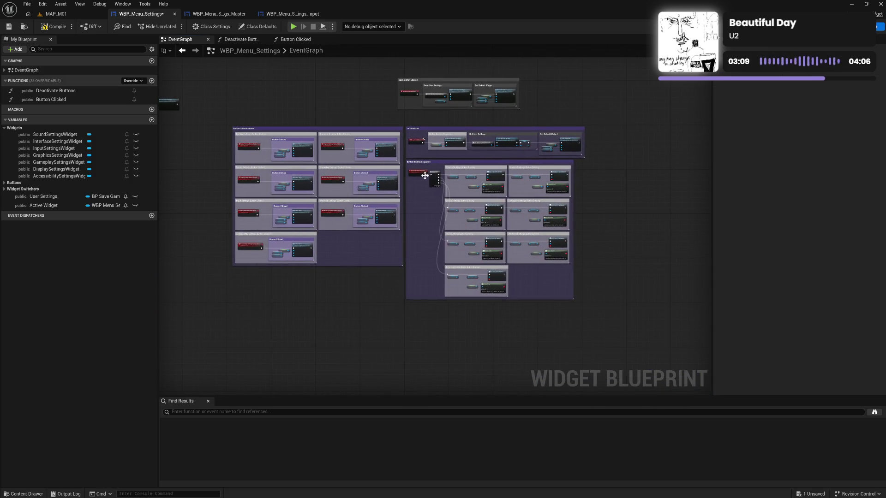
{"action": "scroll", "coordinate": [397, 189], "scroll_direction": "up", "scroll_amount": 3}
{"action": "mouse_move", "coordinate": [366, 176]}
{"action": "left_mouse_down"}
{"action": "mouse_move", "coordinate": [406, 226]}
{"action": "mouse_move", "coordinate": [446, 233]}
{"action": "left_mouse_up"}
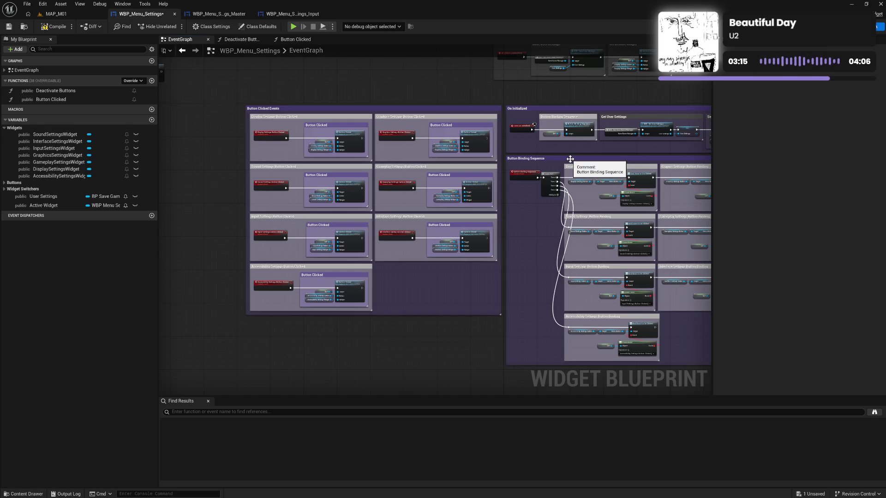
{"action": "mouse_move", "coordinate": [572, 162]}
{"action": "left_mouse_down"}
{"action": "mouse_move", "coordinate": [469, 172]}
{"action": "mouse_move", "coordinate": [580, 153]}
{"action": "mouse_move", "coordinate": [503, 149]}
{"action": "left_mouse_up"}
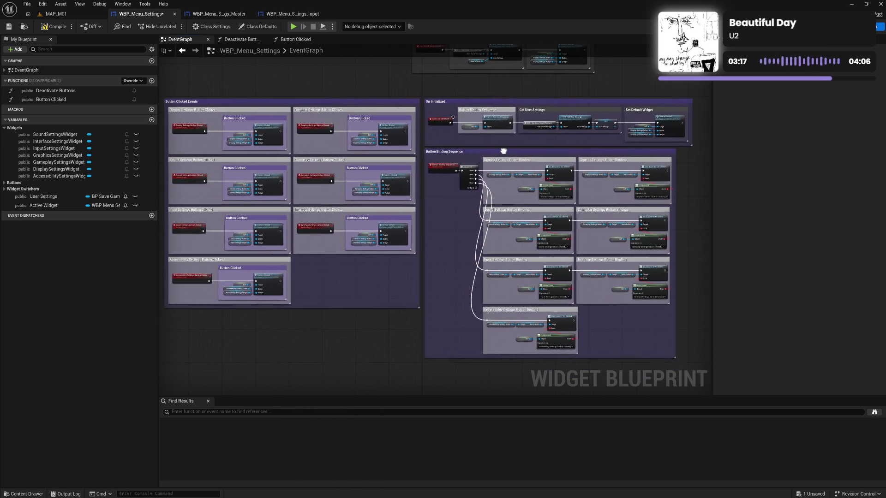
{"action": "left_click", "coordinate": [537, 108]}
Make the Set Default Widget and other selected nested step comments white
{"action": "left_click", "coordinate": [639, 110], "text": "ctrl"}
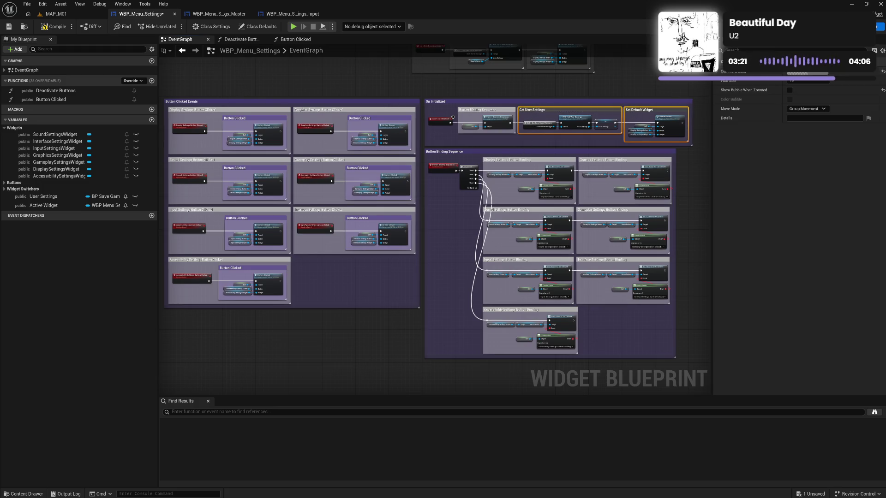
{"action": "left_click", "coordinate": [804, 73]}
{"action": "left_click", "coordinate": [730, 212]}
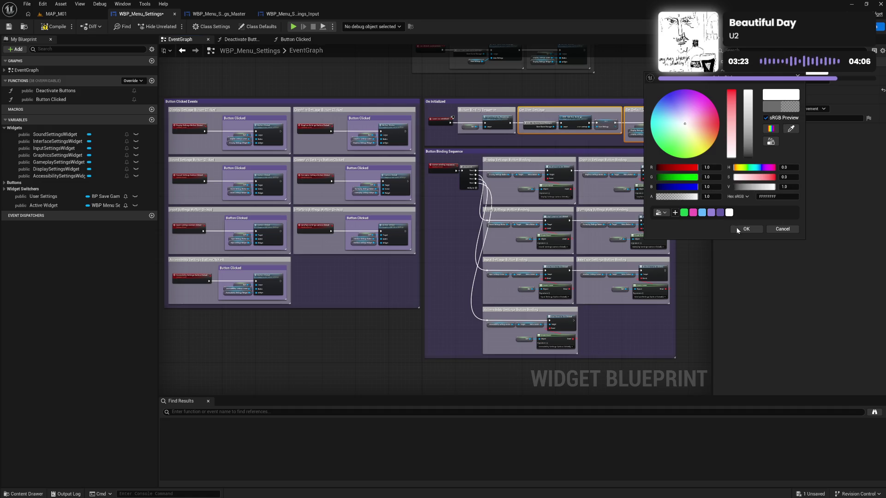
{"action": "left_click", "coordinate": [746, 229]}
{"action": "left_click", "coordinate": [581, 95]}
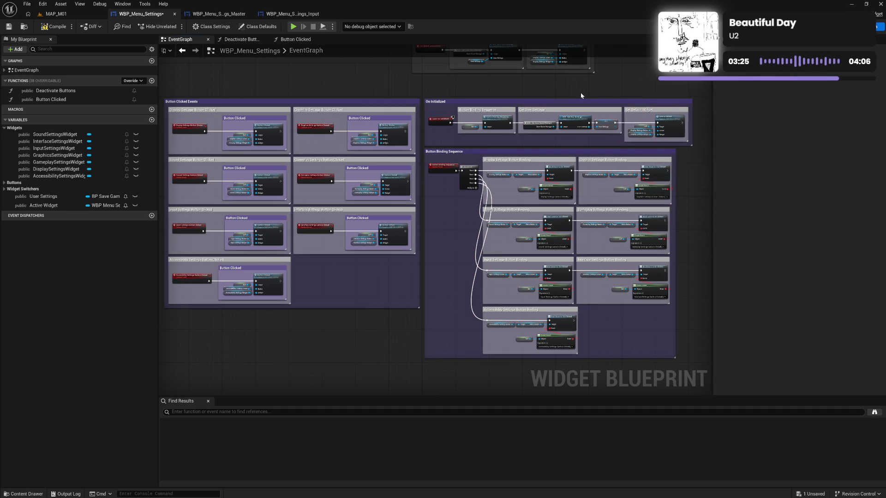
Colour the Back Button Clicked comment purple (6558A6FF)
{"action": "mouse_move", "coordinate": [579, 95]}
{"action": "left_mouse_down"}
{"action": "mouse_move", "coordinate": [496, 143]}
{"action": "mouse_move", "coordinate": [530, 135]}
{"action": "mouse_move", "coordinate": [578, 96]}
{"action": "left_mouse_up"}
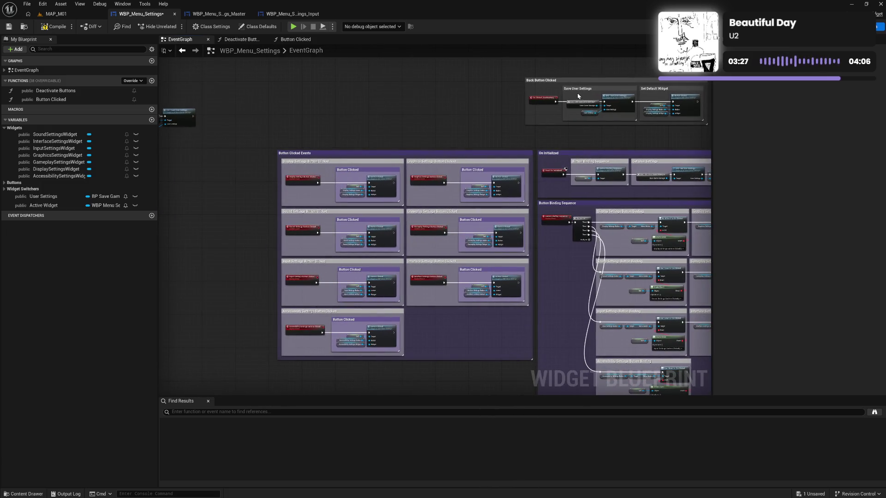
{"action": "left_click", "coordinate": [554, 80]}
{"action": "left_click", "coordinate": [793, 90]}
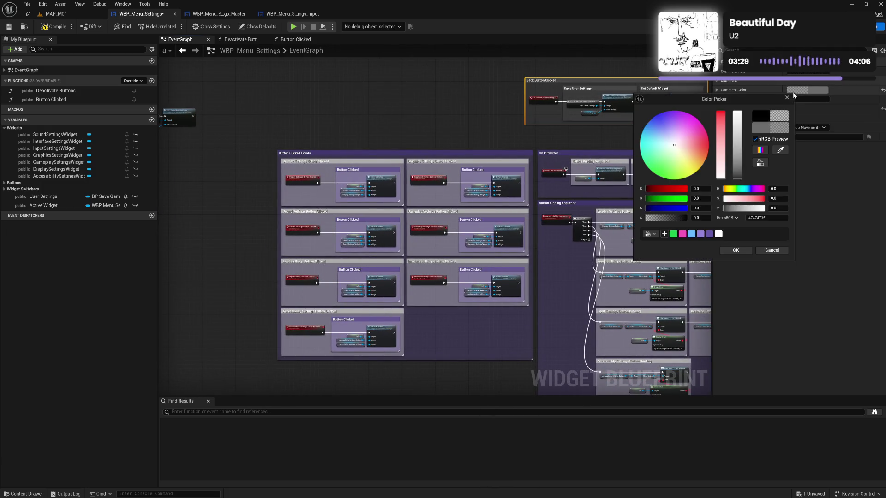
{"action": "left_click", "coordinate": [709, 234]}
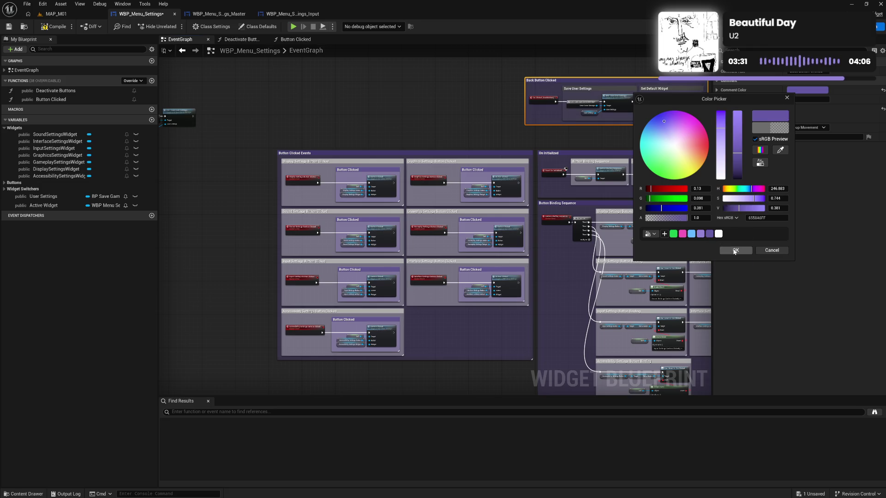
{"action": "left_click", "coordinate": [735, 250]}
Make the Save User Settings and Set Default Widget comments white
{"action": "left_click", "coordinate": [581, 91]}
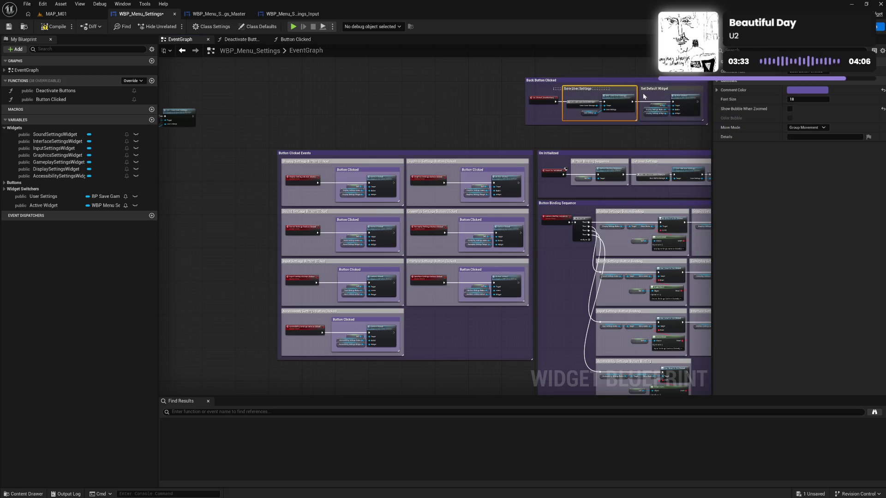
{"action": "left_click", "coordinate": [656, 96], "text": "ctrl"}
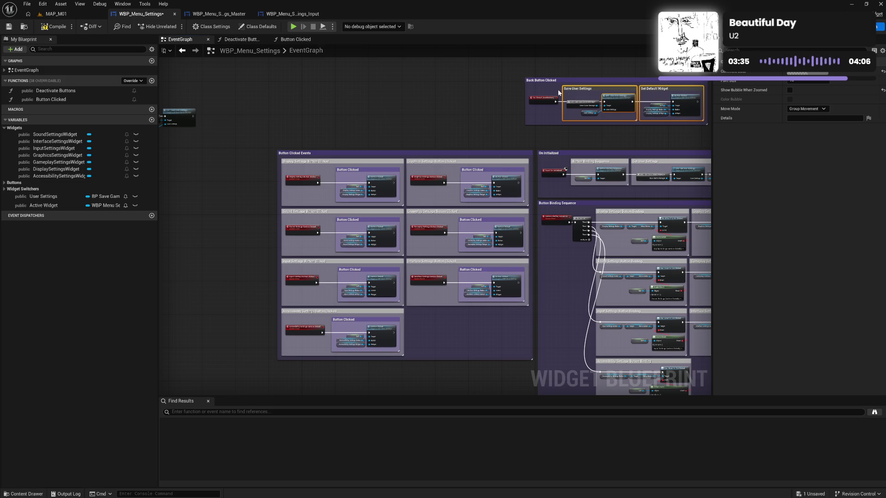
{"action": "left_click", "coordinate": [808, 73]}
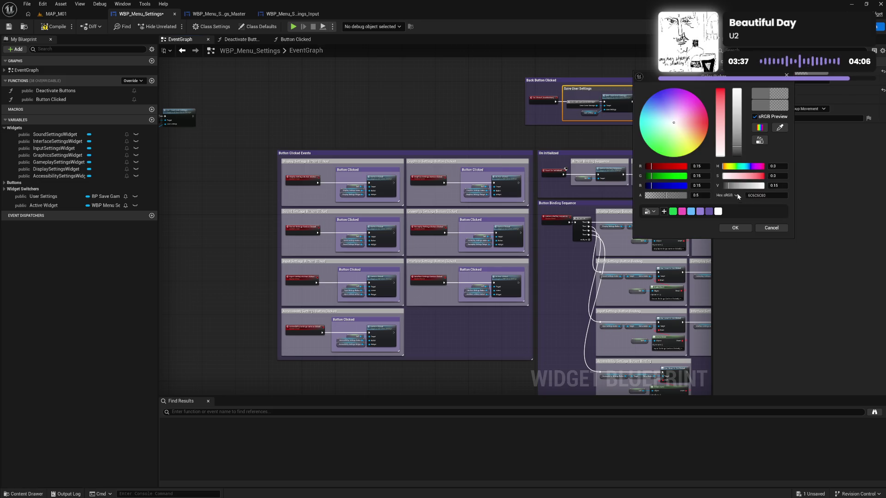
{"action": "left_click", "coordinate": [719, 212]}
{"action": "left_click", "coordinate": [731, 229]}
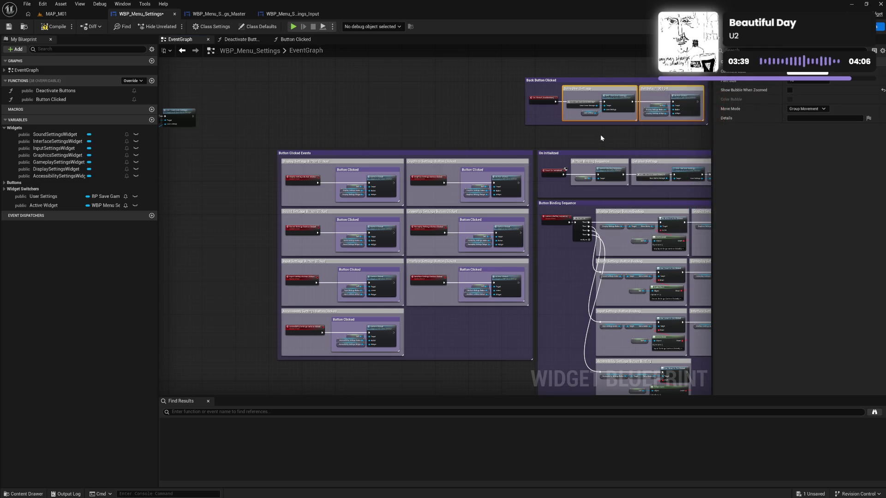
Start a new comment around the save nodes after Event Destruct, titled 'Save User Se'
{"action": "left_click_drag", "start_coordinate": [407, 126], "coordinate": [558, 141]}
{"action": "scroll", "coordinate": [342, 146], "scroll_direction": "up", "scroll_amount": 3}
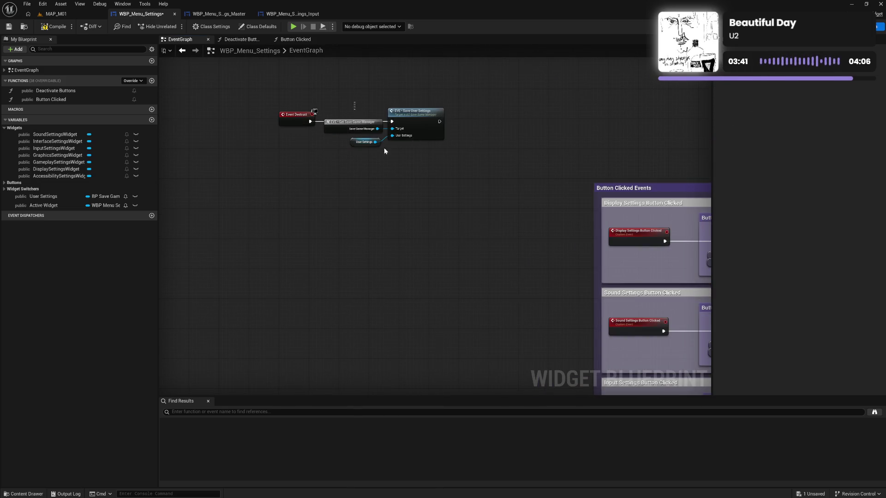
{"action": "mouse_move", "coordinate": [323, 150]}
{"action": "left_mouse_down"}
{"action": "mouse_move", "coordinate": [450, 106]}
{"action": "mouse_move", "coordinate": [433, 150]}
{"action": "left_mouse_up"}
{"action": "type", "text": "cSa"}
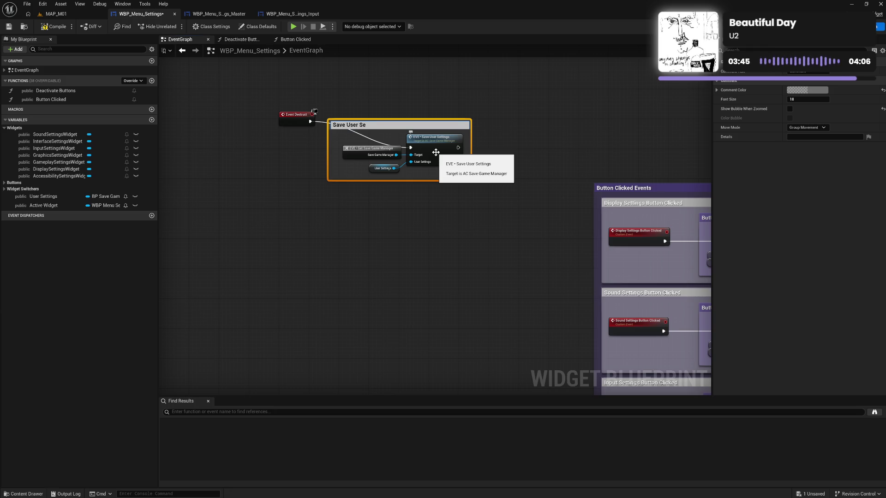
{"action": "type", "text": "s"}
Finish the Save User Settings comment and tidy its nodes in line with Event Destruct
{"action": "key", "text": "Return"}
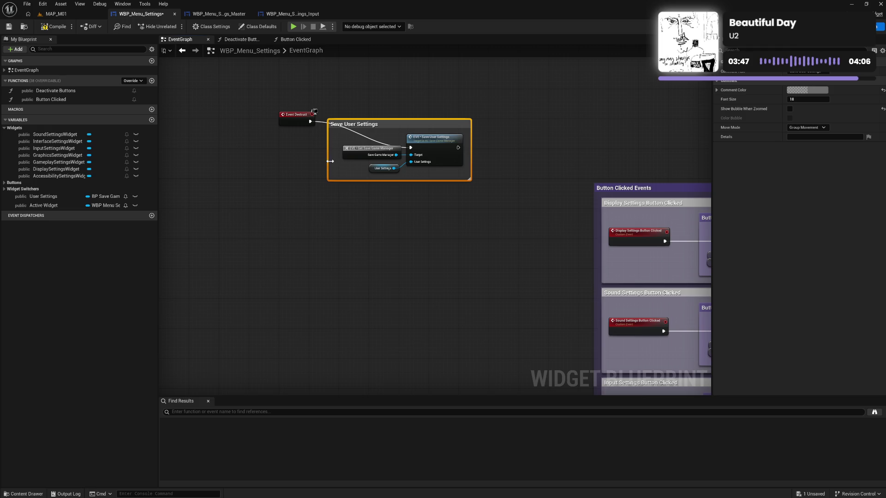
{"action": "left_click_drag", "start_coordinate": [331, 157], "coordinate": [337, 158]}
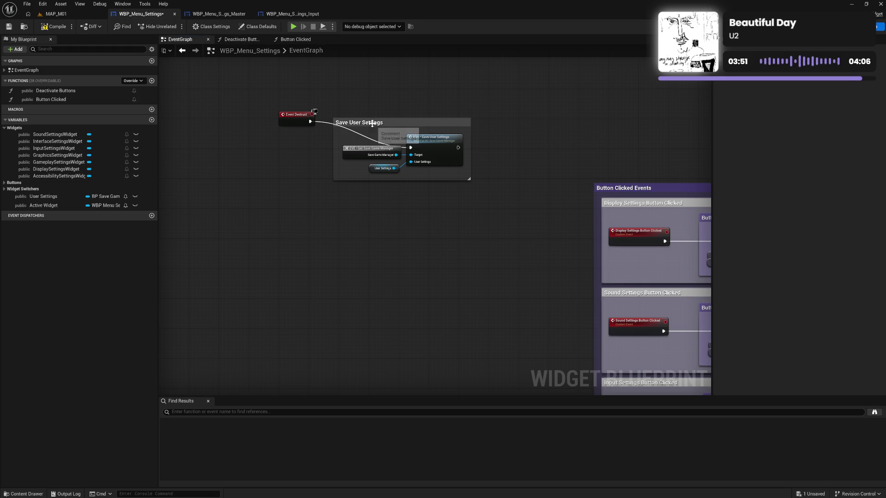
{"action": "left_click_drag", "start_coordinate": [373, 127], "coordinate": [371, 117]}
{"action": "left_click", "coordinate": [377, 146]}
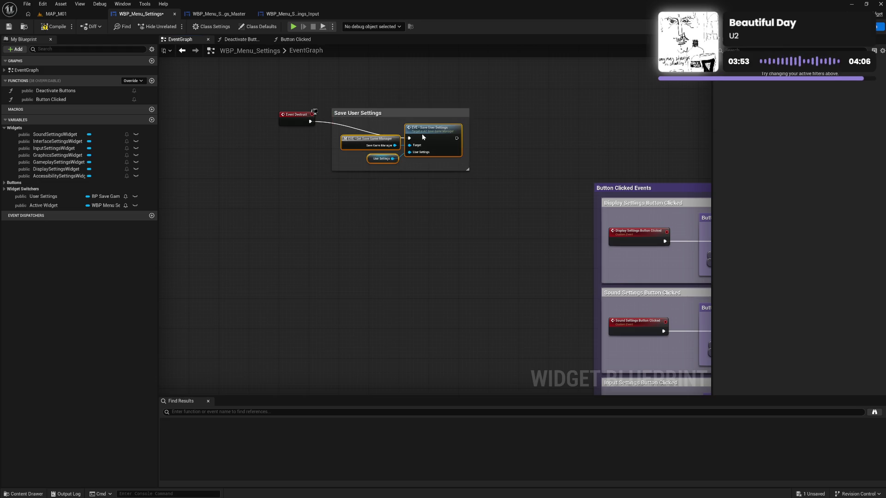
{"action": "left_click_drag", "start_coordinate": [420, 137], "coordinate": [416, 137]}
{"action": "left_click", "coordinate": [432, 174]}
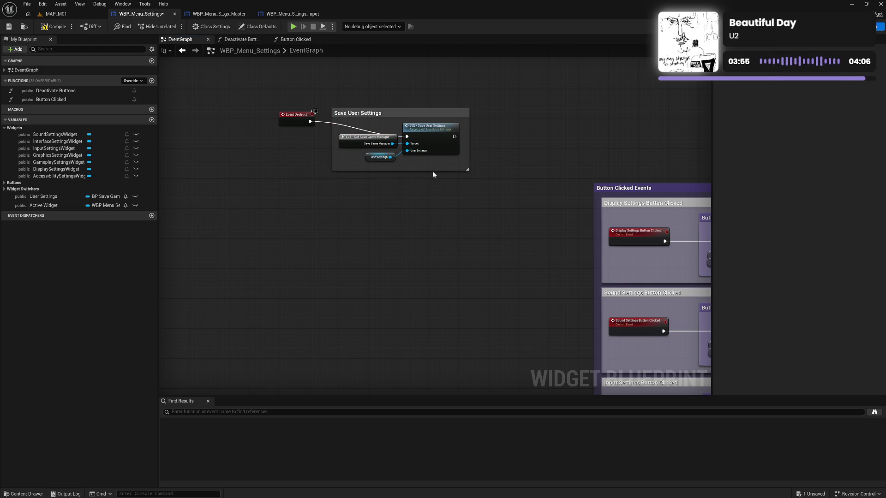
{"action": "left_click_drag", "start_coordinate": [432, 168], "coordinate": [428, 151]}
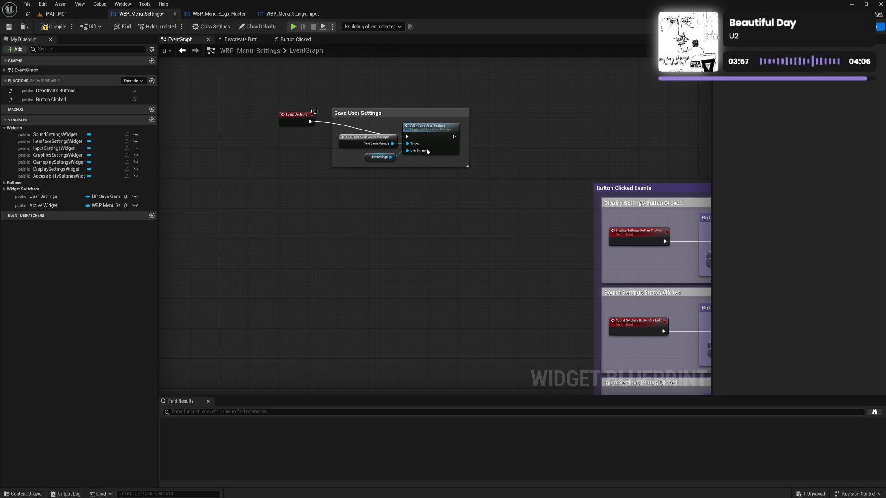
{"action": "left_click_drag", "start_coordinate": [293, 125], "coordinate": [299, 138]}
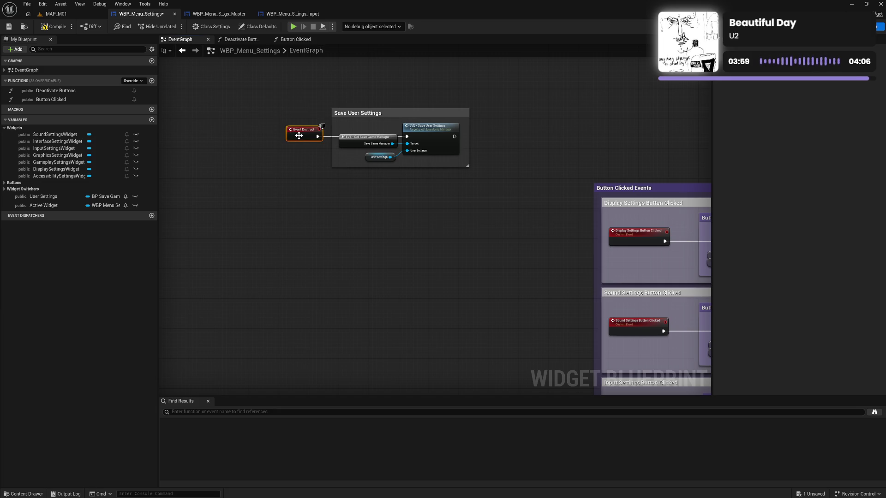
Wrap Event Destruct and its save group in a new 'Destruct' comment and save
{"action": "left_click_drag", "start_coordinate": [277, 101], "coordinate": [487, 189]}
{"action": "type", "text": "c"}
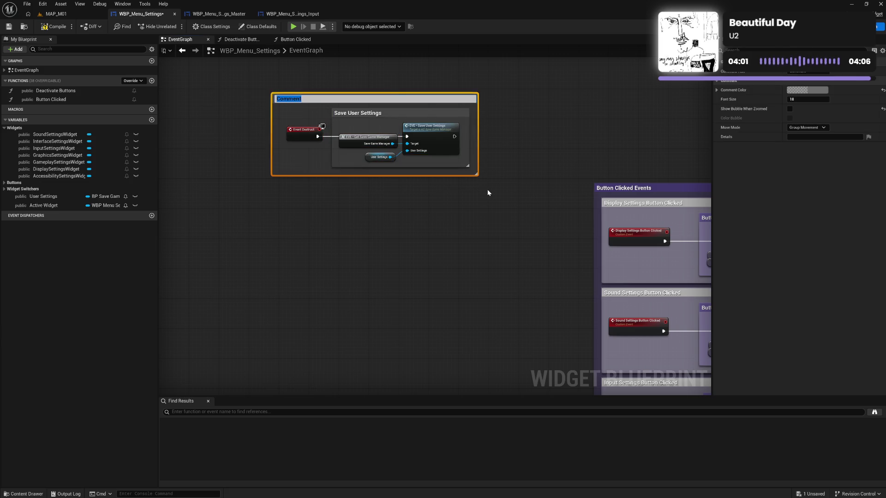
{"action": "type", "text": "Destruct"}
{"action": "key", "text": "Return"}
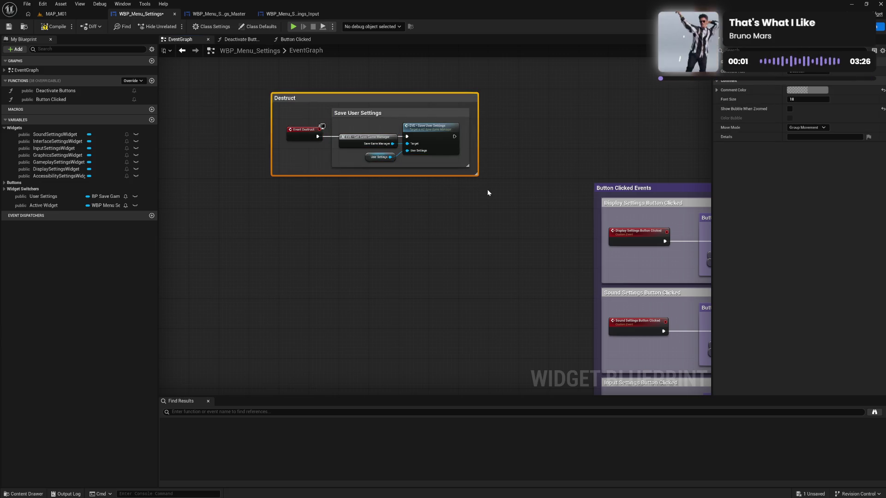
{"action": "left_click_drag", "start_coordinate": [271, 129], "coordinate": [279, 129]}
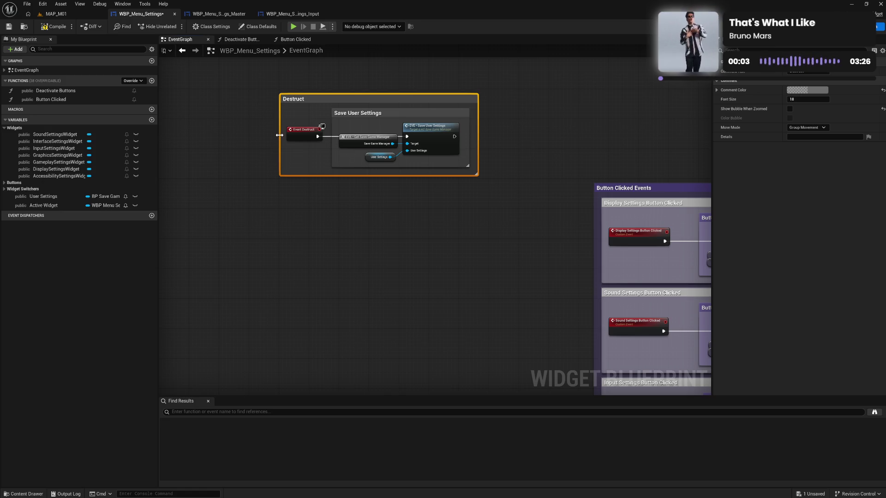
{"action": "left_click_drag", "start_coordinate": [303, 99], "coordinate": [314, 102]}
{"action": "left_click", "coordinate": [386, 118]}
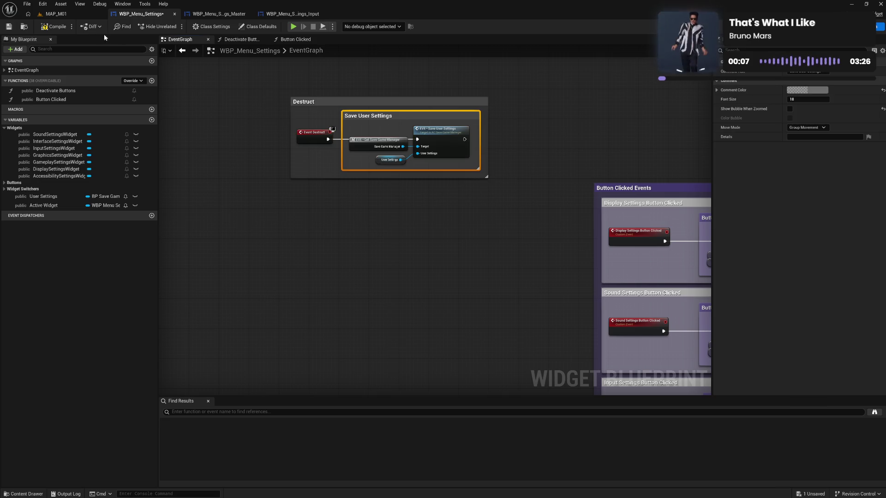
{"action": "key", "text": "ctrl+s"}
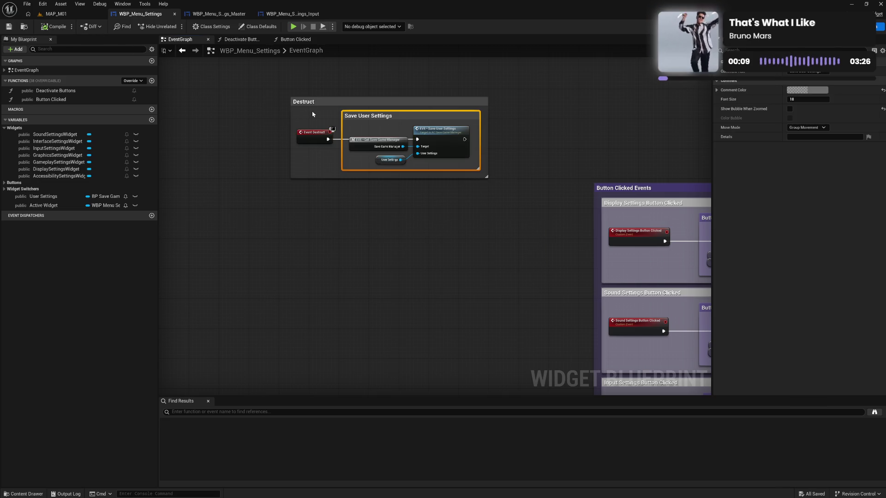
{"action": "left_click_drag", "start_coordinate": [313, 112], "coordinate": [461, 163]}
{"action": "left_click_drag", "start_coordinate": [379, 121], "coordinate": [380, 122]}
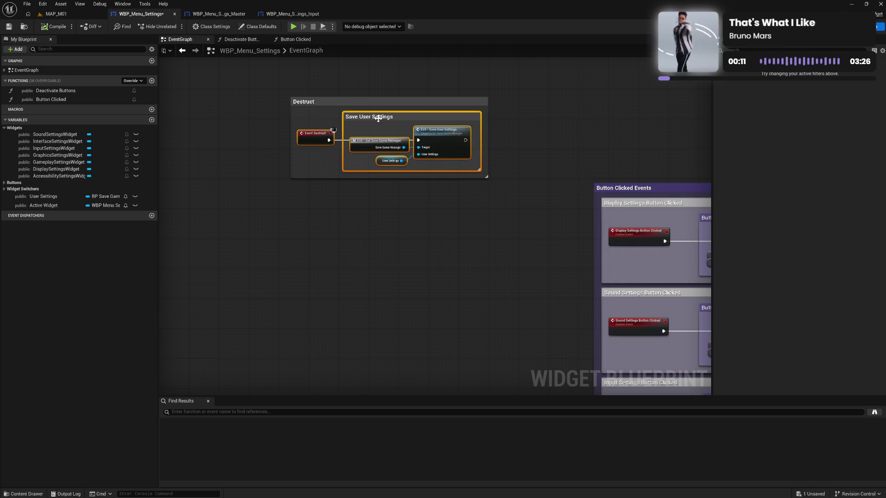
{"action": "left_click", "coordinate": [328, 214]}
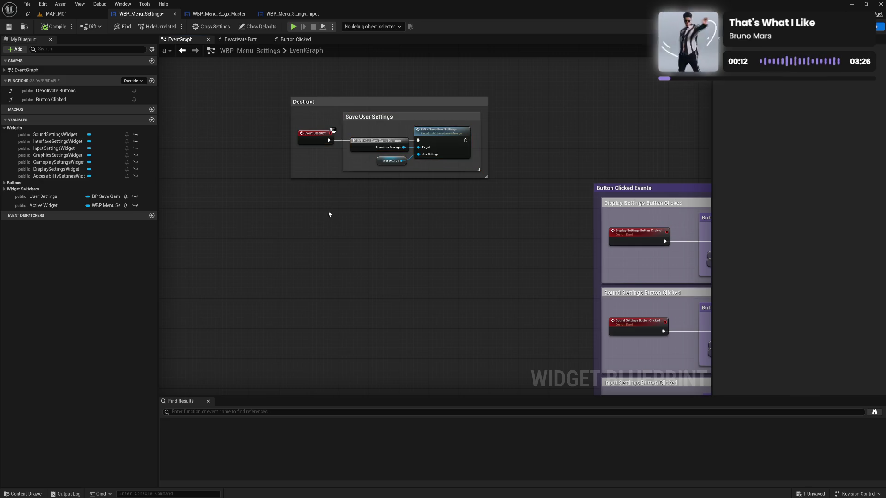
Make Destruct purple and Save User Settings white, and place Destruct beside Back Button Clicked
{"action": "left_click", "coordinate": [372, 101]}
{"action": "left_click", "coordinate": [789, 92]}
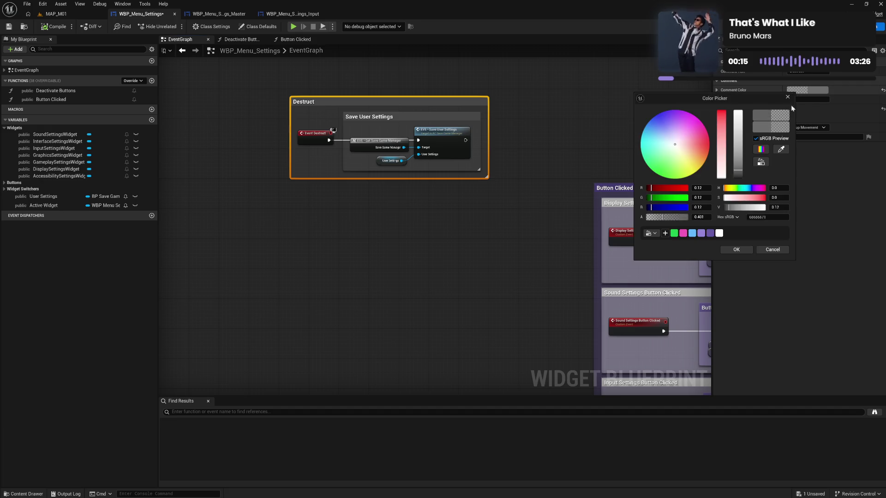
{"action": "left_click", "coordinate": [701, 233]}
{"action": "left_click", "coordinate": [467, 117]}
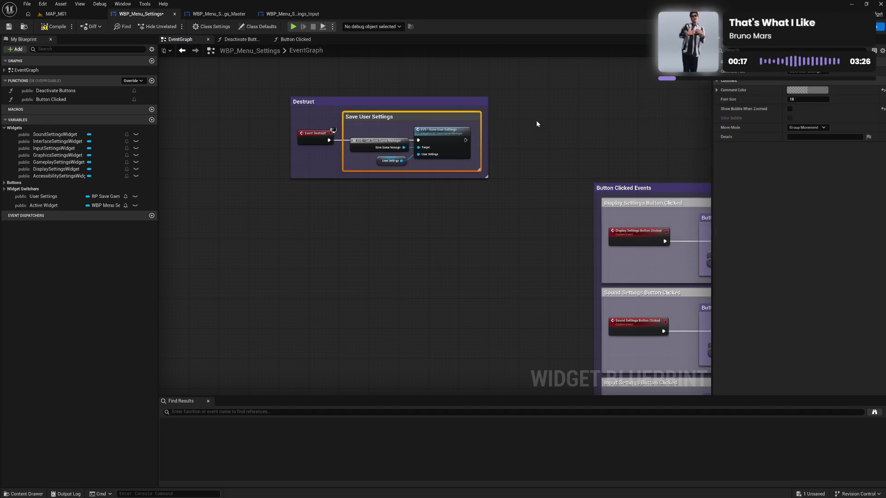
{"action": "left_click", "coordinate": [785, 90]}
{"action": "left_click", "coordinate": [715, 234]}
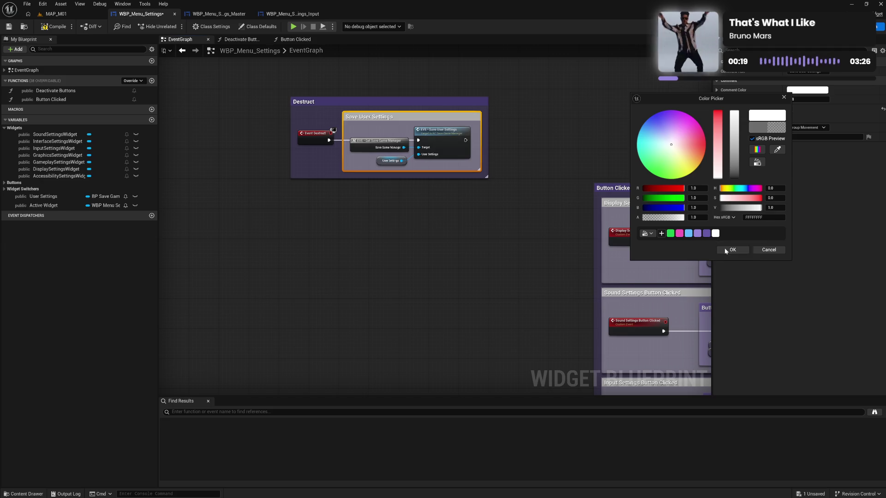
{"action": "left_click", "coordinate": [725, 248]}
{"action": "left_click", "coordinate": [492, 118]}
{"action": "mouse_move", "coordinate": [453, 100]}
{"action": "left_mouse_down"}
{"action": "mouse_move", "coordinate": [547, 101]}
{"action": "mouse_move", "coordinate": [797, 72]}
{"action": "mouse_move", "coordinate": [569, 80]}
{"action": "mouse_move", "coordinate": [672, 88]}
{"action": "mouse_move", "coordinate": [603, 90]}
{"action": "mouse_move", "coordinate": [637, 108]}
{"action": "mouse_move", "coordinate": [636, 51]}
{"action": "mouse_move", "coordinate": [623, 104]}
{"action": "left_mouse_up"}
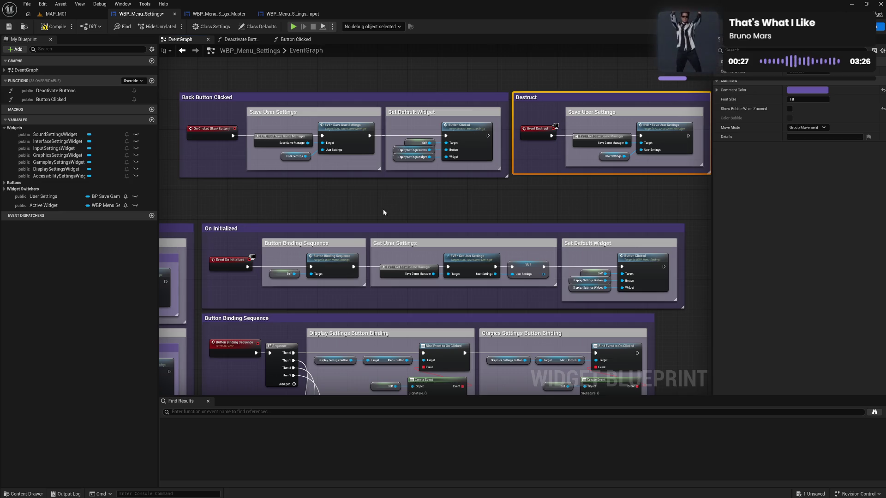
Move On Initialized up, lower the On Initialized, Back Button and Binding groups, and compile
{"action": "mouse_move", "coordinate": [355, 228]}
{"action": "left_mouse_down"}
{"action": "mouse_move", "coordinate": [368, 135]}
{"action": "mouse_move", "coordinate": [332, 76]}
{"action": "mouse_move", "coordinate": [335, 99]}
{"action": "left_mouse_up"}
{"action": "mouse_move", "coordinate": [184, 80]}
{"action": "left_mouse_down"}
{"action": "mouse_move", "coordinate": [561, 259]}
{"action": "mouse_move", "coordinate": [705, 265]}
{"action": "left_mouse_up"}
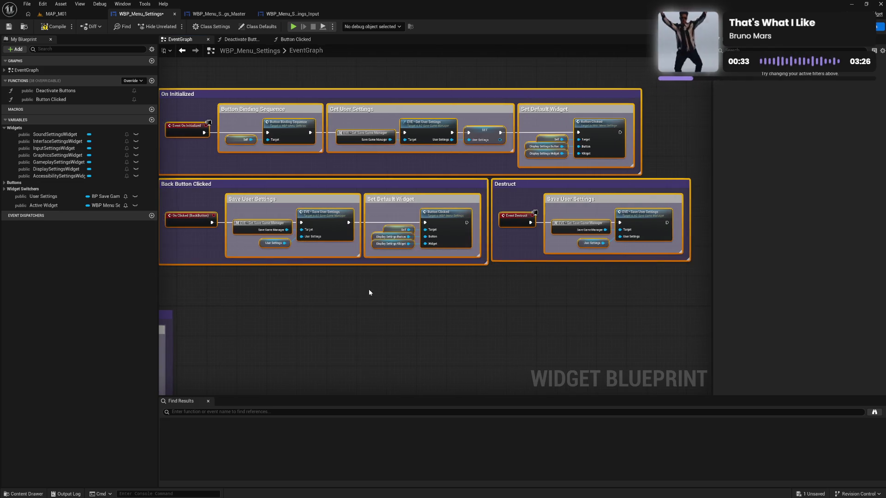
{"action": "mouse_move", "coordinate": [199, 95]}
{"action": "left_mouse_down"}
{"action": "mouse_move", "coordinate": [384, 82]}
{"action": "mouse_move", "coordinate": [434, 174]}
{"action": "mouse_move", "coordinate": [441, 350]}
{"action": "mouse_move", "coordinate": [409, 206]}
{"action": "left_mouse_up"}
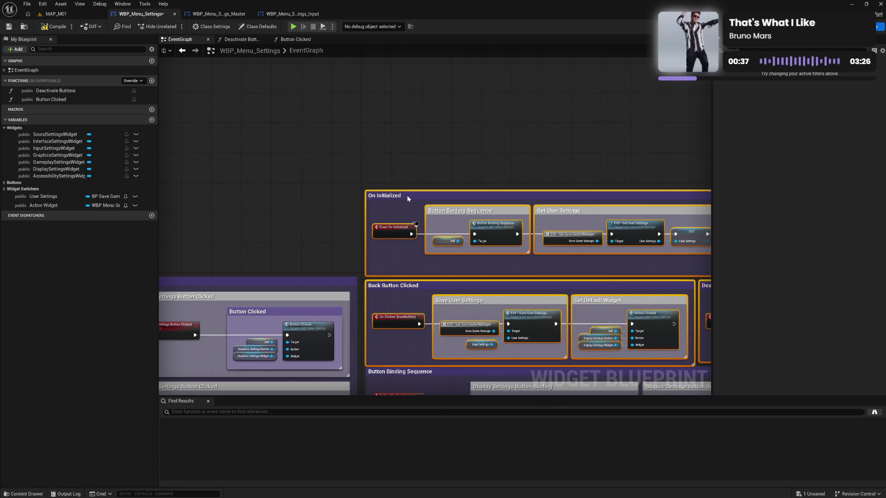
{"action": "left_click_drag", "start_coordinate": [412, 320], "coordinate": [367, 109]}
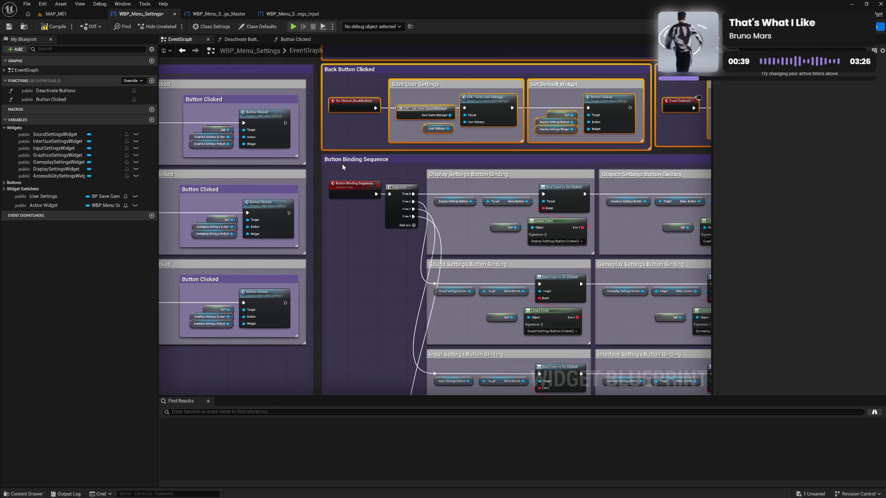
{"action": "mouse_move", "coordinate": [374, 292]}
{"action": "left_mouse_down"}
{"action": "mouse_move", "coordinate": [356, 75]}
{"action": "mouse_move", "coordinate": [360, 358]}
{"action": "left_mouse_up"}
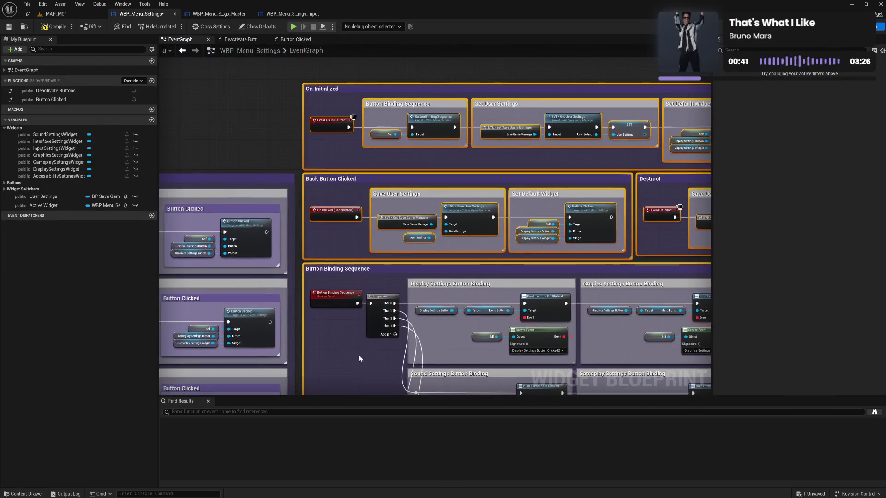
{"action": "mouse_move", "coordinate": [340, 88]}
{"action": "left_mouse_down"}
{"action": "mouse_move", "coordinate": [358, 220]}
{"action": "mouse_move", "coordinate": [339, 176]}
{"action": "left_mouse_up"}
{"action": "left_click", "coordinate": [342, 143]}
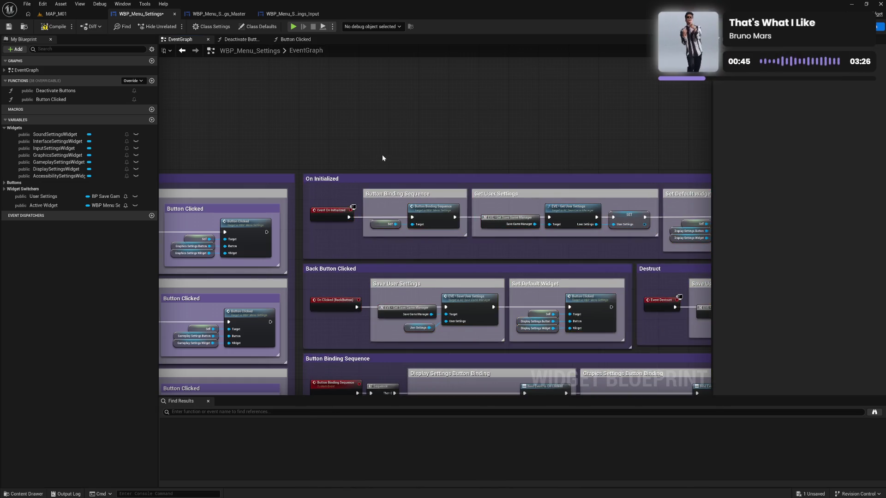
{"action": "scroll", "coordinate": [487, 129], "scroll_direction": "down", "scroll_amount": 4}
{"action": "scroll", "coordinate": [472, 223], "scroll_direction": "down", "scroll_amount": 3}
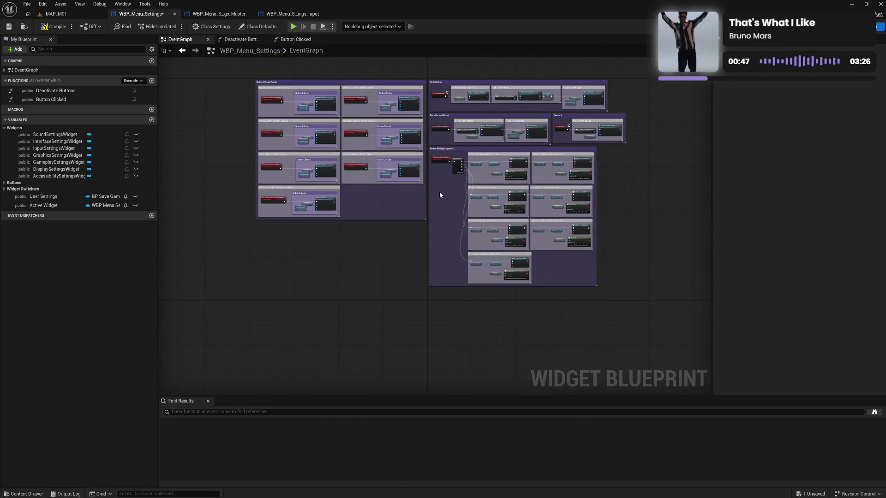
{"action": "left_click", "coordinate": [53, 27]}
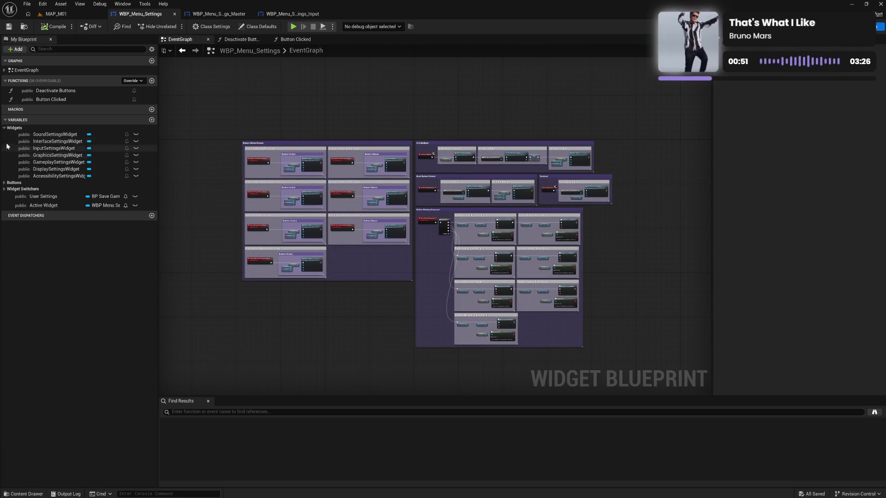
Make the Deactivate Buttons and Button Clicked functions private and compile
{"action": "left_click", "coordinate": [15, 127]}
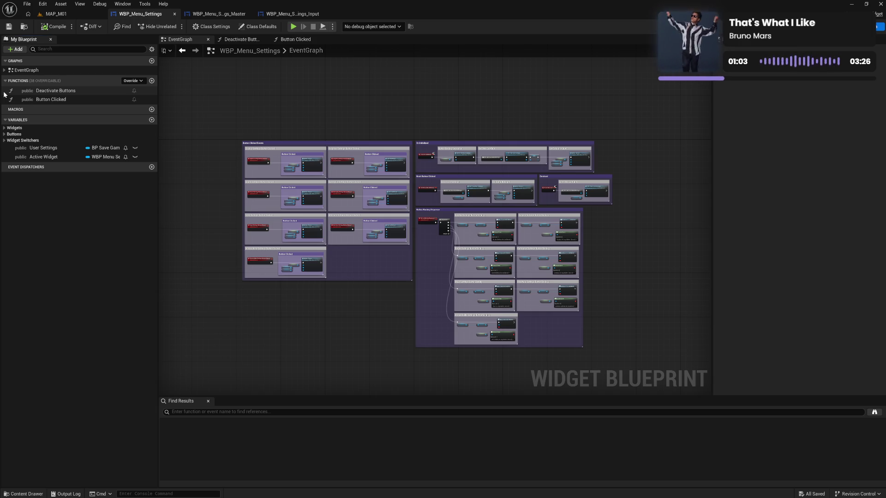
{"action": "left_click", "coordinate": [3, 94]}
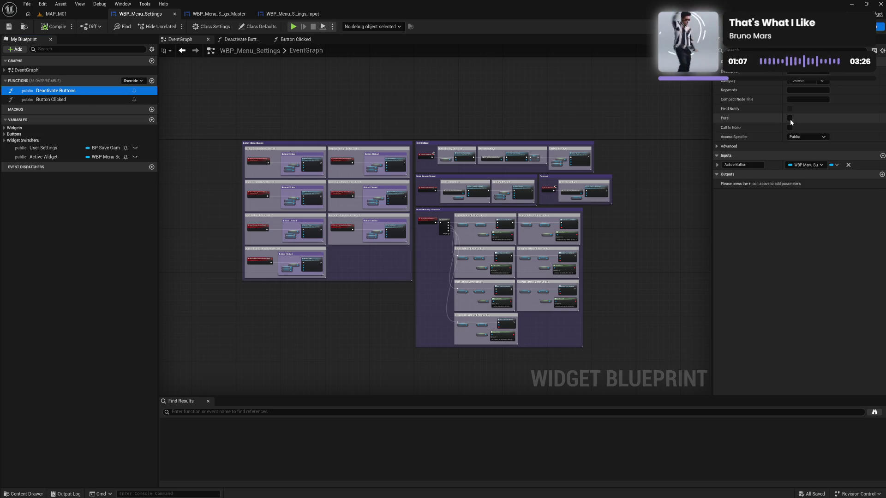
{"action": "left_click", "coordinate": [806, 137]}
{"action": "left_click", "coordinate": [806, 155]}
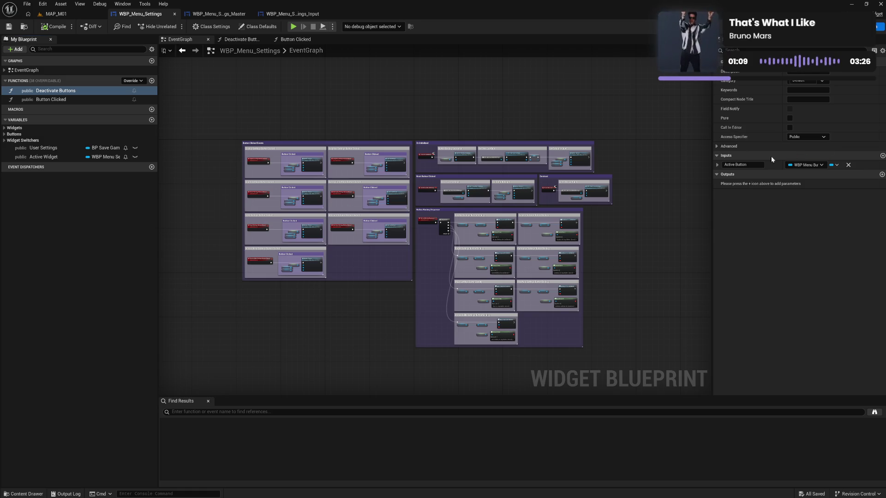
{"action": "left_click", "coordinate": [83, 99]}
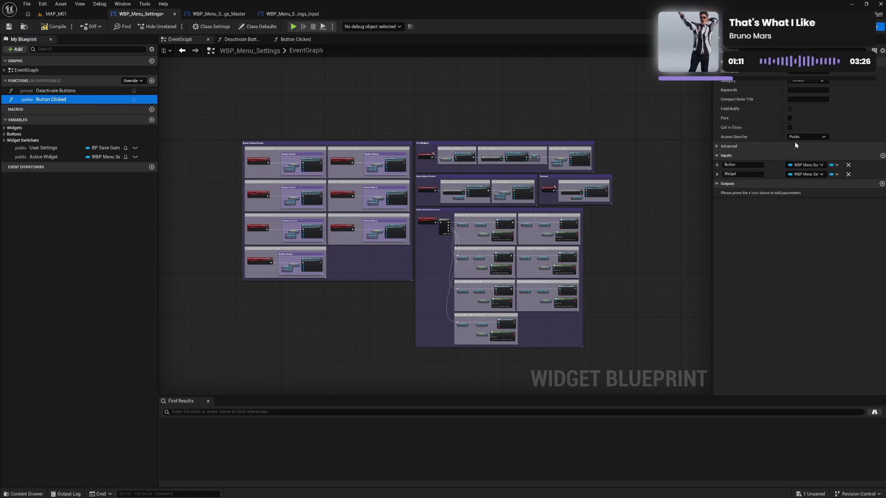
{"action": "left_click", "coordinate": [805, 137]}
{"action": "left_click", "coordinate": [794, 153]}
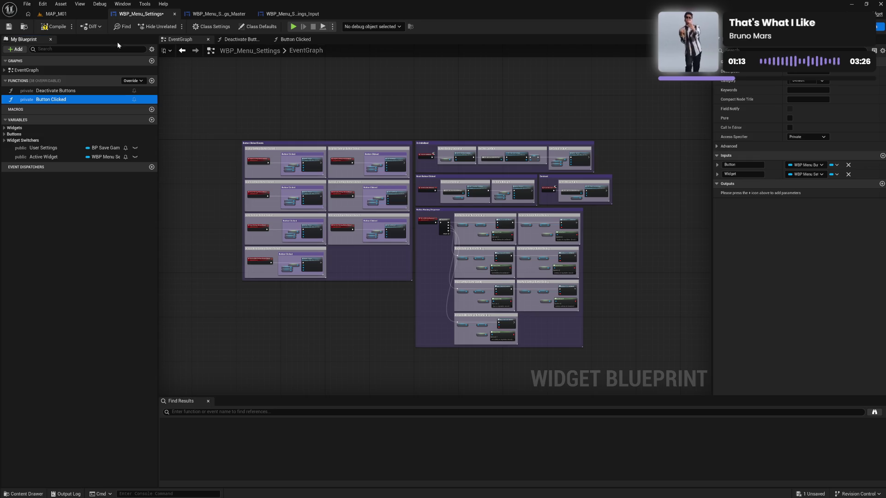
{"action": "left_click", "coordinate": [56, 27]}
{"action": "left_click", "coordinate": [56, 27]}
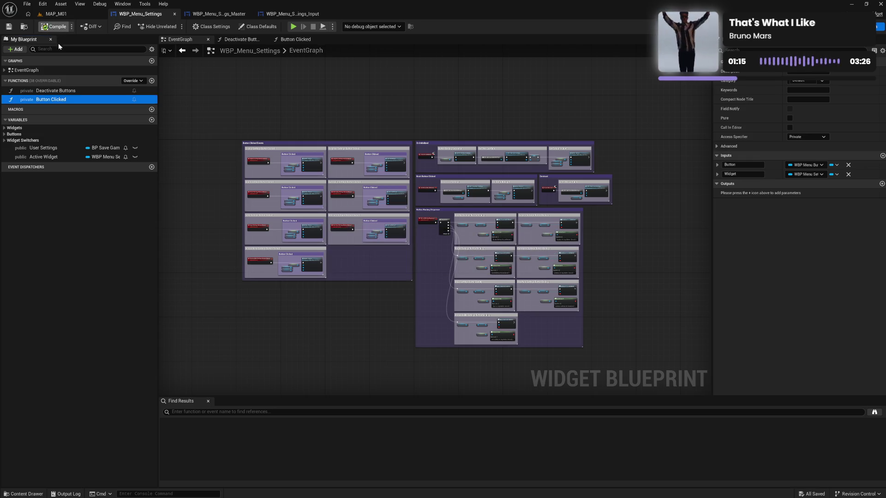
File the User Settings and Active Widget variables under a new Utility category
{"action": "left_click", "coordinate": [4, 141]}
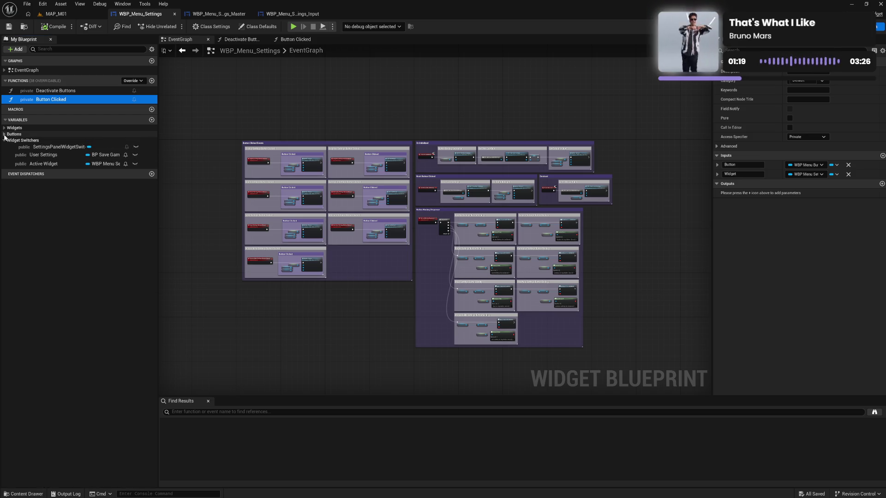
{"action": "left_click", "coordinate": [4, 135]}
{"action": "left_click", "coordinate": [4, 134]}
{"action": "left_click", "coordinate": [4, 141]}
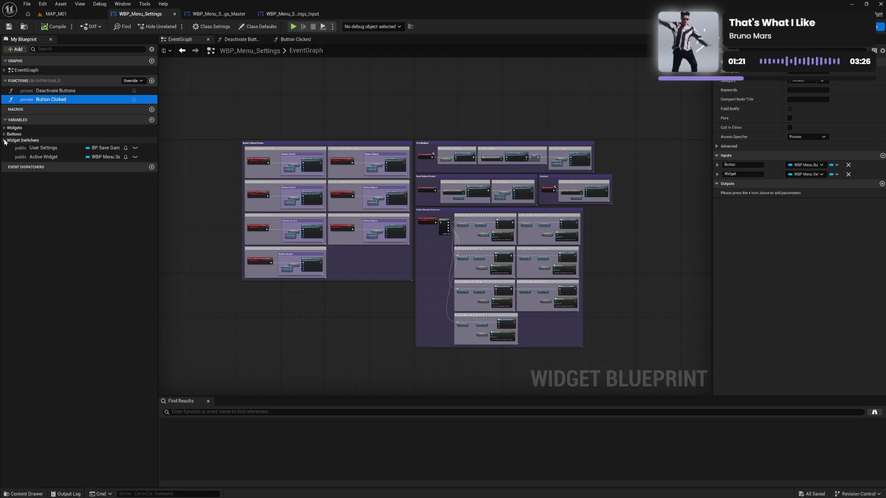
{"action": "left_click", "coordinate": [43, 147]}
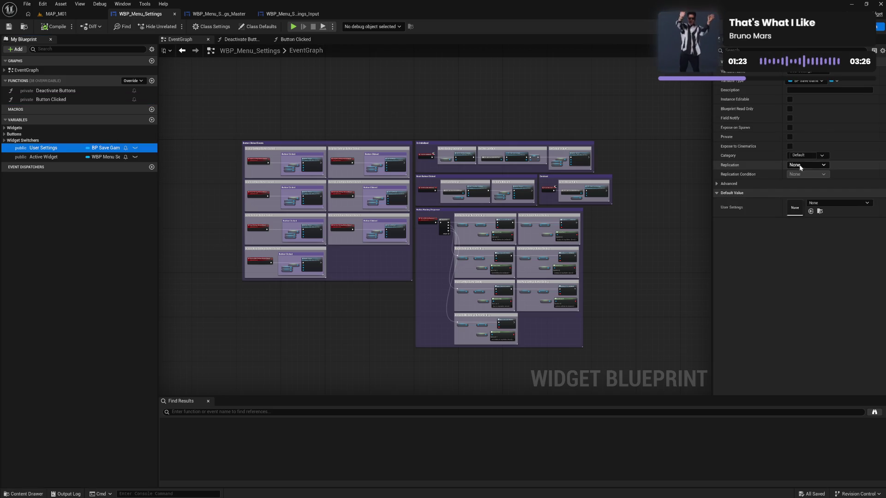
{"action": "left_click", "coordinate": [823, 156]}
{"action": "left_click", "coordinate": [824, 157]}
{"action": "type", "text": "Utility"}
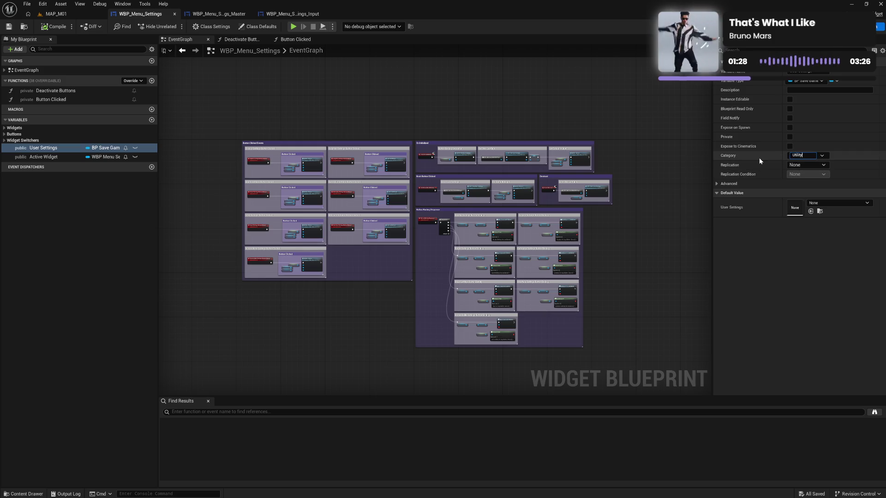
{"action": "key", "text": "Return"}
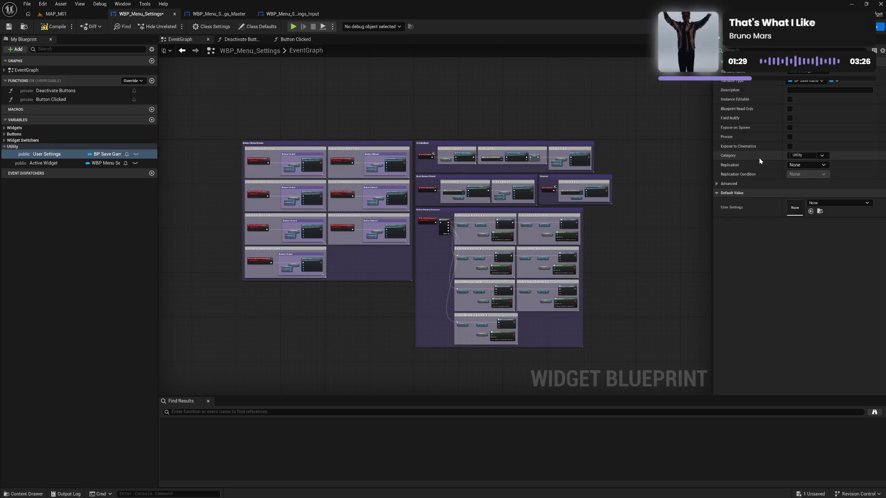
{"action": "left_click_drag", "start_coordinate": [25, 163], "coordinate": [20, 149]}
{"action": "left_click", "coordinate": [7, 148]}
Put the Deactivate Buttons and Button Clicked functions in Utility, collapse categories, and compile
{"action": "left_click", "coordinate": [55, 91]}
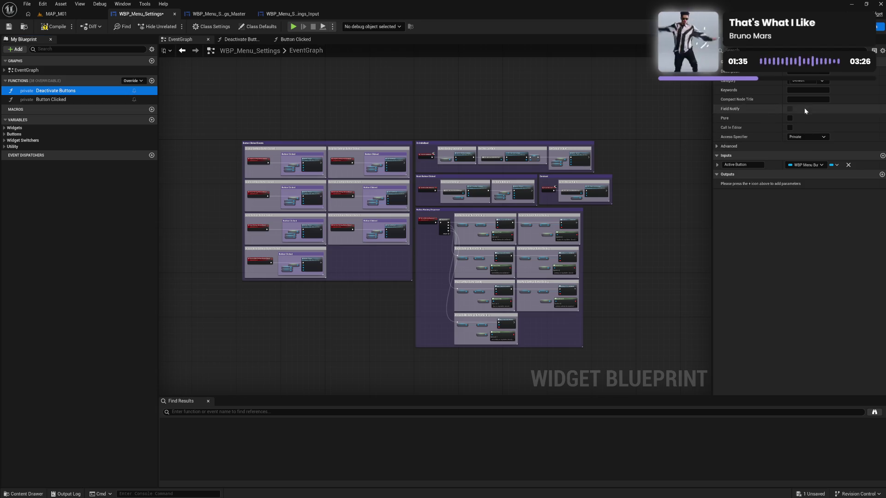
{"action": "left_click", "coordinate": [820, 81]}
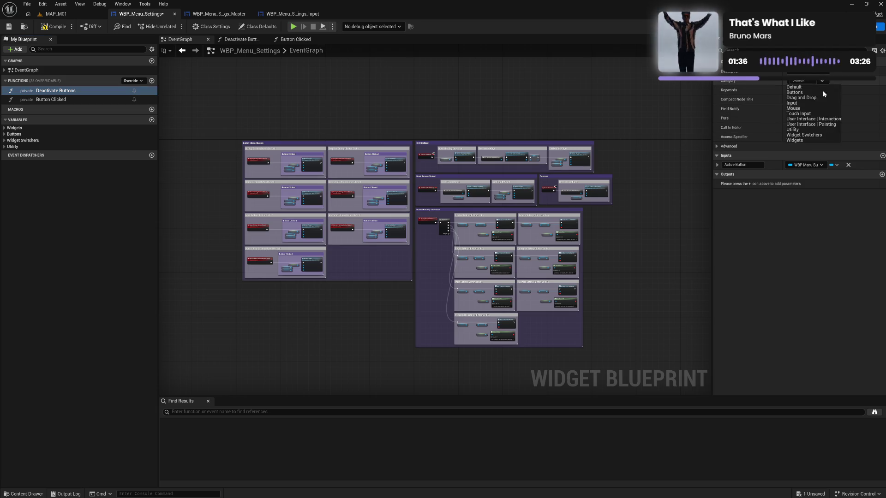
{"action": "left_click", "coordinate": [800, 130]}
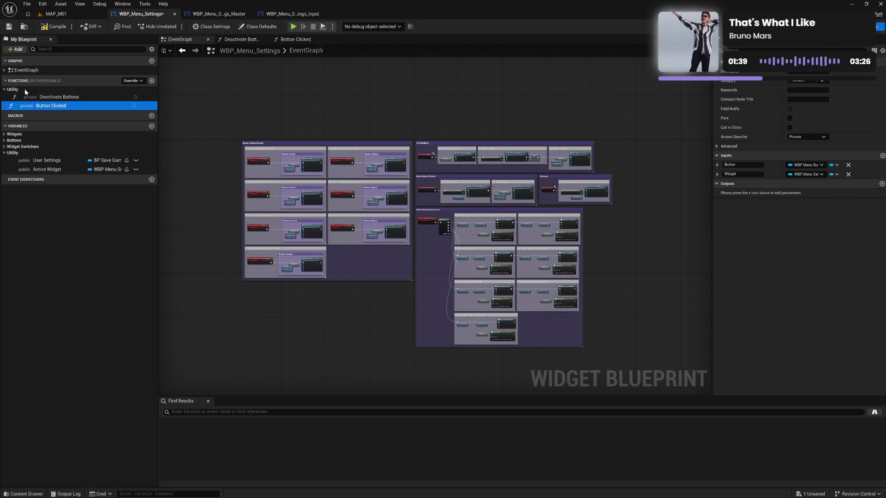
{"action": "mouse_move", "coordinate": [18, 106]}
{"action": "left_mouse_down"}
{"action": "mouse_move", "coordinate": [25, 92]}
{"action": "mouse_move", "coordinate": [27, 103]}
{"action": "mouse_move", "coordinate": [13, 92]}
{"action": "left_mouse_up"}
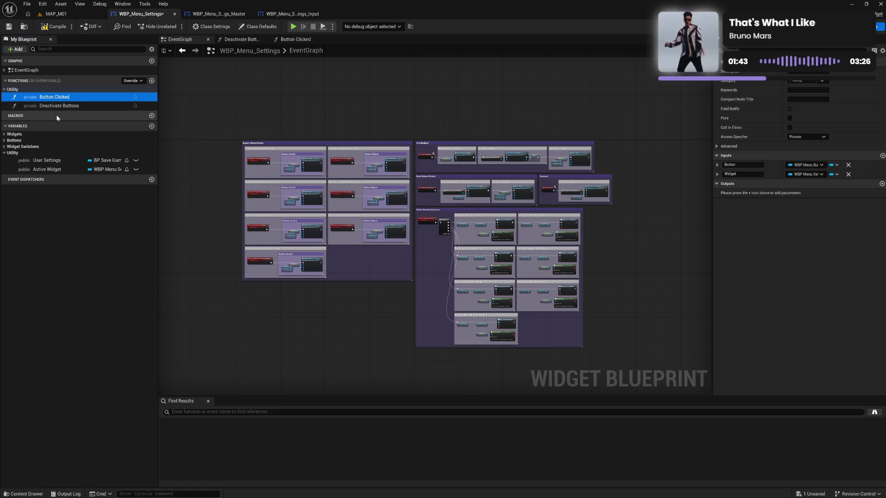
{"action": "left_click", "coordinate": [13, 91]}
{"action": "left_click", "coordinate": [4, 89]}
{"action": "left_click", "coordinate": [4, 136]}
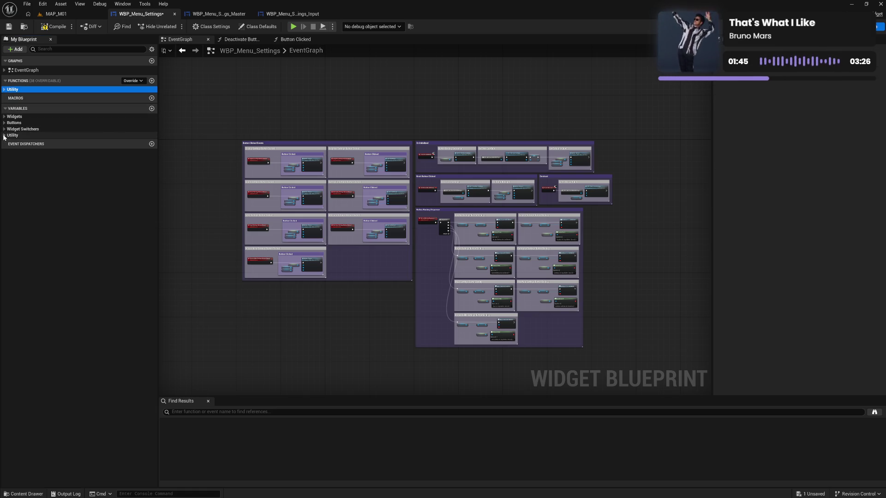
{"action": "left_click", "coordinate": [56, 27]}
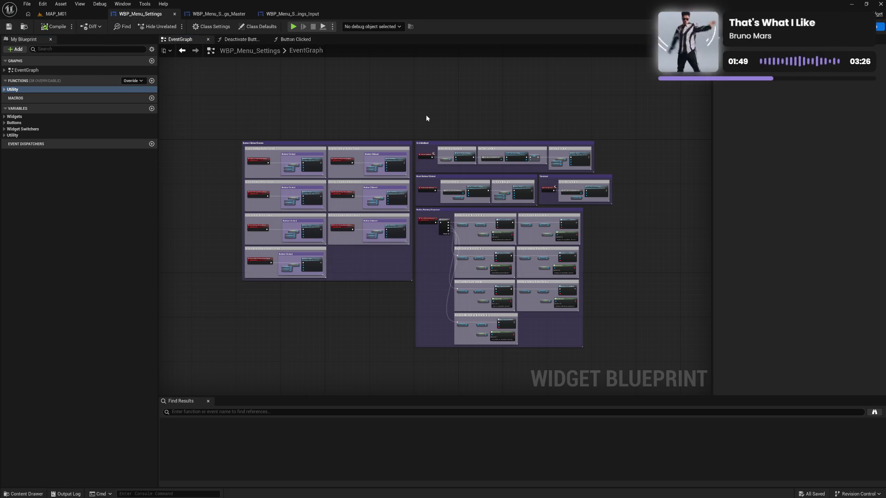
Group the array-building nodes in a 'Create Button Array' comment
{"action": "left_click_drag", "start_coordinate": [426, 119], "coordinate": [312, 78]}
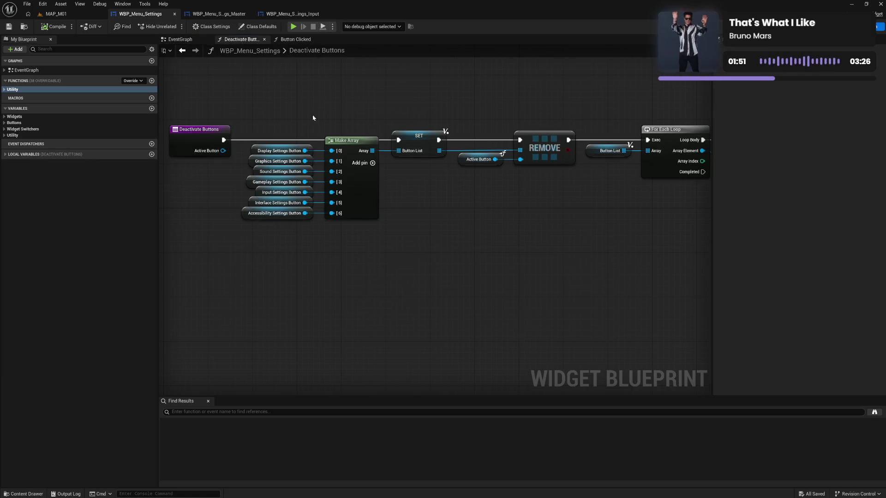
{"action": "left_click_drag", "start_coordinate": [270, 122], "coordinate": [427, 237]}
{"action": "left_click_drag", "start_coordinate": [414, 139], "coordinate": [426, 245]}
{"action": "type", "text": "cCreat"}
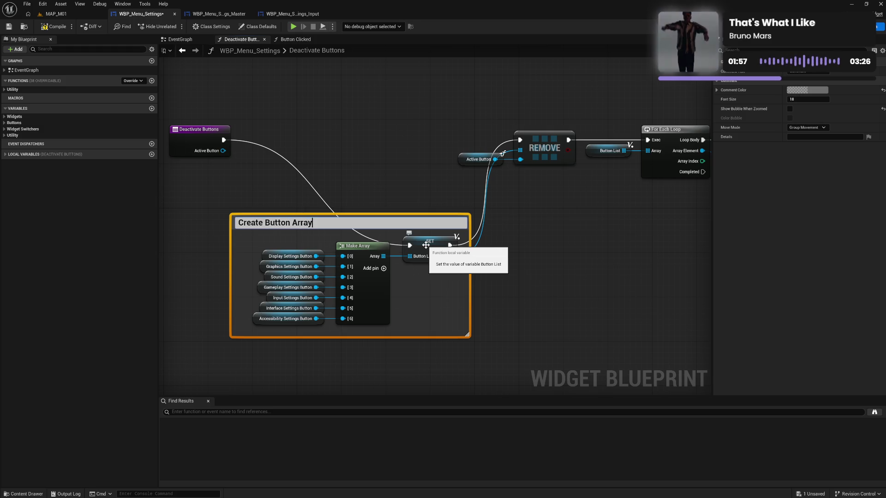
{"action": "key", "text": "Return"}
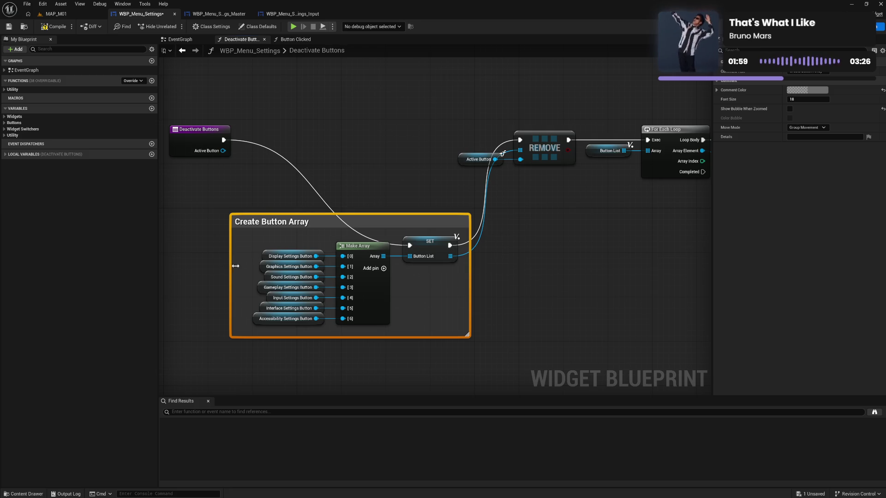
{"action": "left_click_drag", "start_coordinate": [236, 267], "coordinate": [244, 268]}
{"action": "left_click_drag", "start_coordinate": [273, 232], "coordinate": [441, 339]}
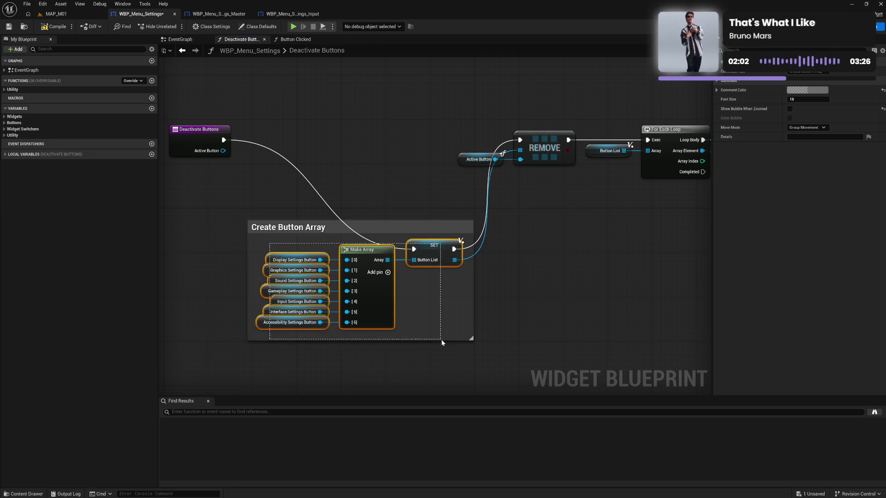
{"action": "left_click", "coordinate": [539, 246]}
Group the Active Button and REMOVE nodes in a 'Remove Active Button' comment
{"action": "mouse_move", "coordinate": [498, 151]}
{"action": "left_mouse_down"}
{"action": "mouse_move", "coordinate": [384, 168]}
{"action": "mouse_move", "coordinate": [436, 203]}
{"action": "left_mouse_up"}
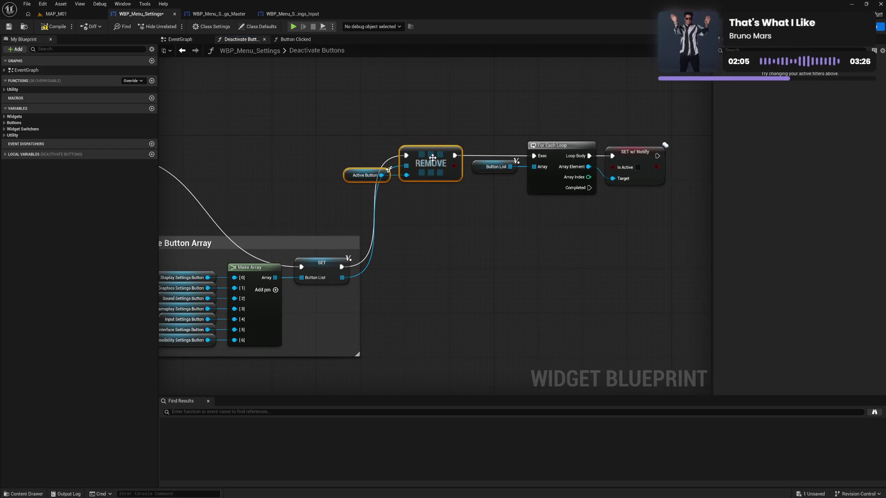
{"action": "left_click_drag", "start_coordinate": [438, 165], "coordinate": [487, 276]}
{"action": "type", "text": "cR"}
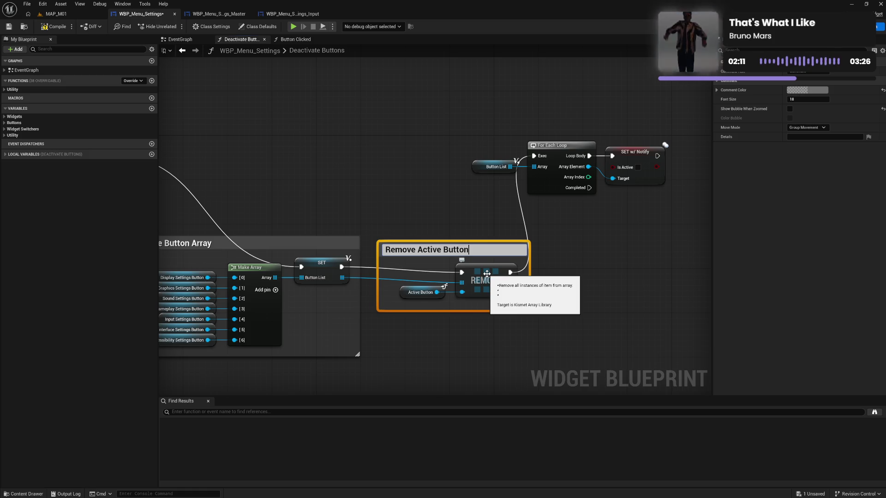
{"action": "key", "text": "Return"}
{"action": "left_click_drag", "start_coordinate": [377, 280], "coordinate": [393, 283]}
{"action": "mouse_move", "coordinate": [434, 249]}
{"action": "left_mouse_down"}
{"action": "mouse_move", "coordinate": [409, 245]}
{"action": "mouse_move", "coordinate": [494, 297]}
{"action": "mouse_move", "coordinate": [471, 275]}
{"action": "left_mouse_up"}
Group the Button List, loop and SET w/ Notify nodes in a 'Deactivate Button List' comment
{"action": "mouse_move", "coordinate": [494, 150]}
{"action": "left_mouse_down"}
{"action": "mouse_move", "coordinate": [596, 182]}
{"action": "mouse_move", "coordinate": [576, 184]}
{"action": "left_mouse_up"}
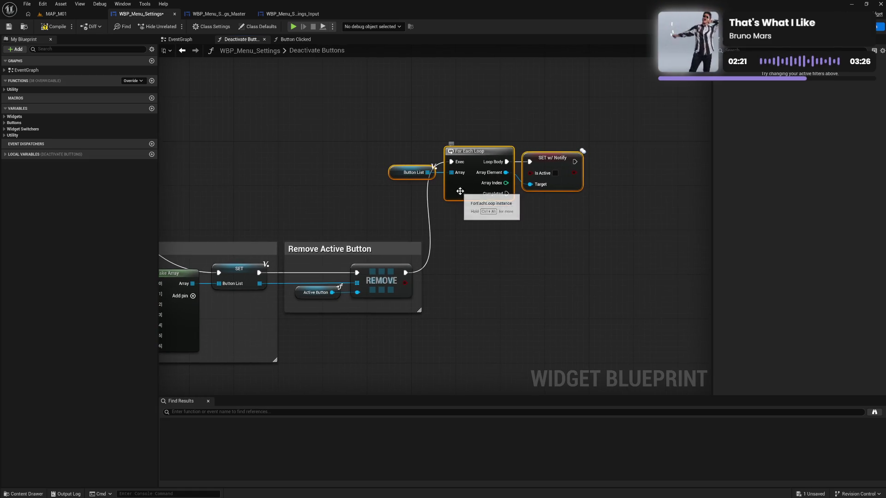
{"action": "mouse_move", "coordinate": [464, 197]}
{"action": "left_mouse_down"}
{"action": "mouse_move", "coordinate": [522, 280]}
{"action": "mouse_move", "coordinate": [509, 300]}
{"action": "left_mouse_up"}
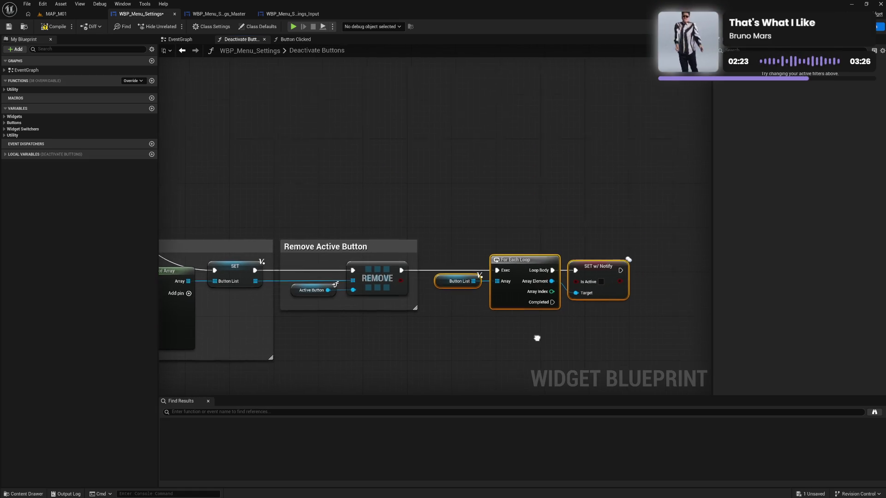
{"action": "left_click_drag", "start_coordinate": [452, 264], "coordinate": [462, 264]}
{"action": "type", "text": "cD"}
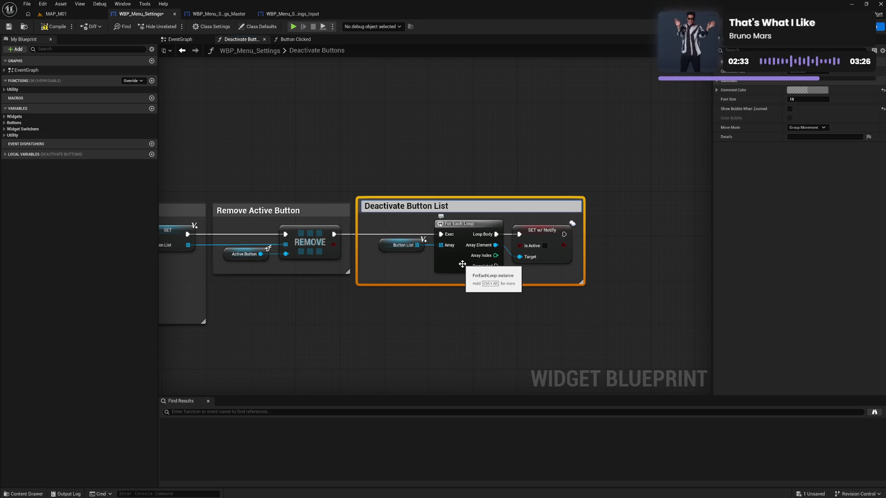
{"action": "key", "text": "Return"}
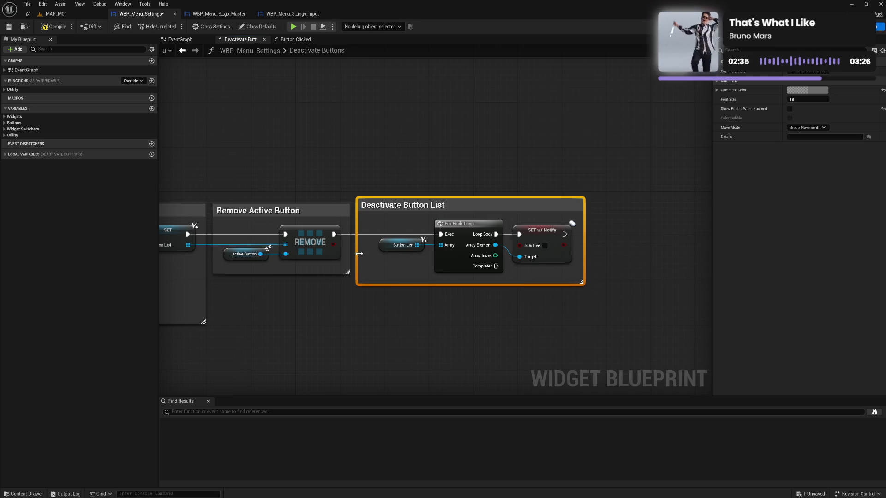
{"action": "left_click_drag", "start_coordinate": [360, 253], "coordinate": [368, 253]}
{"action": "mouse_move", "coordinate": [393, 218]}
{"action": "left_mouse_down"}
{"action": "mouse_move", "coordinate": [382, 218]}
{"action": "mouse_move", "coordinate": [558, 289]}
{"action": "left_mouse_up"}
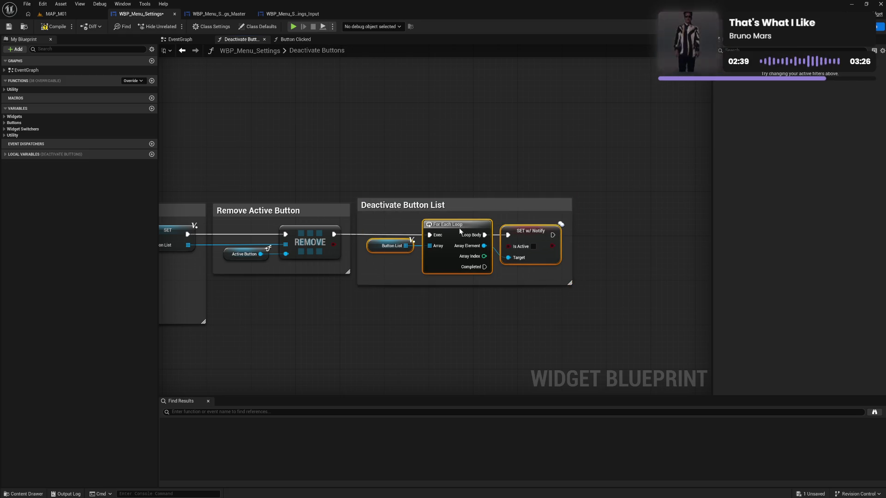
{"action": "left_click", "coordinate": [318, 324]}
{"action": "left_click_drag", "start_coordinate": [318, 324], "coordinate": [577, 284]}
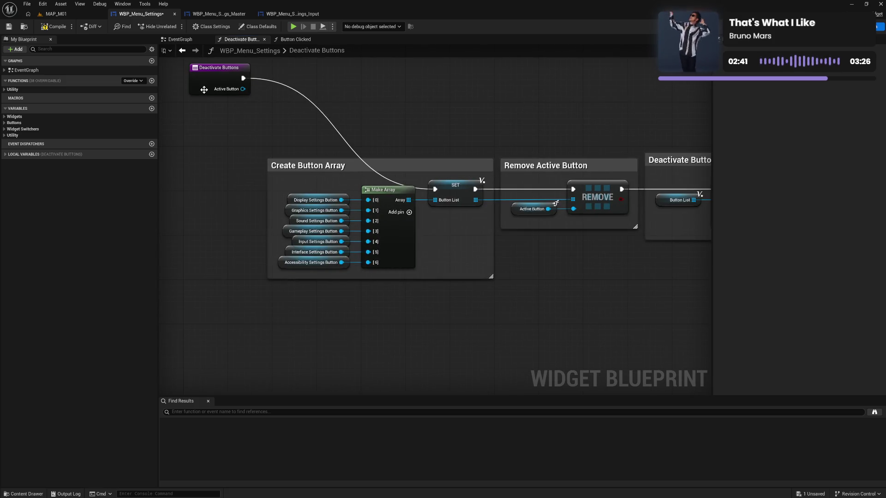
Wrap the entry node and three comments in a 'Deactivate Buttons' comment
{"action": "mouse_move", "coordinate": [203, 90]}
{"action": "left_mouse_down"}
{"action": "mouse_move", "coordinate": [199, 177]}
{"action": "mouse_move", "coordinate": [214, 202]}
{"action": "left_mouse_up"}
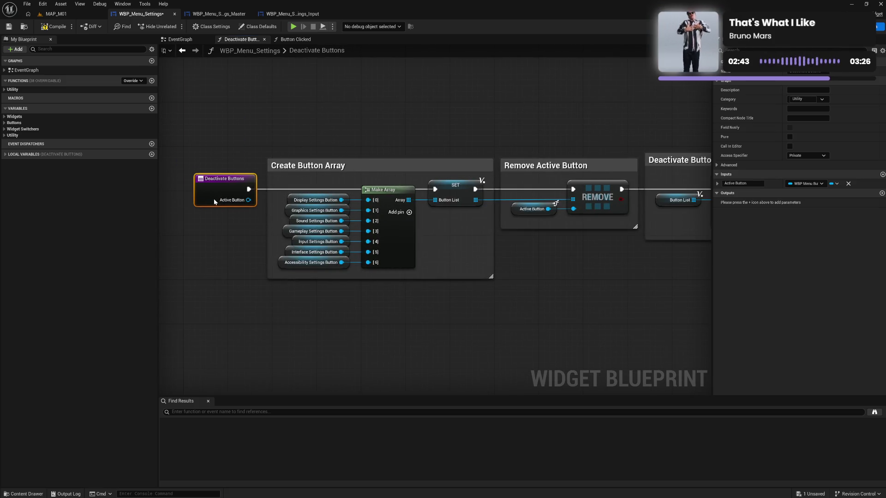
{"action": "mouse_move", "coordinate": [196, 150]}
{"action": "left_mouse_down"}
{"action": "mouse_move", "coordinate": [494, 217]}
{"action": "mouse_move", "coordinate": [776, 317]}
{"action": "mouse_move", "coordinate": [589, 315]}
{"action": "left_mouse_up"}
{"action": "type", "text": "cD"}
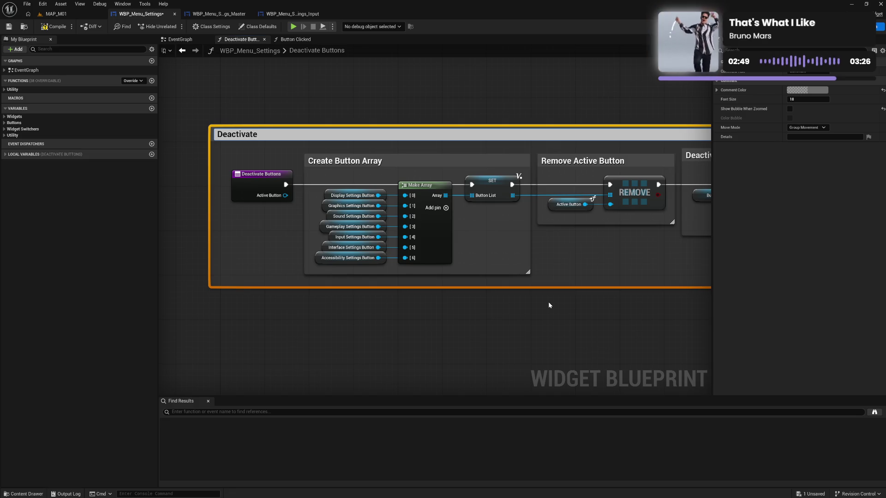
{"action": "key", "text": "Return"}
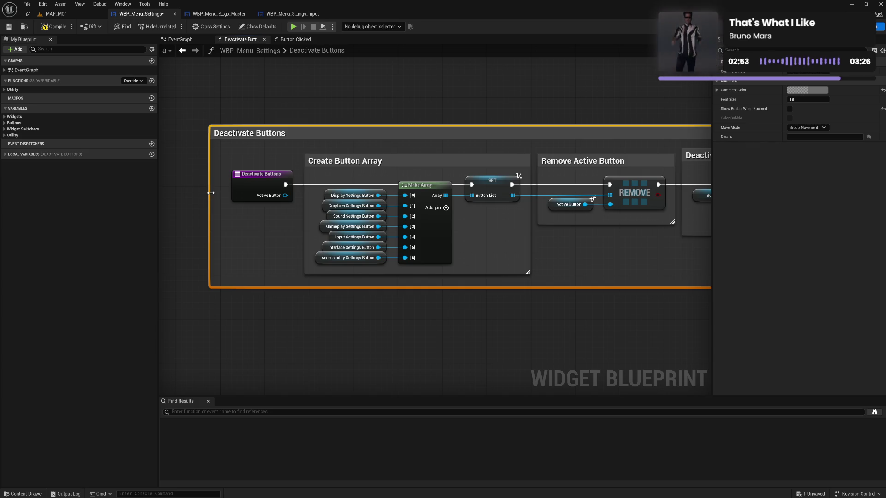
{"action": "left_click_drag", "start_coordinate": [211, 193], "coordinate": [222, 194]}
{"action": "scroll", "coordinate": [267, 210], "scroll_direction": "down", "scroll_amount": 8}
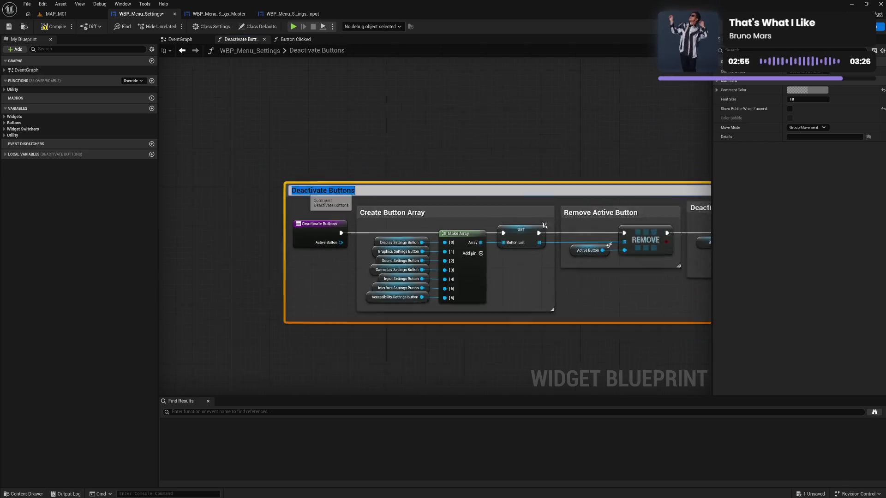
{"action": "scroll", "coordinate": [275, 194], "scroll_direction": "up", "scroll_amount": 4}
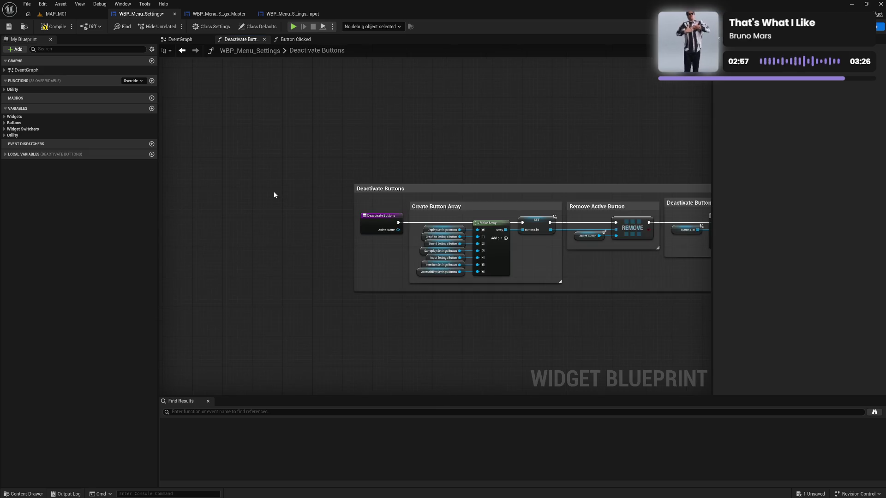
{"action": "mouse_move", "coordinate": [375, 190]}
{"action": "left_mouse_down"}
{"action": "mouse_move", "coordinate": [345, 143]}
{"action": "mouse_move", "coordinate": [336, 107]}
{"action": "left_mouse_up"}
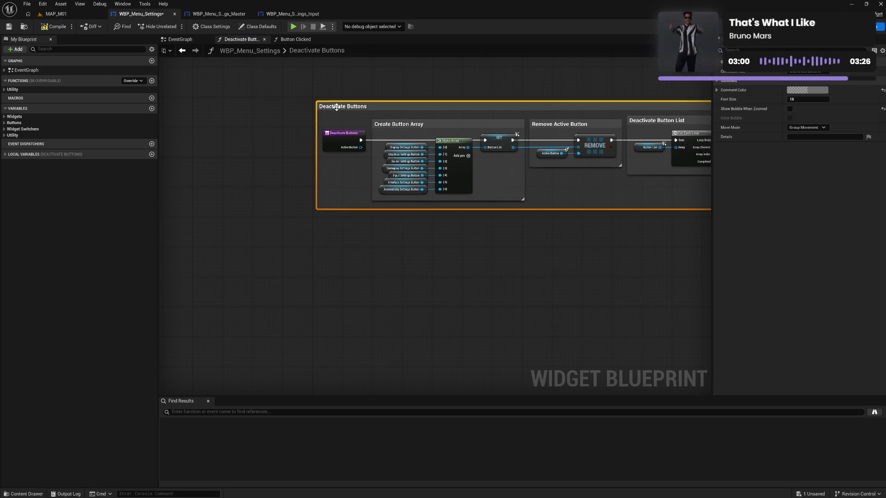
Colour the Deactivate Buttons comment purple and shift its inner groups right
{"action": "left_click", "coordinate": [807, 90]}
{"action": "left_click", "coordinate": [712, 232]}
{"action": "left_click", "coordinate": [615, 259]}
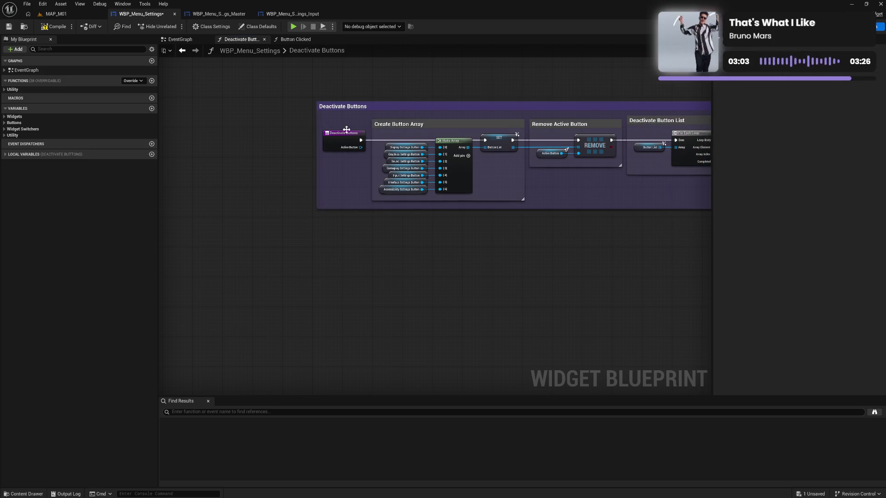
{"action": "left_click_drag", "start_coordinate": [323, 117], "coordinate": [673, 229]}
{"action": "left_click_drag", "start_coordinate": [216, 124], "coordinate": [441, 132]}
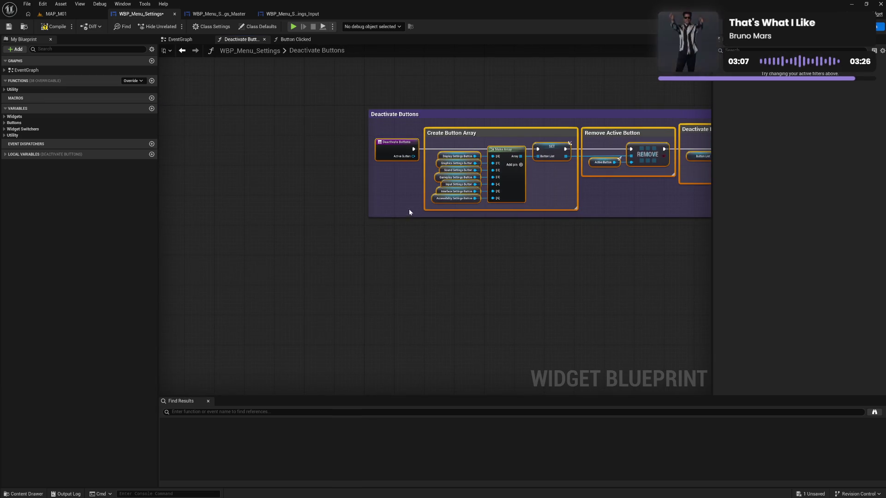
{"action": "left_click", "coordinate": [532, 237]}
{"action": "left_click_drag", "start_coordinate": [532, 237], "coordinate": [405, 235]}
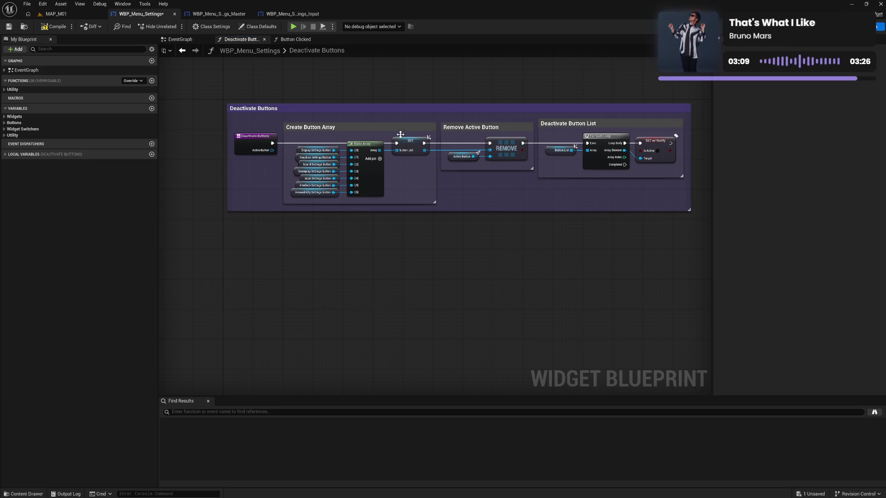
Give the three inner comments a lighter grey, compile, and return to Button Clicked
{"action": "left_click", "coordinate": [376, 125]}
{"action": "left_click", "coordinate": [485, 127], "text": "ctrl"}
{"action": "left_click", "coordinate": [551, 128], "text": "ctrl"}
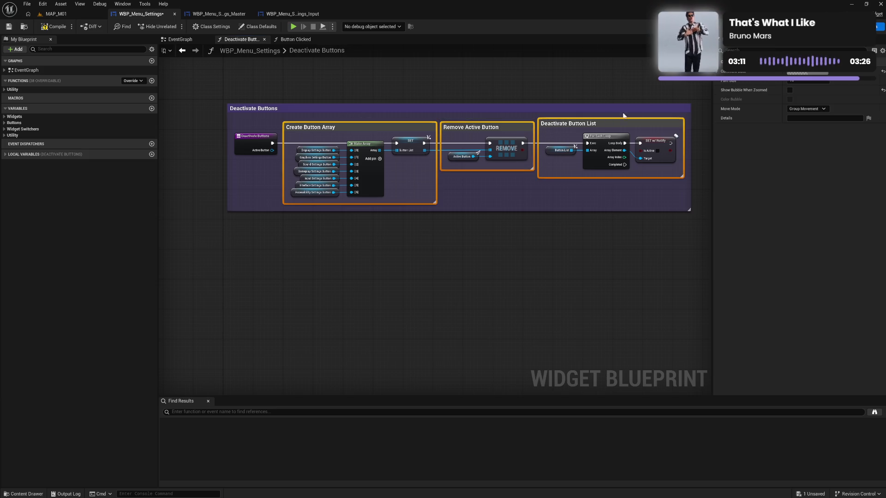
{"action": "left_click", "coordinate": [831, 90]}
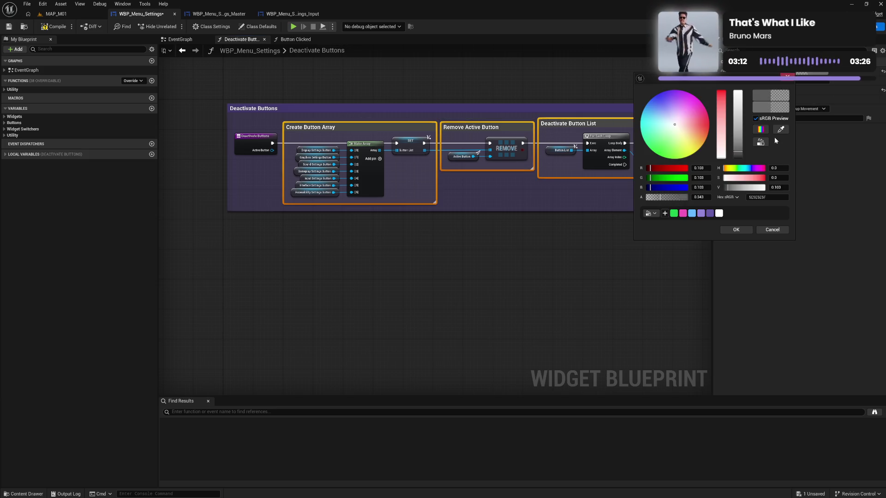
{"action": "left_click", "coordinate": [736, 230]}
{"action": "left_click", "coordinate": [54, 27]}
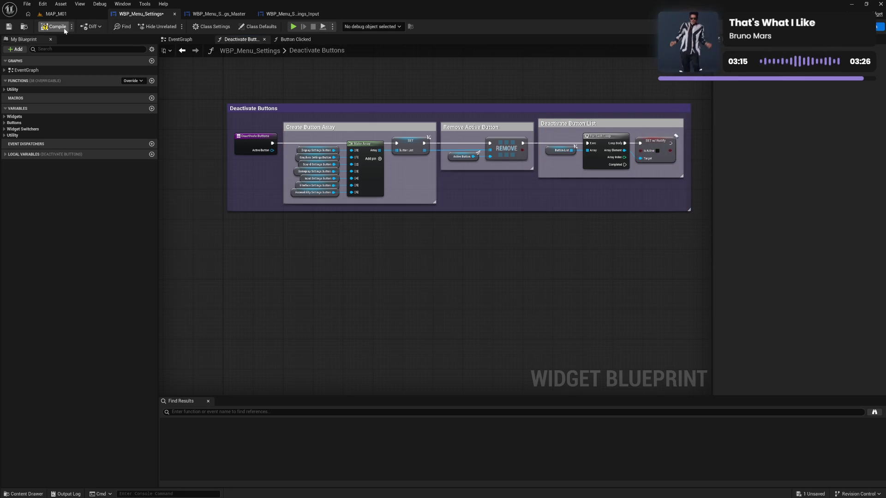
{"action": "left_click", "coordinate": [264, 40]}
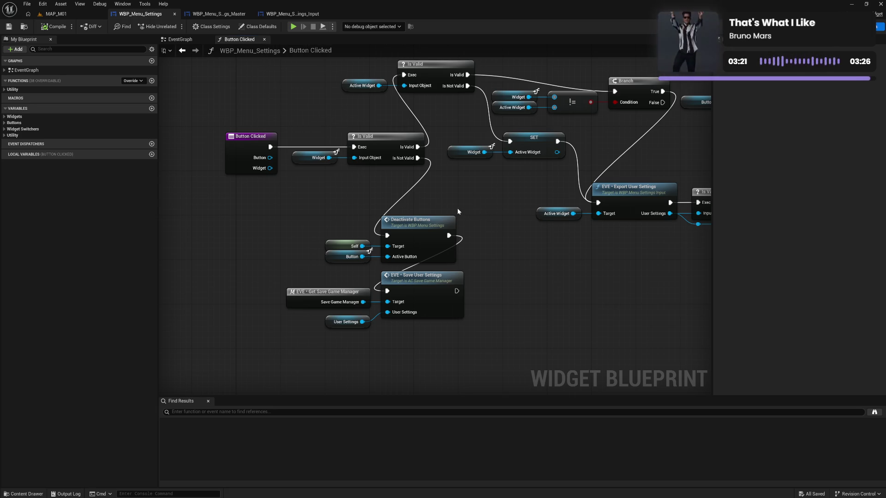
Delete the deactivate and save-settings nodes and compile the blueprint
{"action": "left_click_drag", "start_coordinate": [282, 221], "coordinate": [465, 376]}
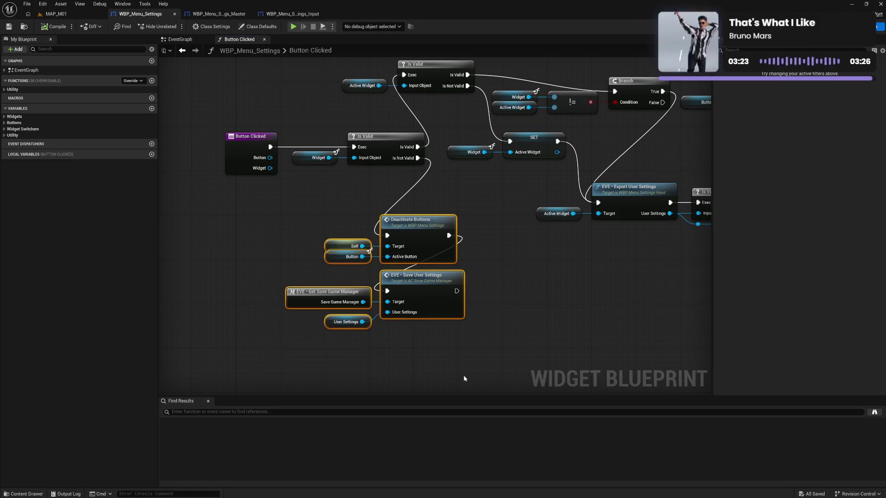
{"action": "key", "text": "Delete"}
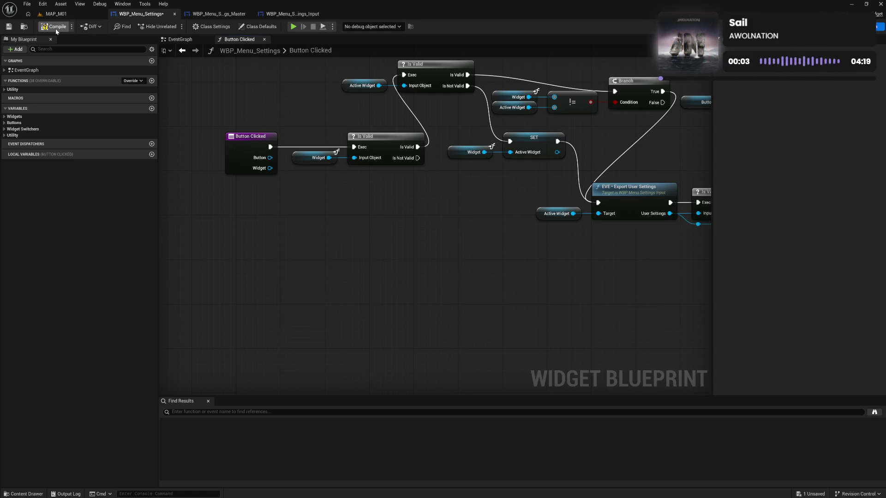
{"action": "left_click", "coordinate": [55, 26]}
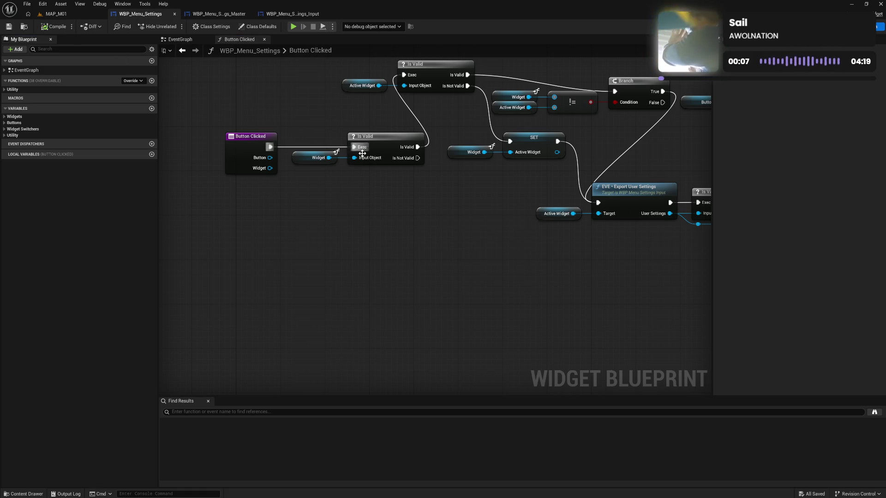
Line up the Button Clicked event and first Is Valid check with the second Is Valid
{"action": "left_click_drag", "start_coordinate": [474, 203], "coordinate": [388, 218]}
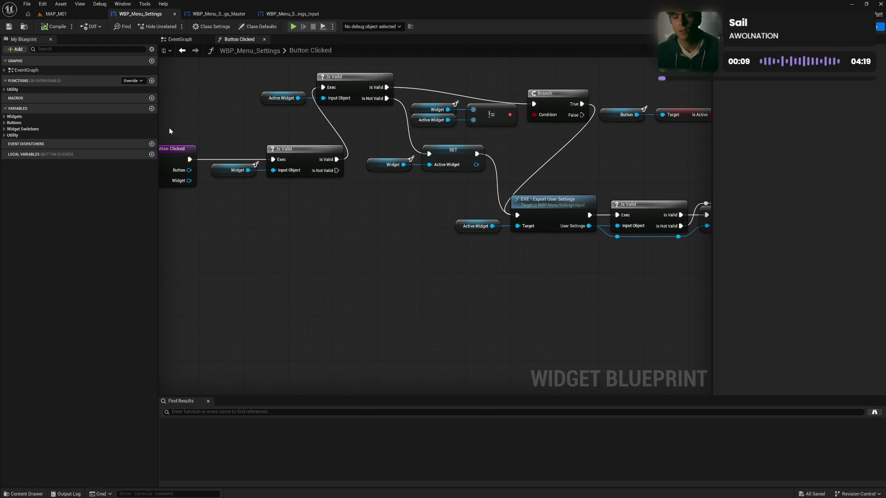
{"action": "left_click_drag", "start_coordinate": [184, 135], "coordinate": [289, 202]}
{"action": "mouse_move", "coordinate": [297, 145]}
{"action": "left_mouse_down"}
{"action": "mouse_move", "coordinate": [236, 118]}
{"action": "mouse_move", "coordinate": [211, 84]}
{"action": "left_mouse_up"}
{"action": "left_click", "coordinate": [230, 159]}
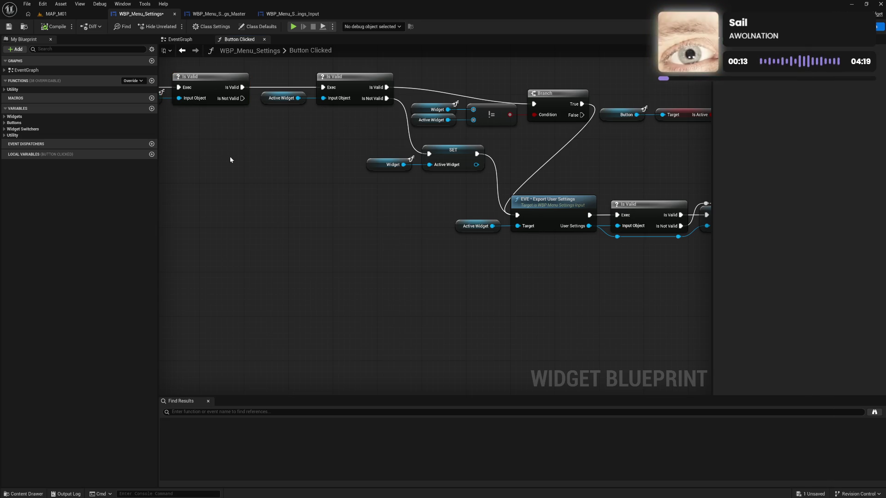
{"action": "left_click_drag", "start_coordinate": [231, 160], "coordinate": [358, 168]}
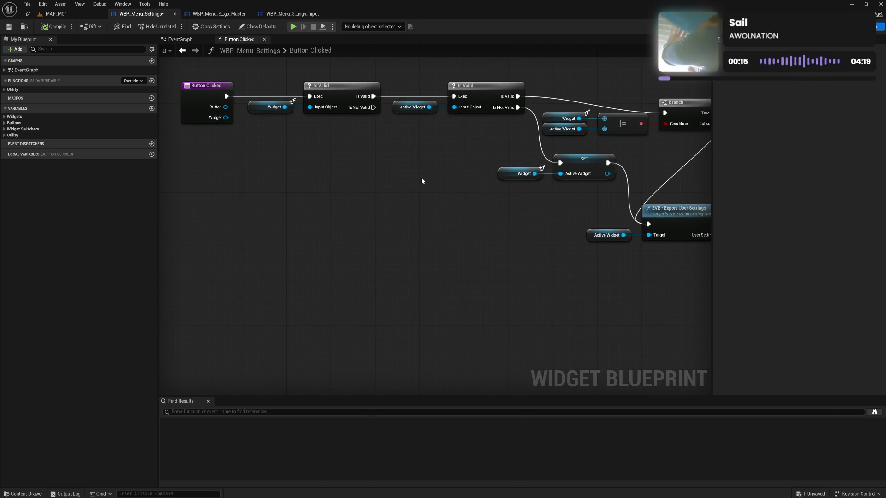
{"action": "mouse_move", "coordinate": [443, 194]}
{"action": "left_mouse_down"}
{"action": "mouse_move", "coordinate": [303, 241]}
{"action": "mouse_move", "coordinate": [239, 227]}
{"action": "mouse_move", "coordinate": [463, 235]}
{"action": "left_mouse_up"}
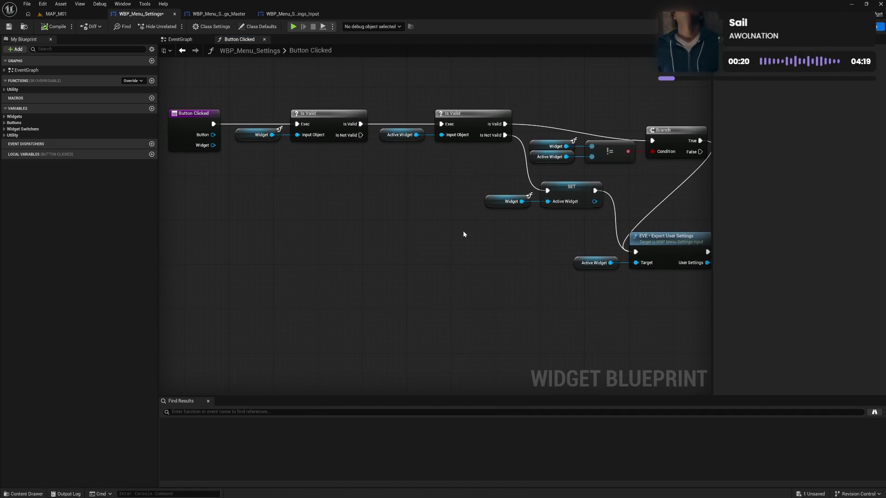
{"action": "right_click", "coordinate": [247, 137]}
Convert a copy of the Widget getter to a validated Get driven by the Button Clicked event
{"action": "left_click", "coordinate": [236, 166]}
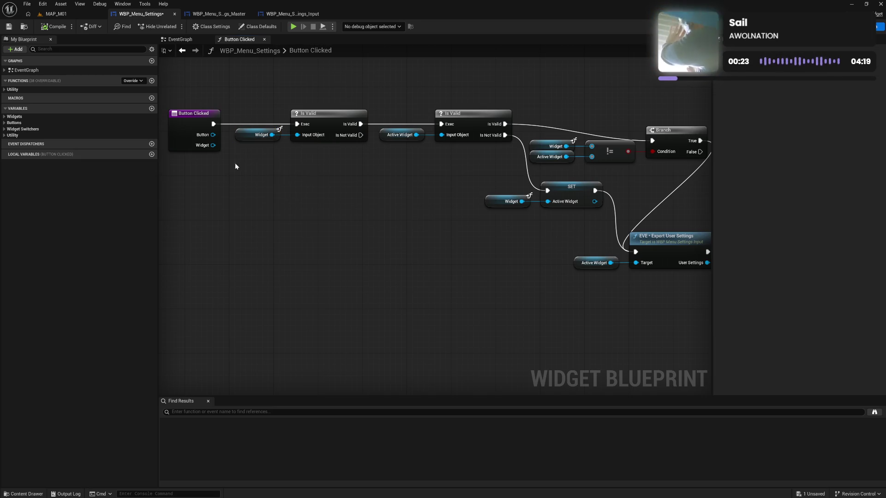
{"action": "left_click", "coordinate": [248, 136]}
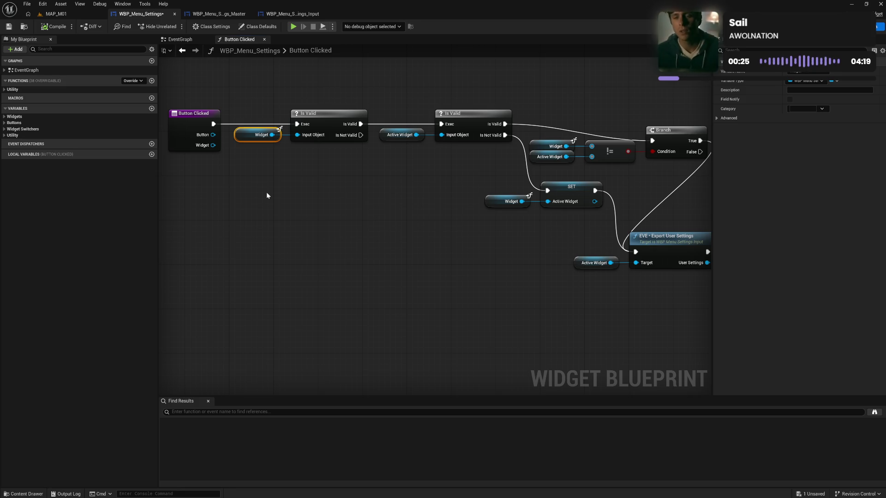
{"action": "key", "text": "ctrl+v"}
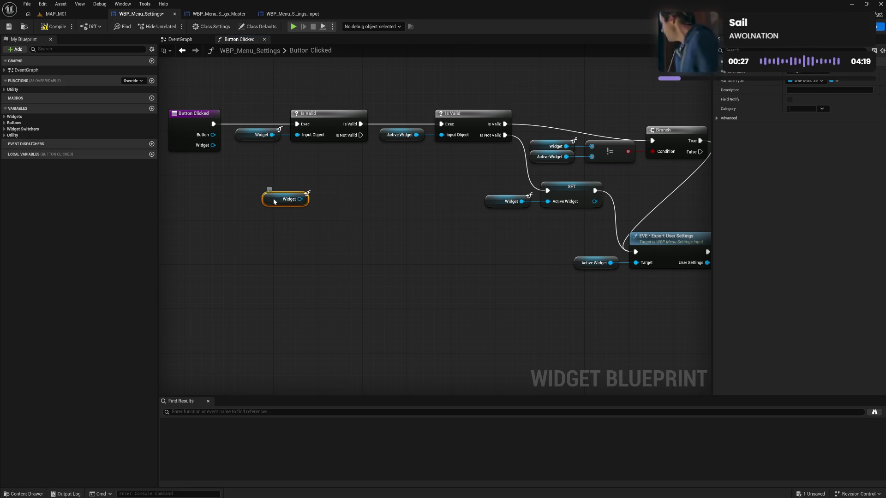
{"action": "right_click", "coordinate": [274, 199]}
{"action": "left_click", "coordinate": [308, 283]}
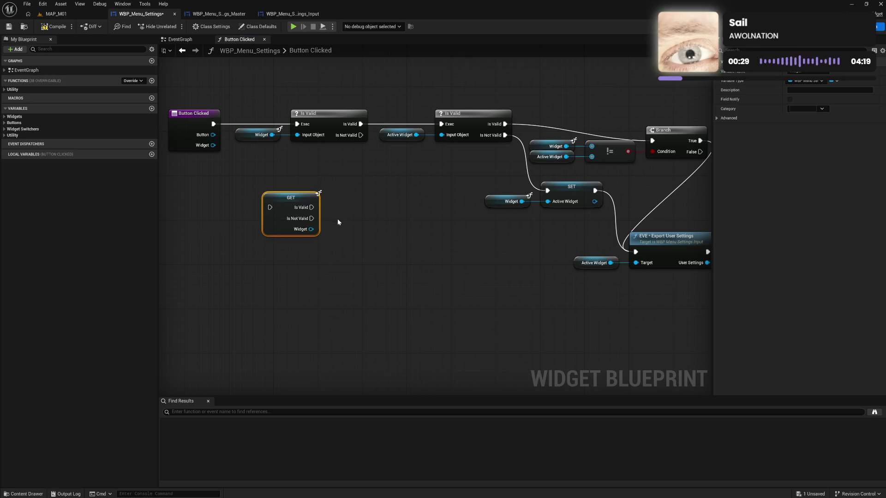
{"action": "left_click_drag", "start_coordinate": [291, 200], "coordinate": [270, 161]}
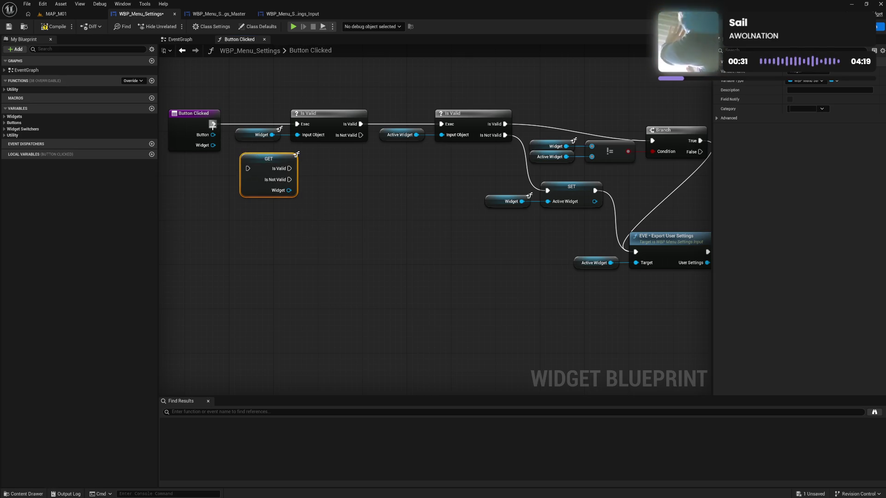
{"action": "left_click_drag", "start_coordinate": [213, 124], "coordinate": [247, 168]}
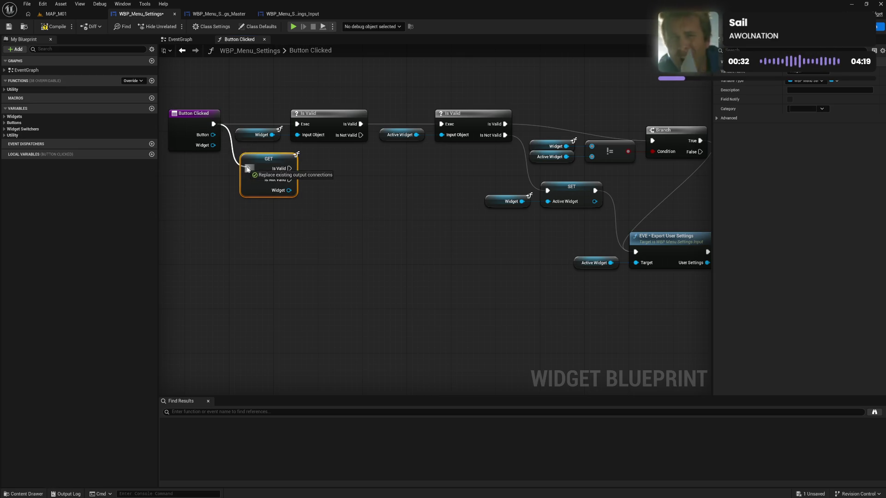
{"action": "left_click", "coordinate": [272, 225]}
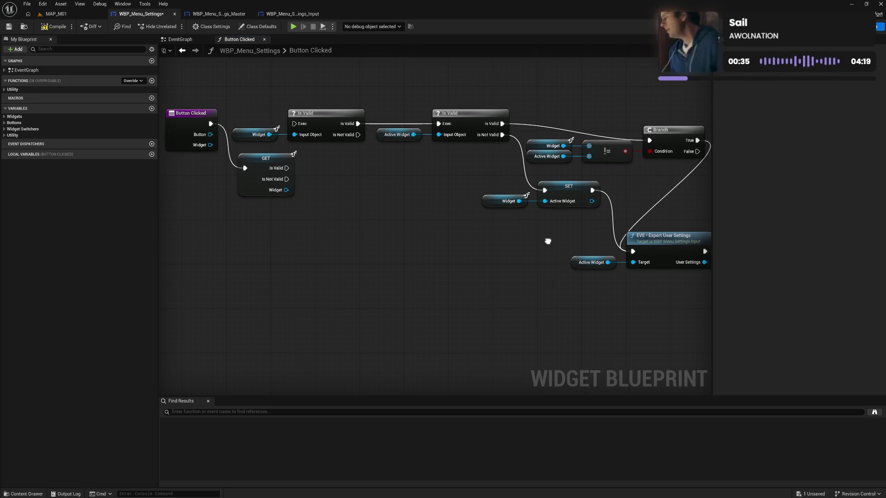
Chain a validated Button Get after the Widget Get and delete the old Widget Is Valid check
{"action": "left_click_drag", "start_coordinate": [548, 242], "coordinate": [522, 205]}
{"action": "left_click", "coordinate": [480, 177]}
{"action": "key", "text": "ctrl+c"}
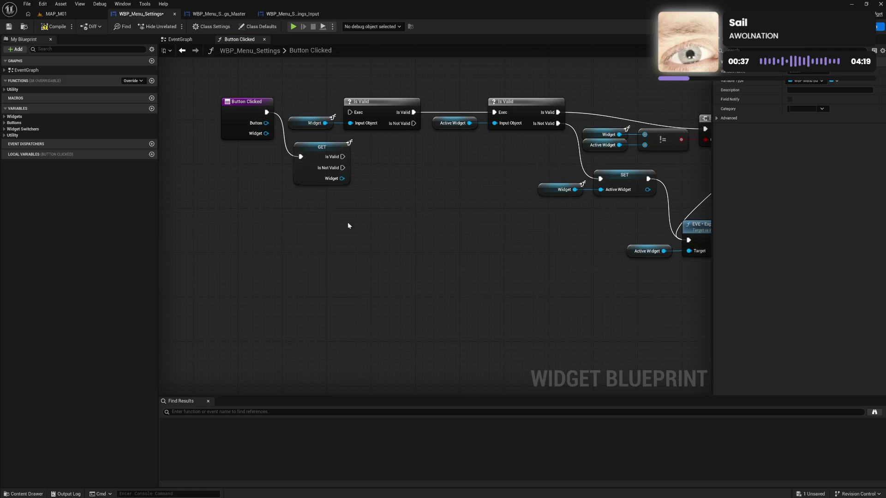
{"action": "key", "text": "ctrl+v"}
{"action": "right_click", "coordinate": [326, 224]}
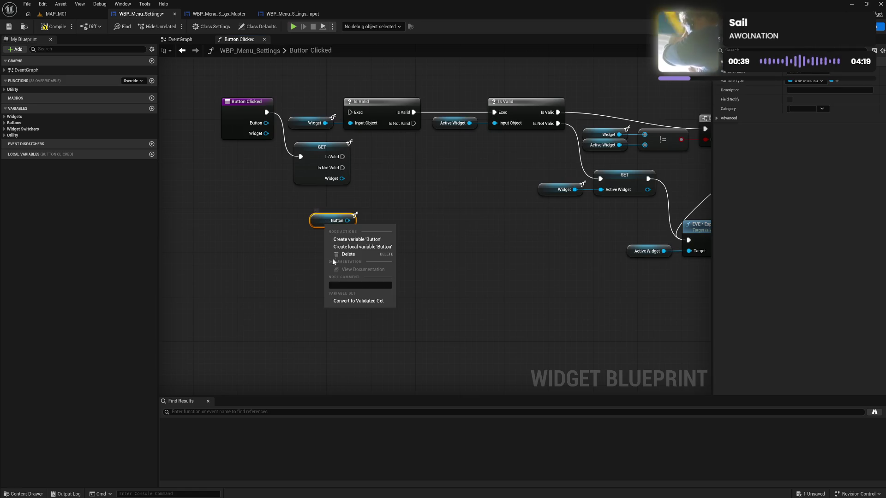
{"action": "left_click", "coordinate": [351, 301]}
{"action": "mouse_move", "coordinate": [343, 157]}
{"action": "left_mouse_down"}
{"action": "mouse_move", "coordinate": [321, 230]}
{"action": "mouse_move", "coordinate": [375, 176]}
{"action": "mouse_move", "coordinate": [382, 151]}
{"action": "mouse_move", "coordinate": [493, 112]}
{"action": "left_mouse_up"}
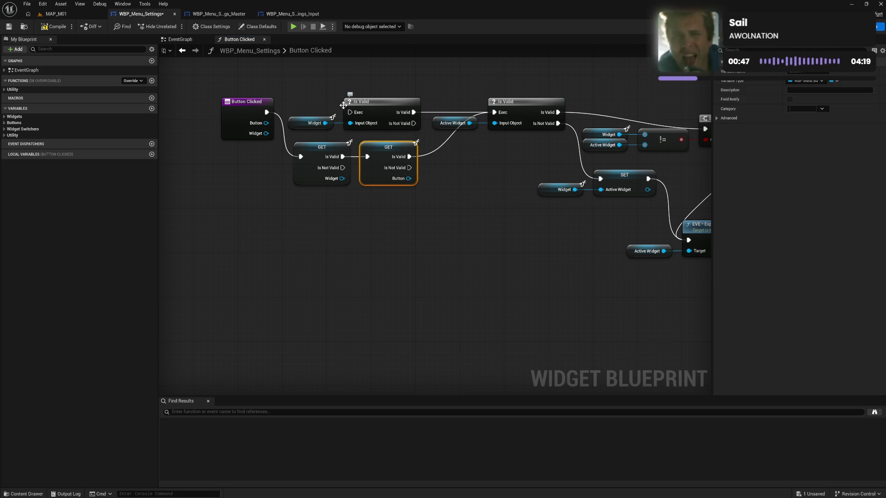
{"action": "left_click_drag", "start_coordinate": [314, 104], "coordinate": [421, 127]}
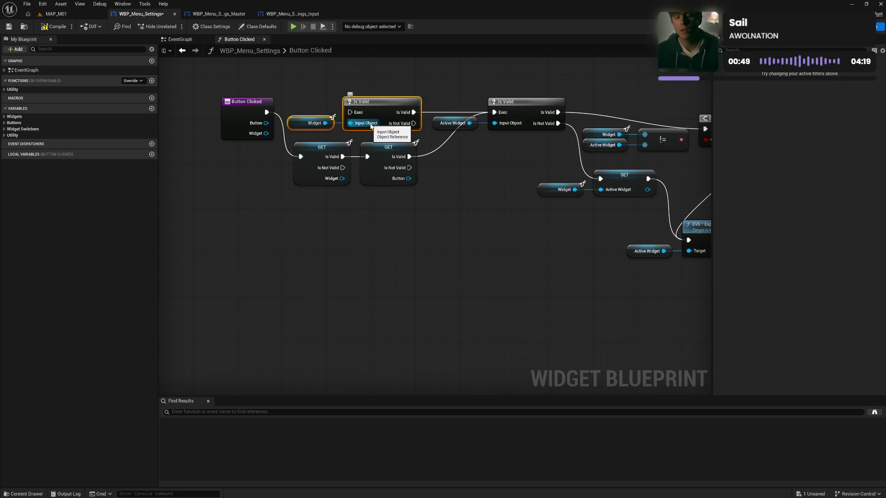
{"action": "key", "text": "Delete"}
Chain a validated Active Widget Get, route Is Not Valid into SET, and delete its old Is Valid
{"action": "left_click", "coordinate": [436, 125]}
{"action": "key", "text": "ctrl+c"}
{"action": "key", "text": "ctrl+v"}
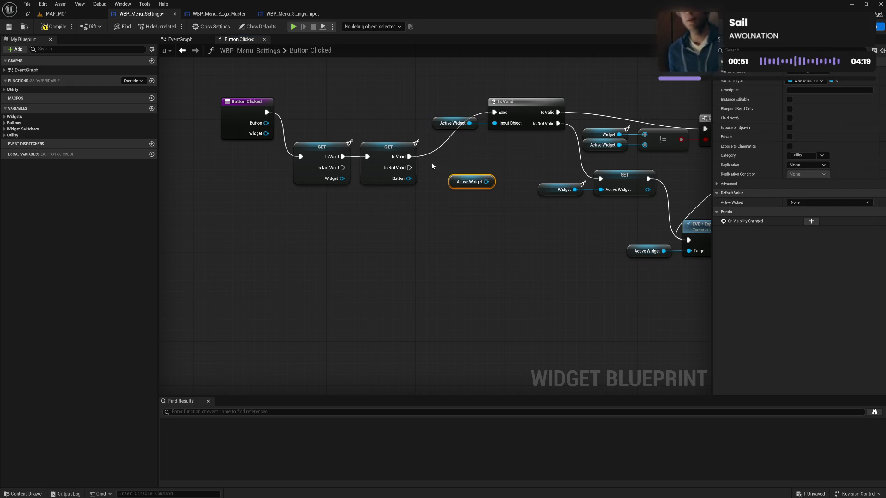
{"action": "right_click", "coordinate": [452, 182]}
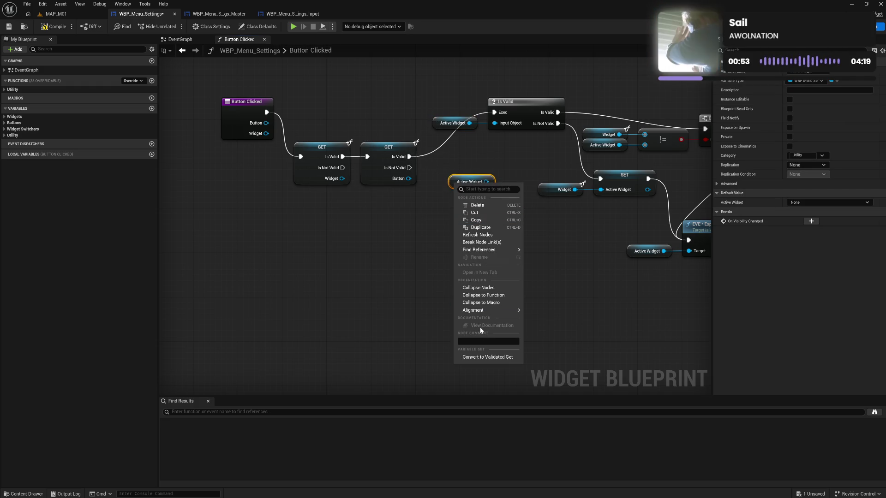
{"action": "left_click", "coordinate": [484, 357]}
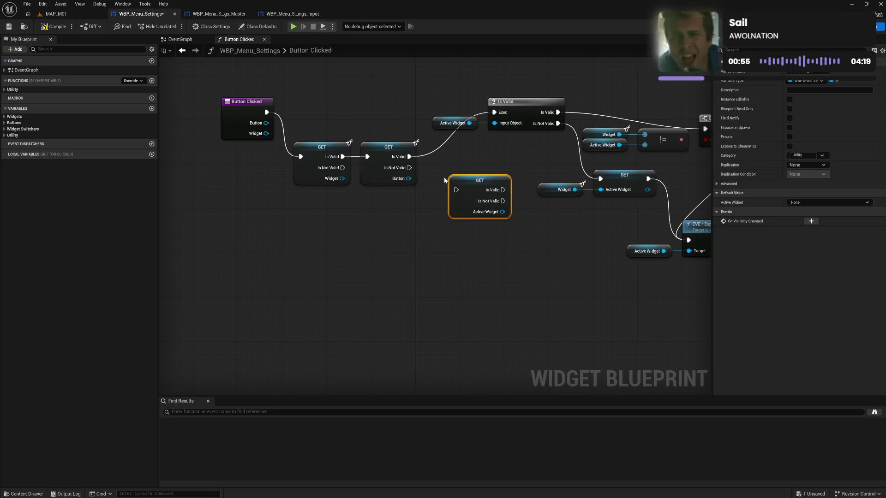
{"action": "mouse_move", "coordinate": [409, 156]}
{"action": "left_mouse_down"}
{"action": "mouse_move", "coordinate": [456, 189]}
{"action": "mouse_move", "coordinate": [504, 154]}
{"action": "mouse_move", "coordinate": [494, 112]}
{"action": "left_mouse_up"}
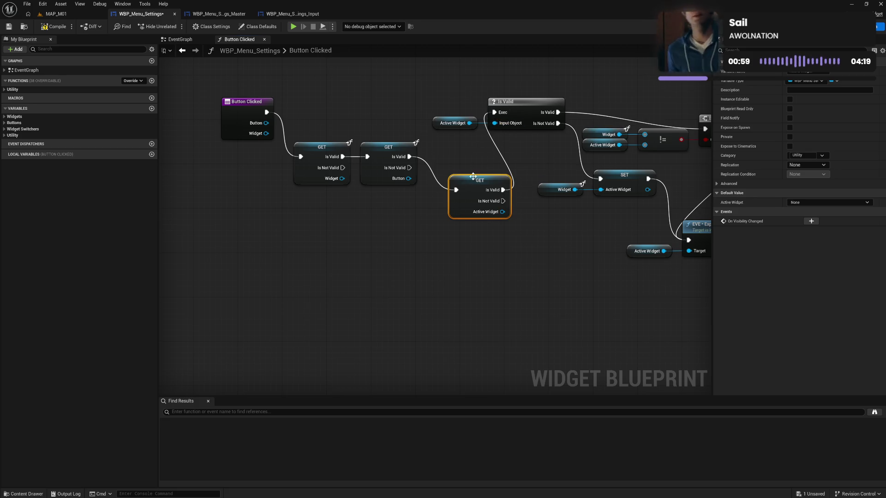
{"action": "mouse_move", "coordinate": [468, 195]}
{"action": "left_mouse_down"}
{"action": "mouse_move", "coordinate": [460, 160]}
{"action": "mouse_move", "coordinate": [453, 164]}
{"action": "left_mouse_up"}
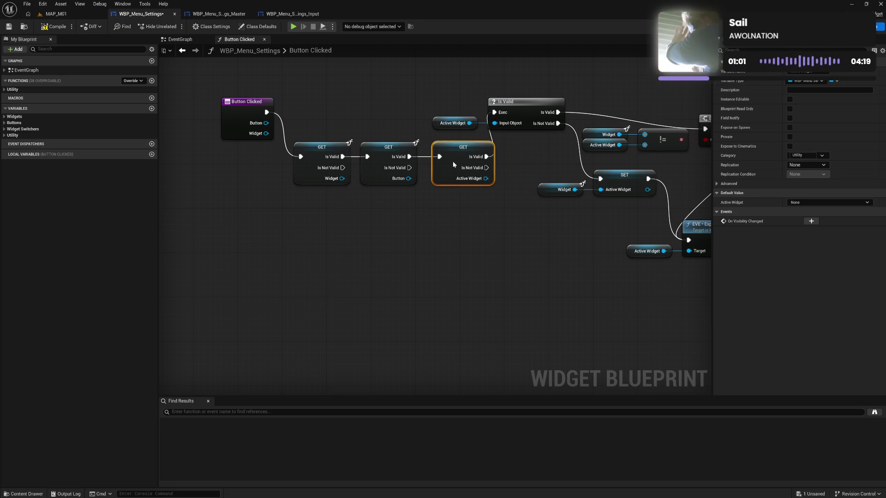
{"action": "mouse_move", "coordinate": [558, 112]}
{"action": "left_mouse_down"}
{"action": "mouse_move", "coordinate": [507, 117]}
{"action": "mouse_move", "coordinate": [490, 157]}
{"action": "mouse_move", "coordinate": [562, 130]}
{"action": "mouse_move", "coordinate": [490, 169]}
{"action": "left_mouse_up"}
{"action": "left_click_drag", "start_coordinate": [450, 111], "coordinate": [510, 125]}
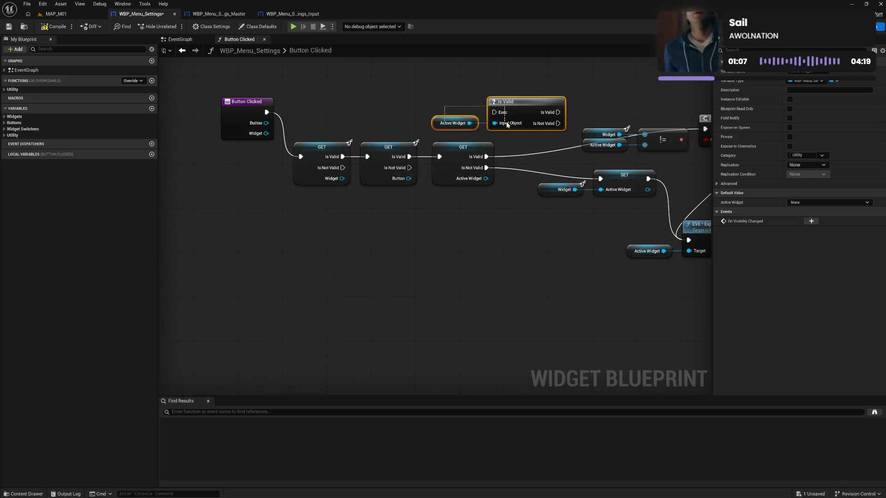
{"action": "key", "text": "Delete"}
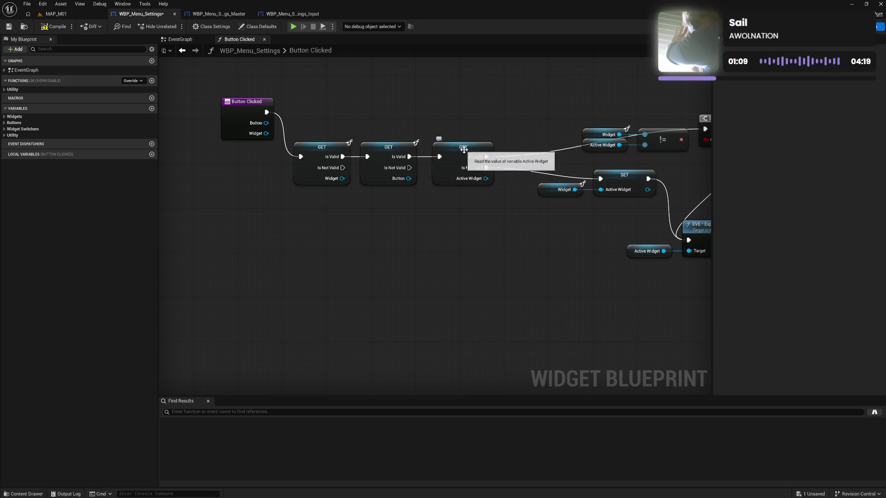
{"action": "left_click_drag", "start_coordinate": [463, 149], "coordinate": [456, 148]}
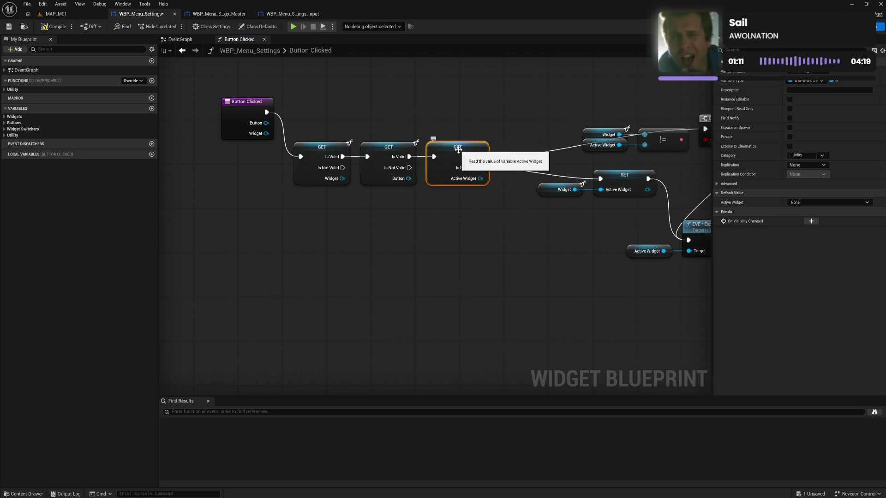
Line up Button Clicked, the GET chain and the SET node, then select the three GETs
{"action": "left_click_drag", "start_coordinate": [235, 123], "coordinate": [240, 168]}
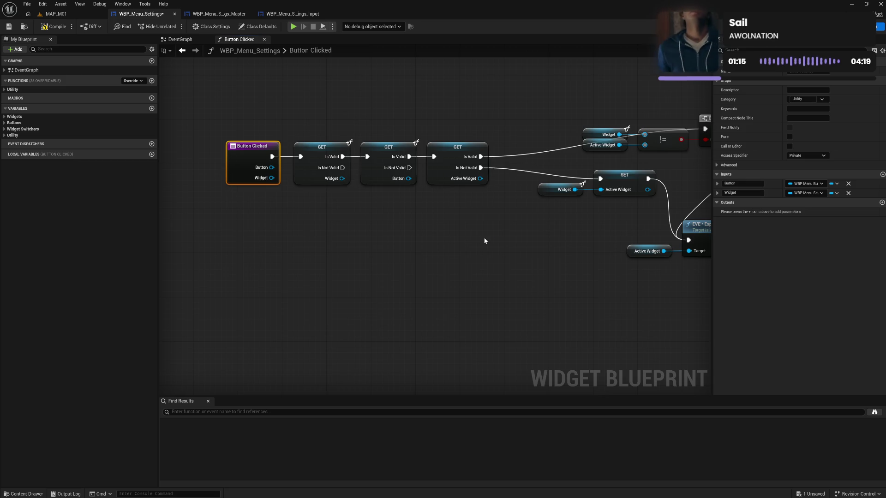
{"action": "left_click_drag", "start_coordinate": [507, 244], "coordinate": [379, 256]}
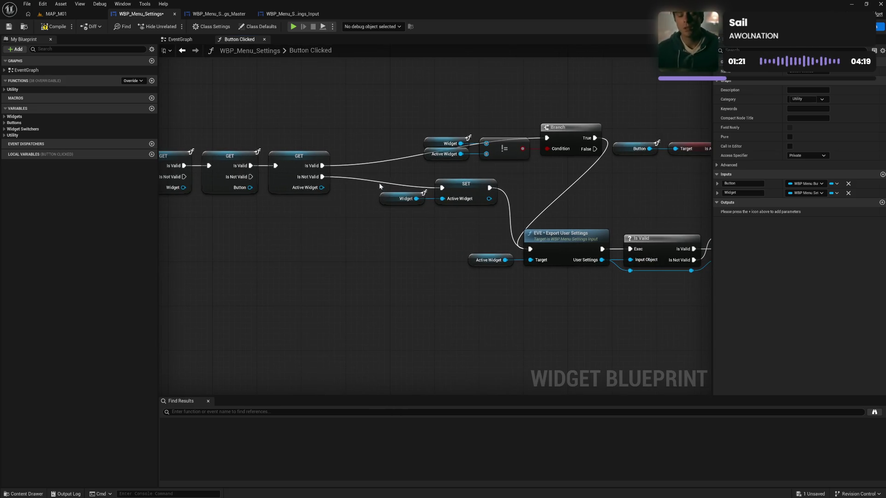
{"action": "mouse_move", "coordinate": [378, 183]}
{"action": "left_mouse_down"}
{"action": "mouse_move", "coordinate": [454, 206]}
{"action": "mouse_move", "coordinate": [429, 205]}
{"action": "mouse_move", "coordinate": [424, 249]}
{"action": "left_mouse_up"}
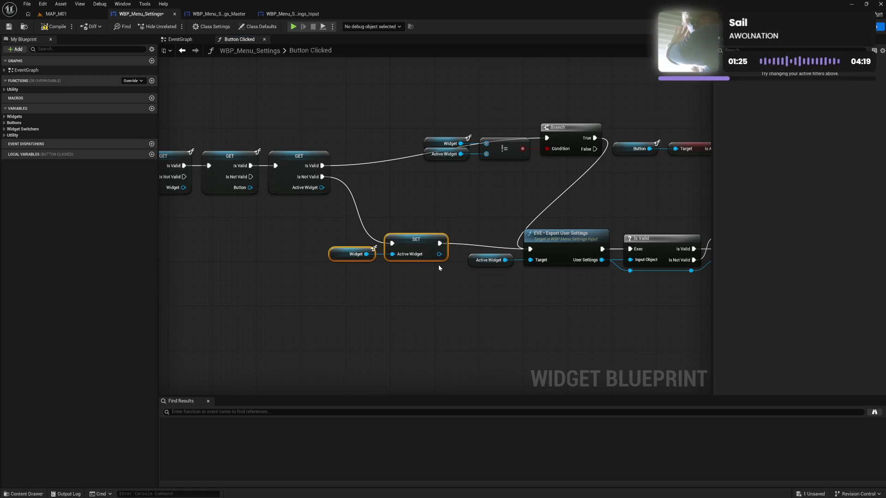
{"action": "left_click_drag", "start_coordinate": [371, 138], "coordinate": [451, 145]}
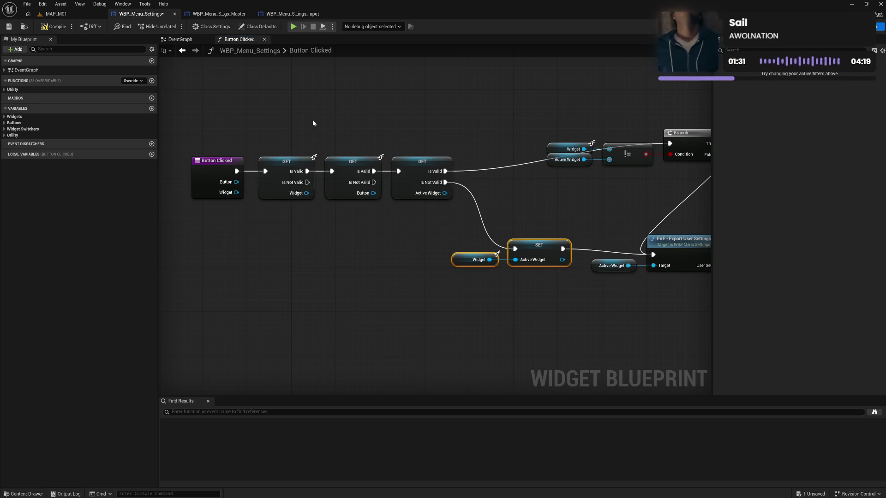
{"action": "mouse_move", "coordinate": [278, 140]}
{"action": "left_mouse_down"}
{"action": "mouse_move", "coordinate": [378, 211]}
{"action": "mouse_move", "coordinate": [423, 217]}
{"action": "left_mouse_up"}
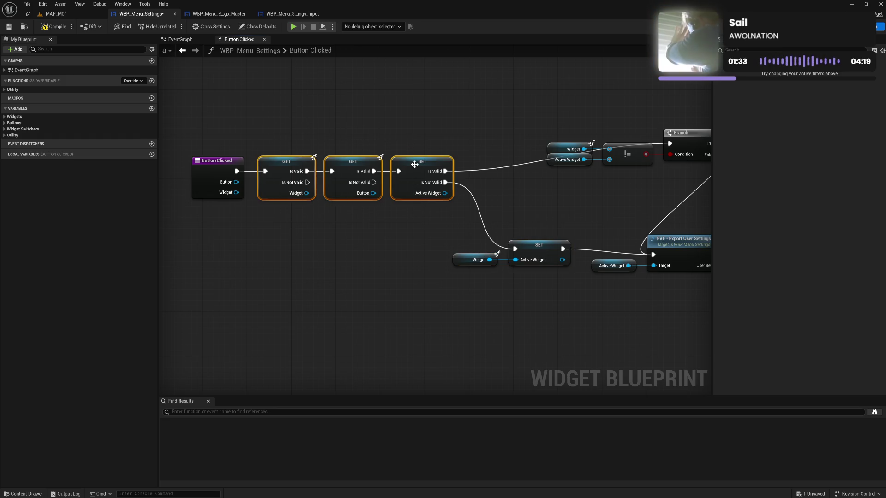
Wrap the three validated GETs in a comment titled 'Validate Reference Variables'
{"action": "left_click_drag", "start_coordinate": [416, 161], "coordinate": [433, 108]}
{"action": "type", "text": "c"}
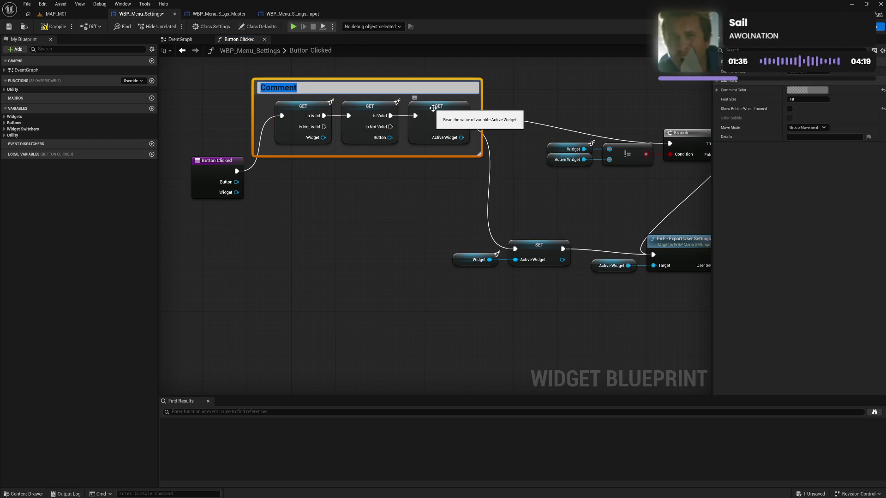
{"action": "type", "text": "Validate R"}
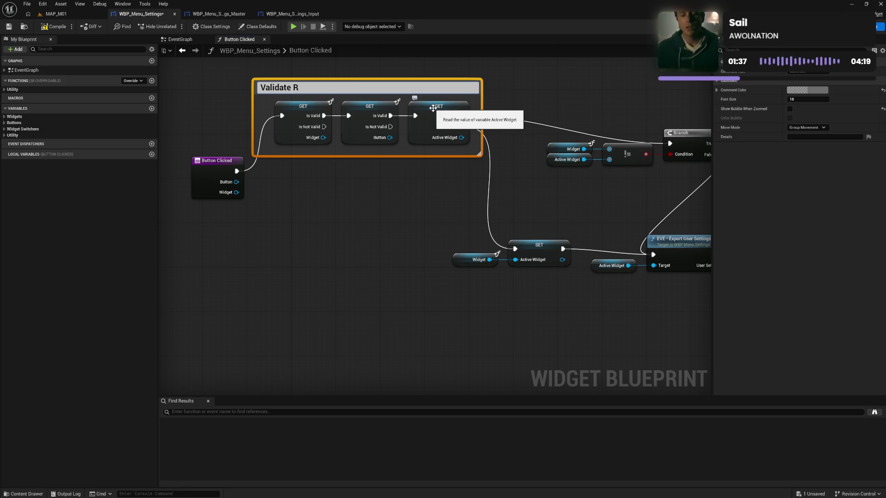
{"action": "type", "text": "eferences"}
{"action": "key", "text": "Return"}
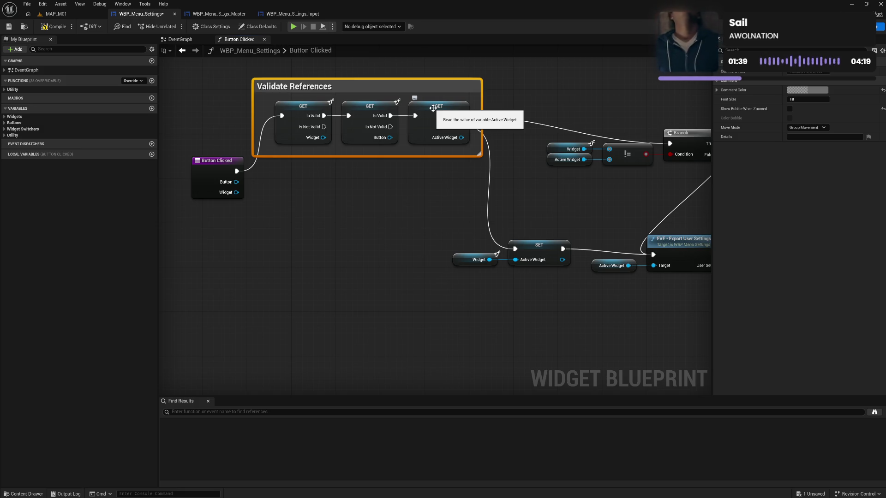
{"action": "left_click_drag", "start_coordinate": [257, 113], "coordinate": [265, 114]}
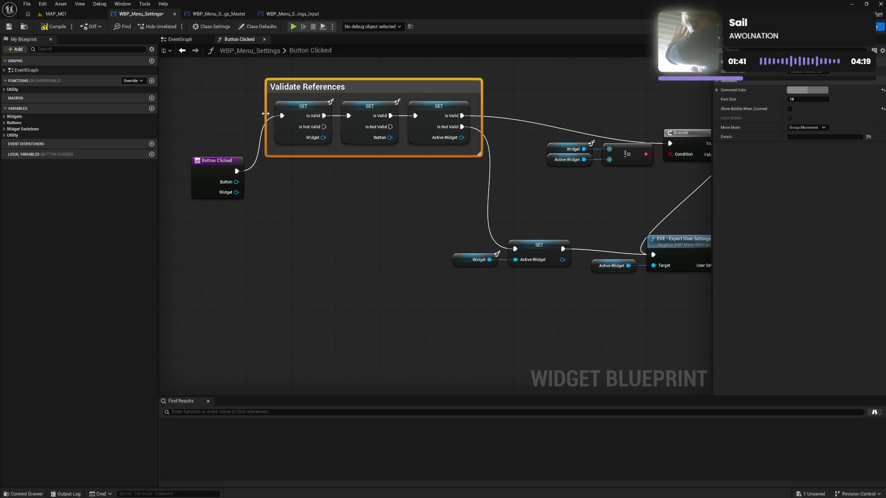
{"action": "double_click", "coordinate": [368, 90]}
{"action": "type", "text": "Varia"}
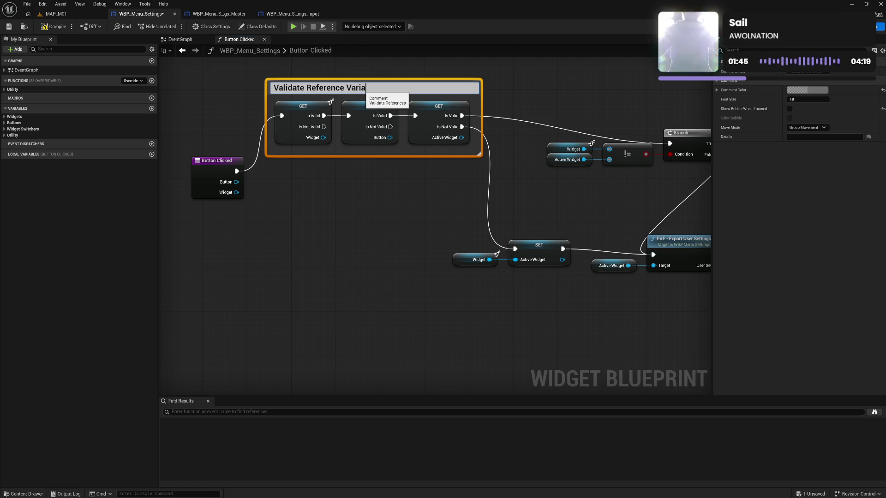
{"action": "type", "text": "bles"}
{"action": "key", "text": "Return"}
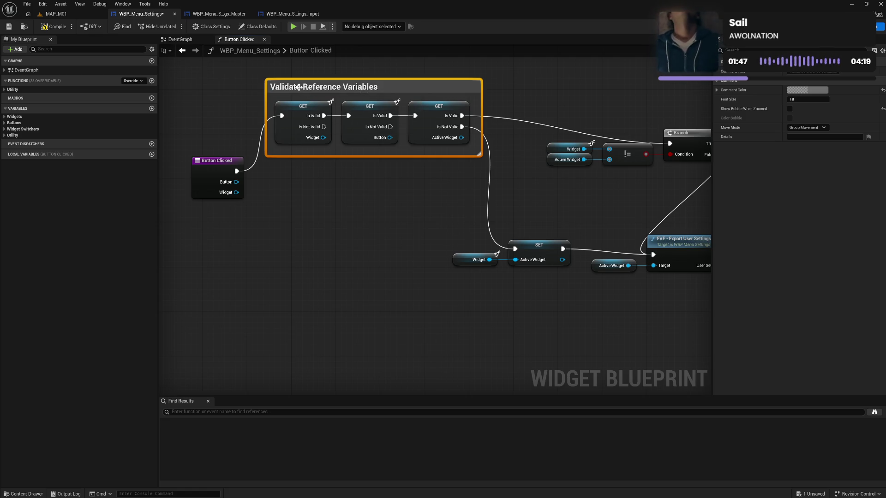
Align the GETs inside the comment and move Button Clicked up beside the first GET
{"action": "left_click_drag", "start_coordinate": [298, 88], "coordinate": [302, 86]}
{"action": "left_click_drag", "start_coordinate": [452, 142], "coordinate": [452, 141]}
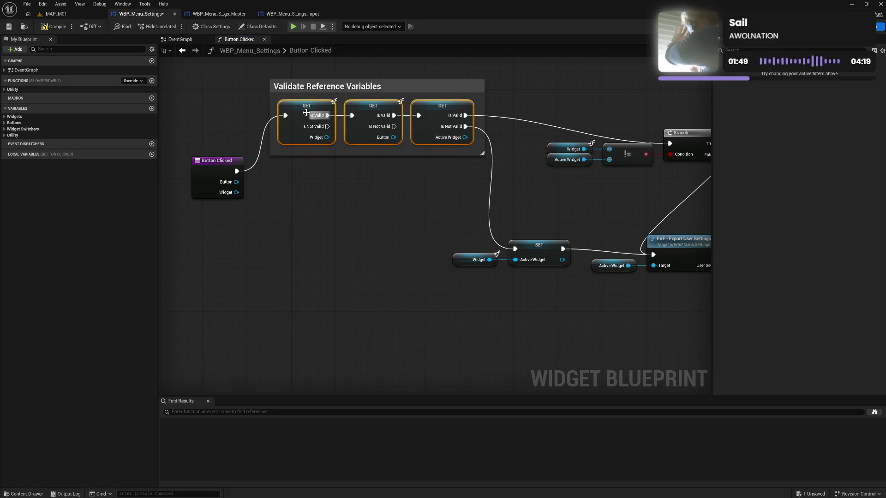
{"action": "left_click_drag", "start_coordinate": [300, 109], "coordinate": [303, 108]}
{"action": "left_click", "coordinate": [308, 175]}
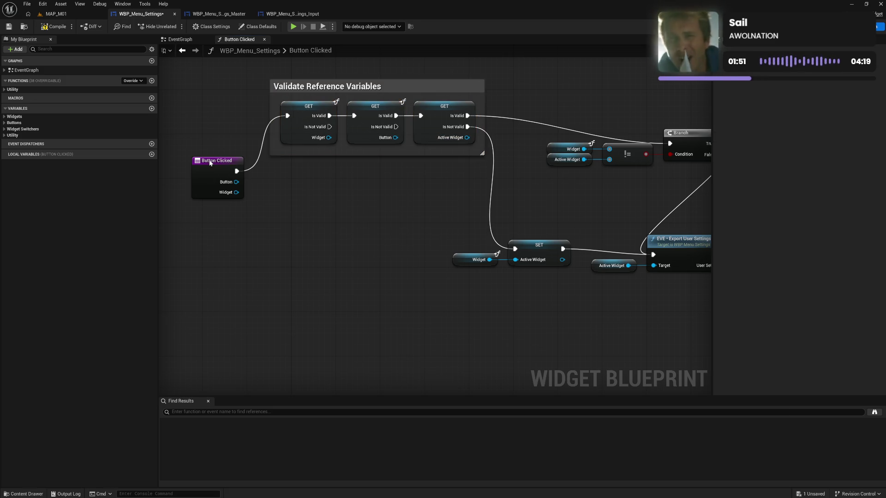
{"action": "mouse_move", "coordinate": [210, 162]}
{"action": "left_mouse_down"}
{"action": "mouse_move", "coordinate": [222, 112]}
{"action": "mouse_move", "coordinate": [219, 124]}
{"action": "left_mouse_up"}
{"action": "mouse_move", "coordinate": [218, 89]}
{"action": "left_mouse_down"}
{"action": "mouse_move", "coordinate": [489, 109]}
{"action": "mouse_move", "coordinate": [352, 190]}
{"action": "mouse_move", "coordinate": [456, 253]}
{"action": "left_mouse_up"}
Wrap the Widget and SET nodes in a 'Set Active Widget' comment placed beside the validation group
{"action": "left_click_drag", "start_coordinate": [440, 205], "coordinate": [400, 251]}
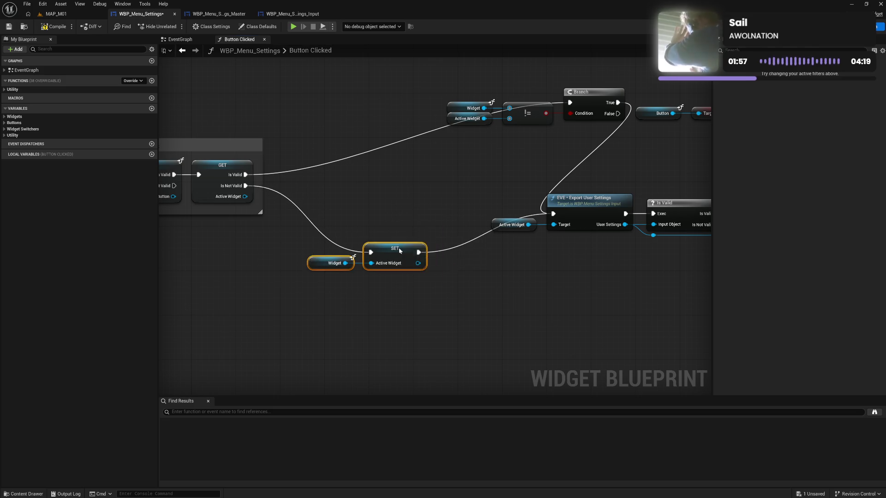
{"action": "type", "text": "cSet Act"}
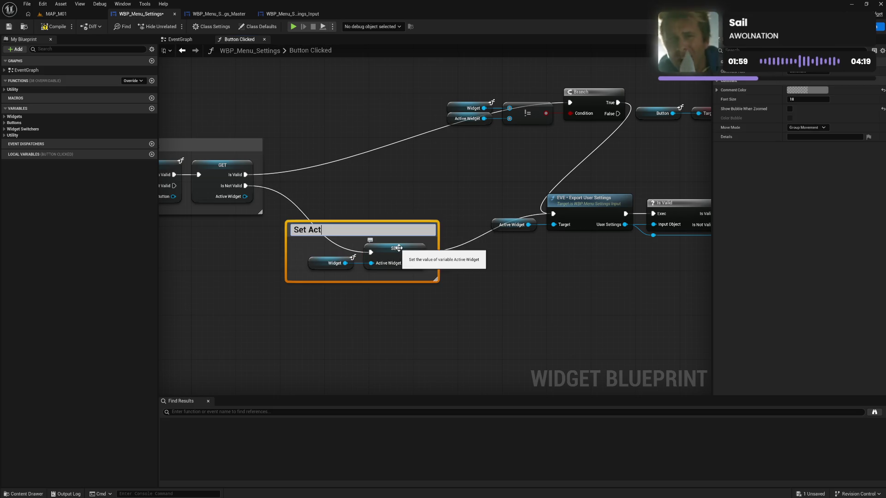
{"action": "key", "text": "BackSpace"}
{"action": "key", "text": "BackSpace"}
{"action": "key", "text": "BackSpace"}
{"action": "type", "text": "Ne"}
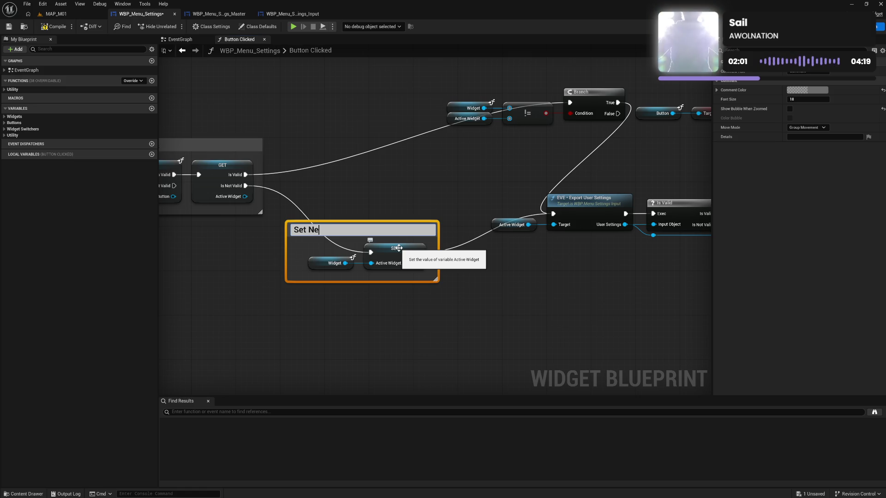
{"action": "type", "text": "w Ac"}
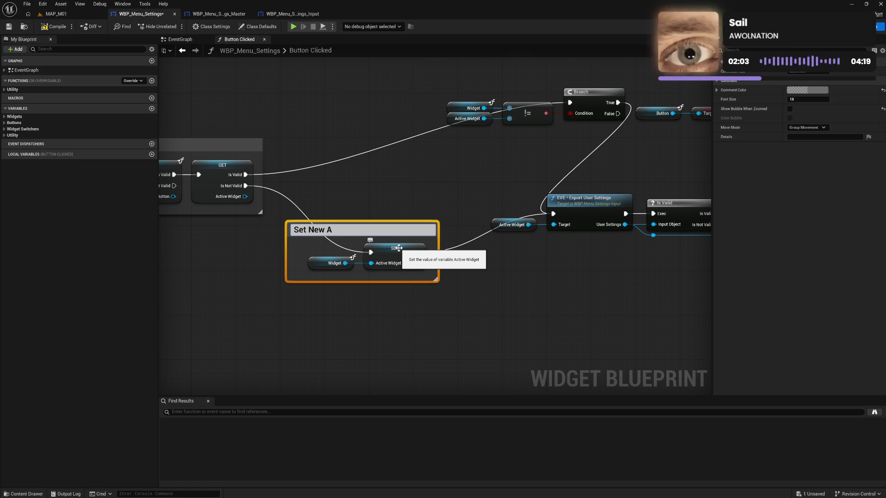
{"action": "key", "text": "BackSpace"}
{"action": "key", "text": "BackSpace"}
{"action": "key", "text": "BackSpace"}
{"action": "type", "text": "Active Wid"}
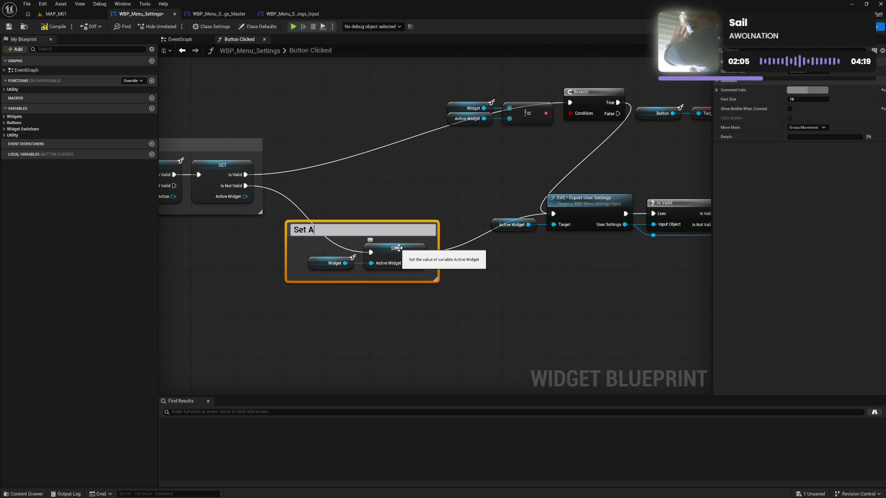
{"action": "type", "text": "get"}
{"action": "key", "text": "Return"}
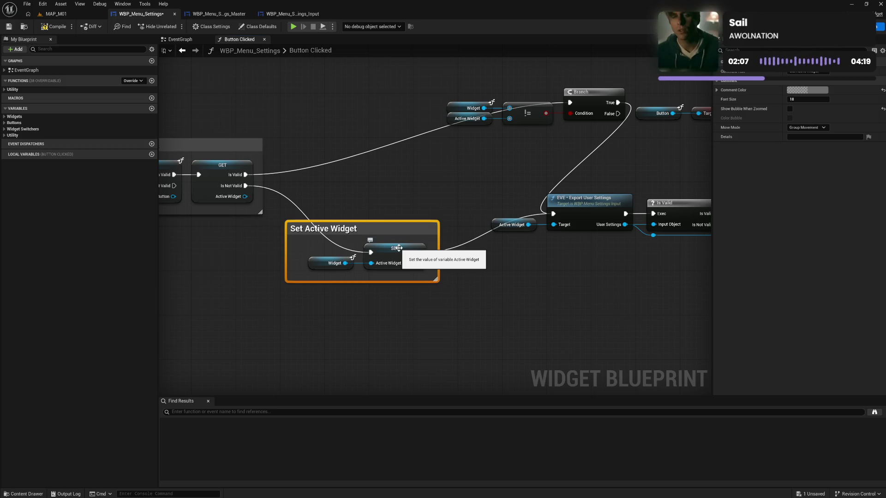
{"action": "left_click_drag", "start_coordinate": [287, 261], "coordinate": [293, 261]}
{"action": "mouse_move", "coordinate": [323, 231]}
{"action": "left_mouse_down"}
{"action": "mouse_move", "coordinate": [311, 207]}
{"action": "mouse_move", "coordinate": [297, 208]}
{"action": "left_mouse_up"}
{"action": "left_click_drag", "start_coordinate": [365, 233], "coordinate": [410, 245]}
{"action": "left_click", "coordinate": [402, 283]}
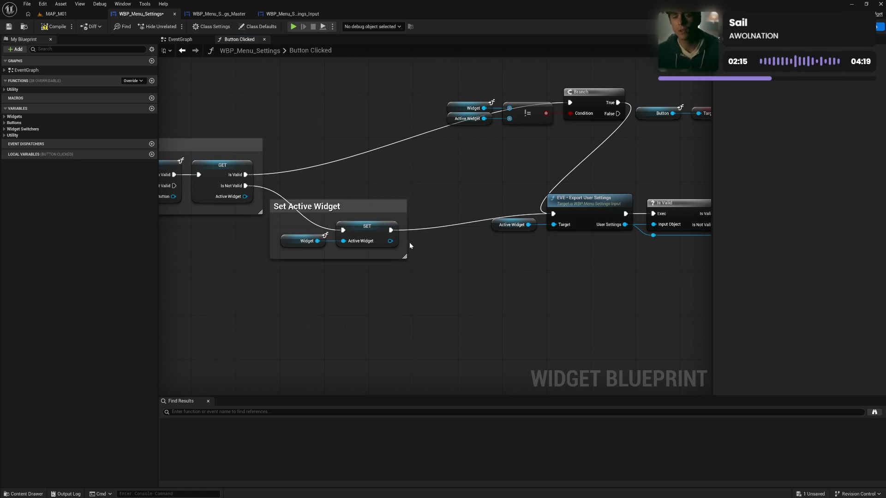
Pan along the graph to review the Is Valid, Deactivate Buttons and Import User Settings nodes
{"action": "left_click_drag", "start_coordinate": [475, 261], "coordinate": [397, 262]}
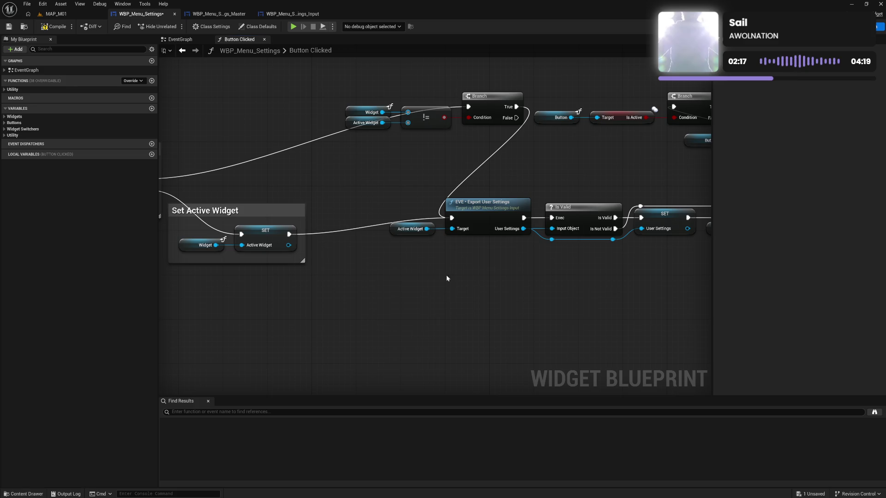
{"action": "left_click_drag", "start_coordinate": [448, 279], "coordinate": [381, 279]}
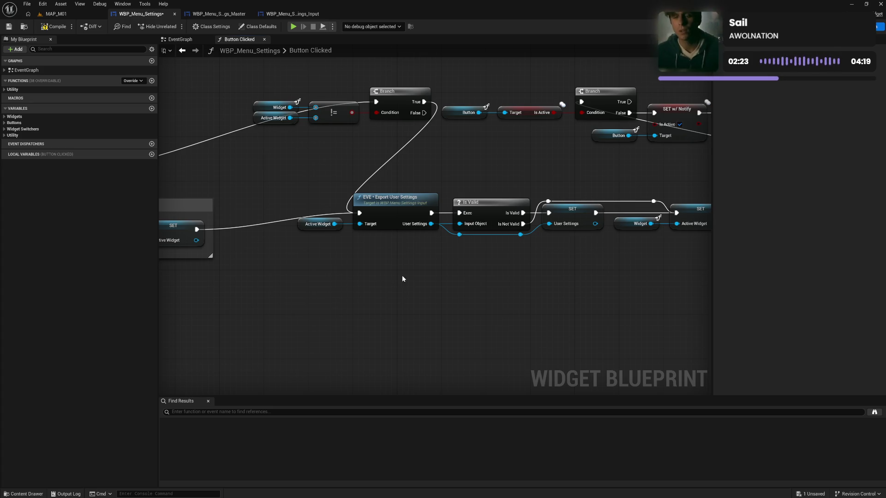
{"action": "left_click_drag", "start_coordinate": [512, 293], "coordinate": [352, 288]}
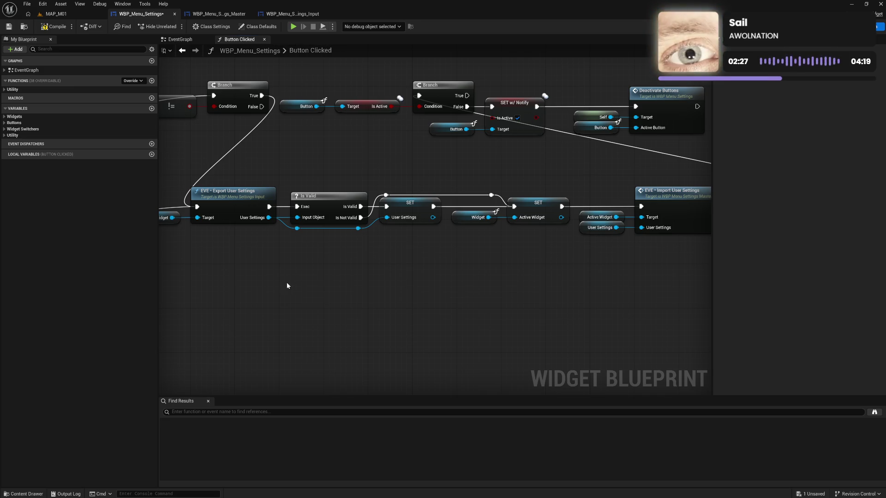
{"action": "left_click_drag", "start_coordinate": [287, 283], "coordinate": [411, 279]}
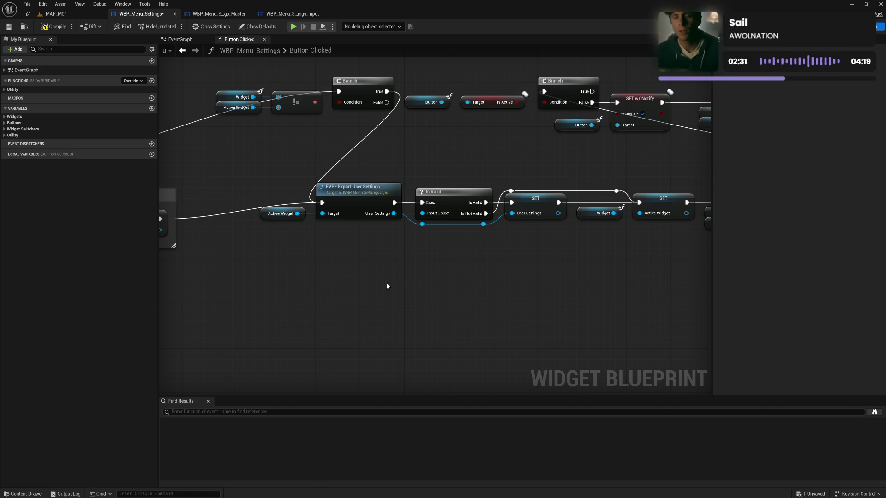
{"action": "left_click_drag", "start_coordinate": [345, 283], "coordinate": [466, 283]}
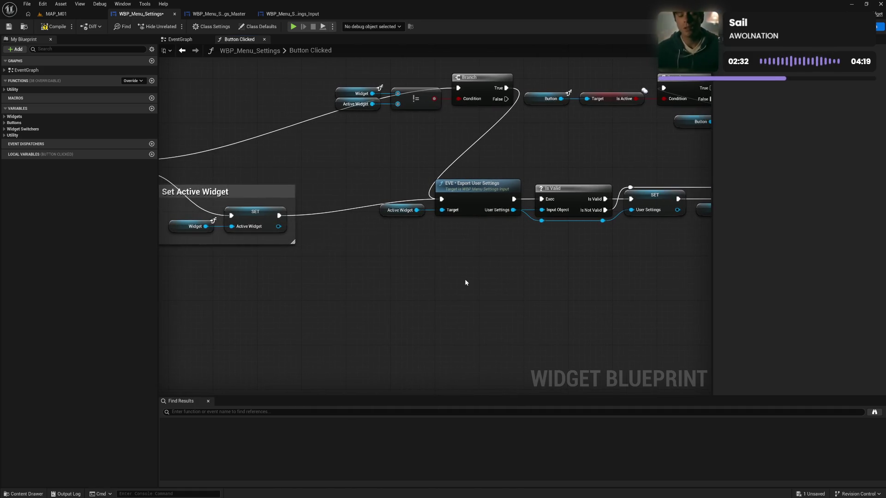
Compile WBP_Menu_Settings, inspect the Export and Import User Settings functions, then return to Button Clicked
{"action": "left_click", "coordinate": [51, 26]}
{"action": "double_click", "coordinate": [468, 195]}
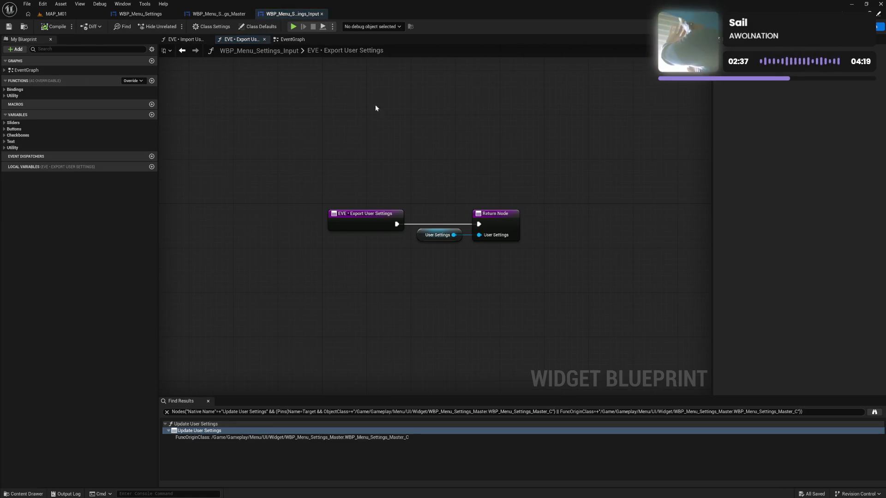
{"action": "left_click", "coordinate": [265, 39]}
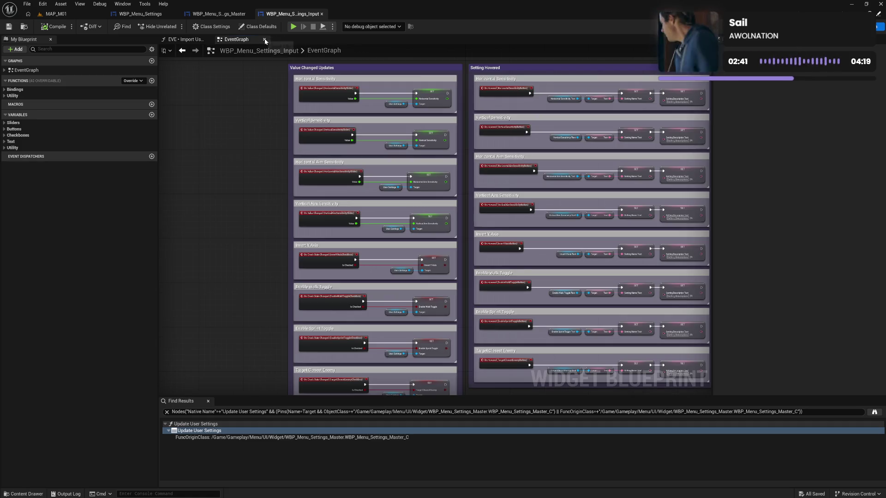
{"action": "left_click_drag", "start_coordinate": [232, 40], "coordinate": [183, 38]}
{"action": "left_click", "coordinate": [239, 41]}
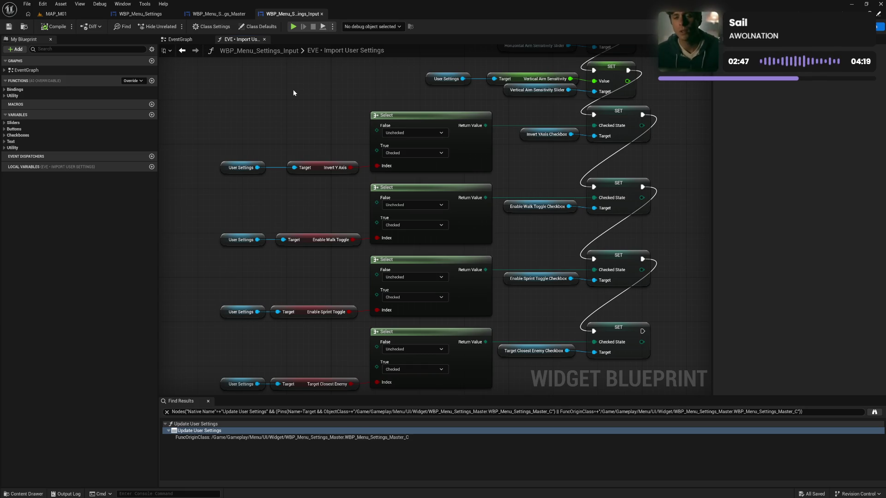
{"action": "left_click", "coordinate": [198, 14]}
{"action": "left_click", "coordinate": [140, 14]}
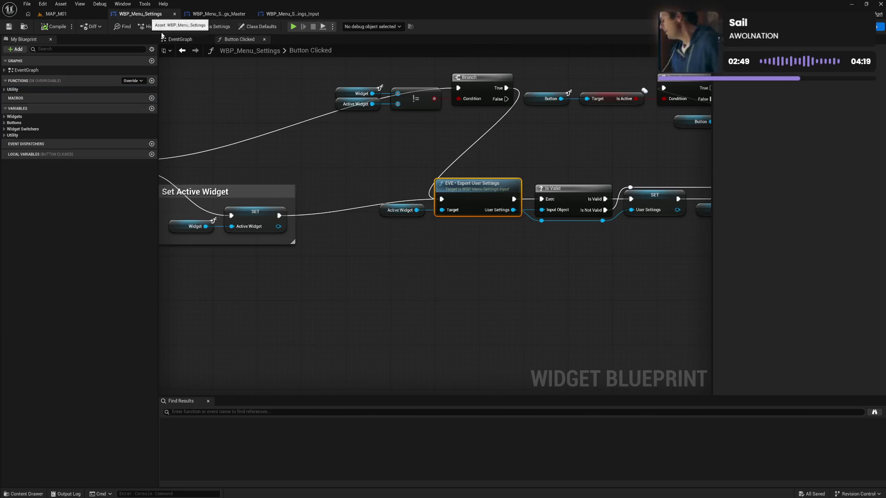
Move the Active Widget and Export User Settings nodes left and down
{"action": "left_click", "coordinate": [365, 179]}
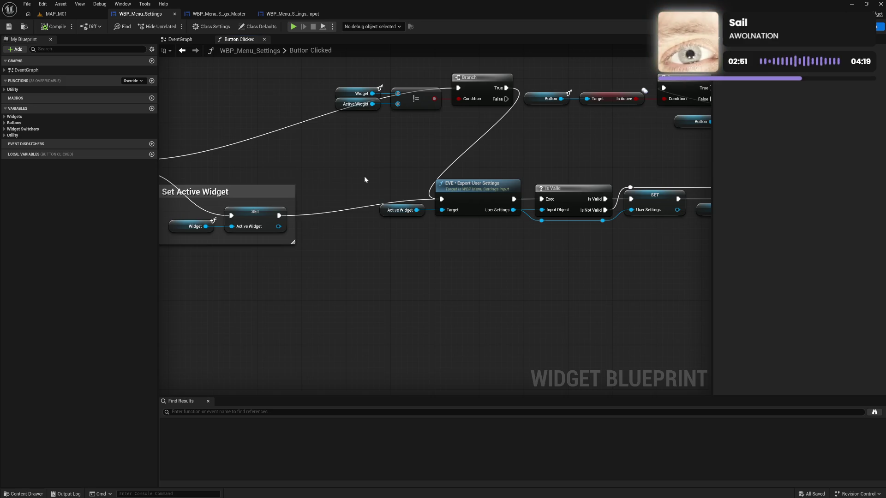
{"action": "left_click_drag", "start_coordinate": [365, 179], "coordinate": [522, 221]}
{"action": "left_click_drag", "start_coordinate": [481, 196], "coordinate": [442, 212]}
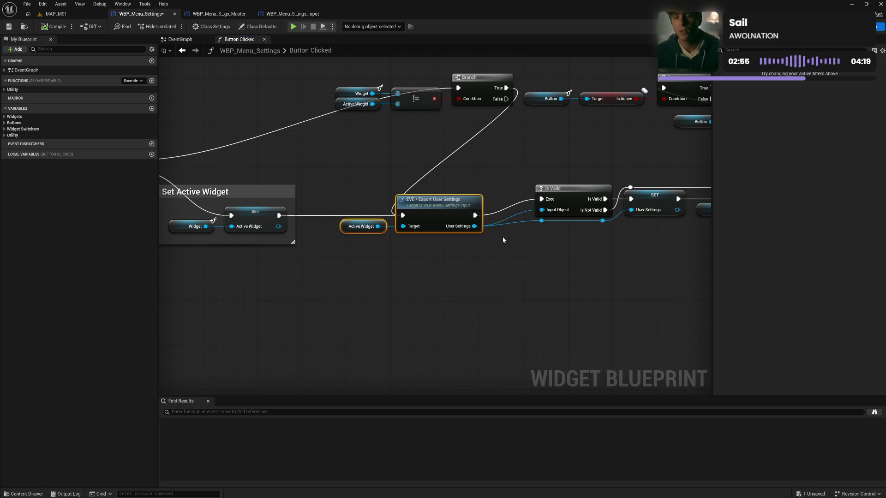
{"action": "right_click", "coordinate": [474, 226]}
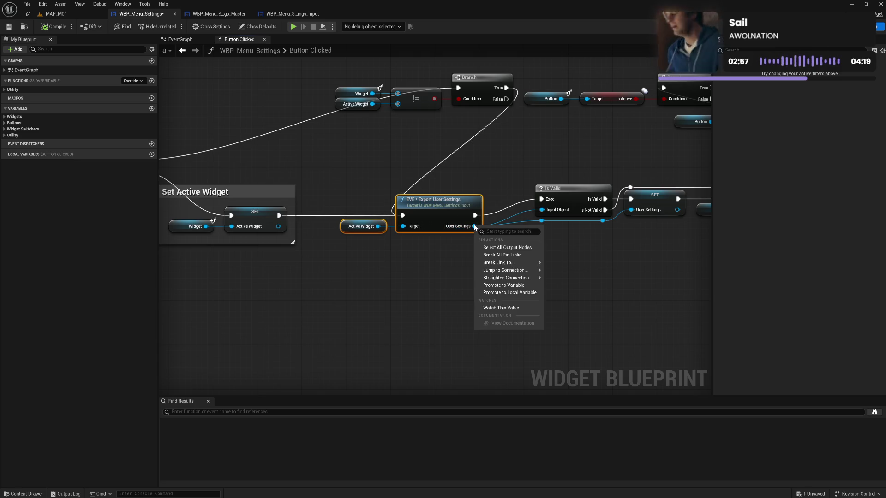
{"action": "left_click", "coordinate": [456, 286]}
{"action": "left_click", "coordinate": [545, 284]}
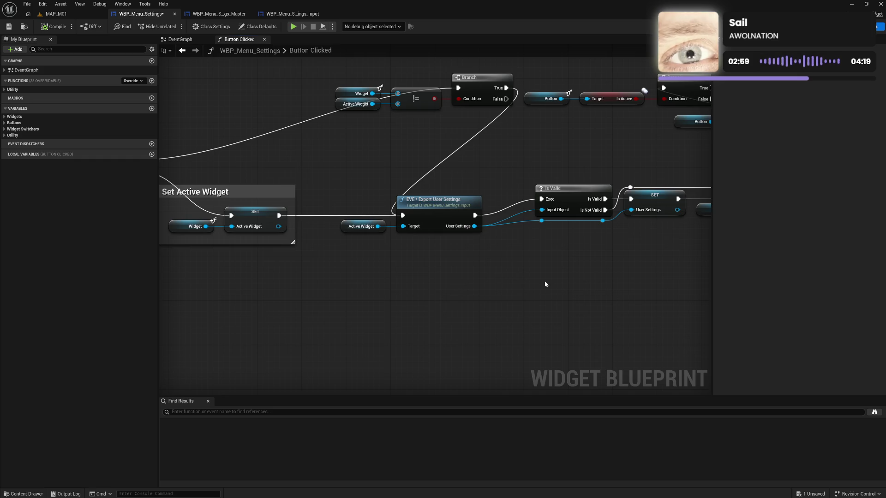
Move the Is Valid check and its reroute knots left beside the export call
{"action": "left_click_drag", "start_coordinate": [545, 284], "coordinate": [430, 291]}
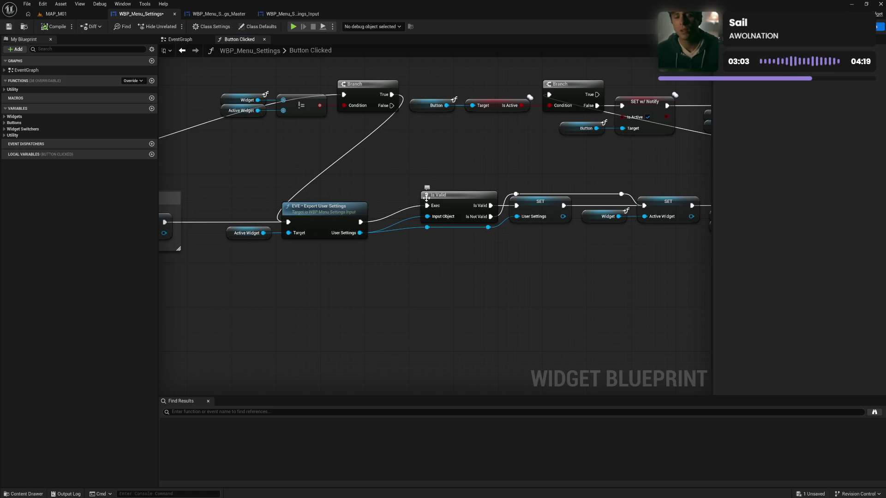
{"action": "left_click_drag", "start_coordinate": [412, 189], "coordinate": [500, 234]}
{"action": "left_click_drag", "start_coordinate": [463, 198], "coordinate": [420, 214]}
{"action": "left_click", "coordinate": [418, 282]}
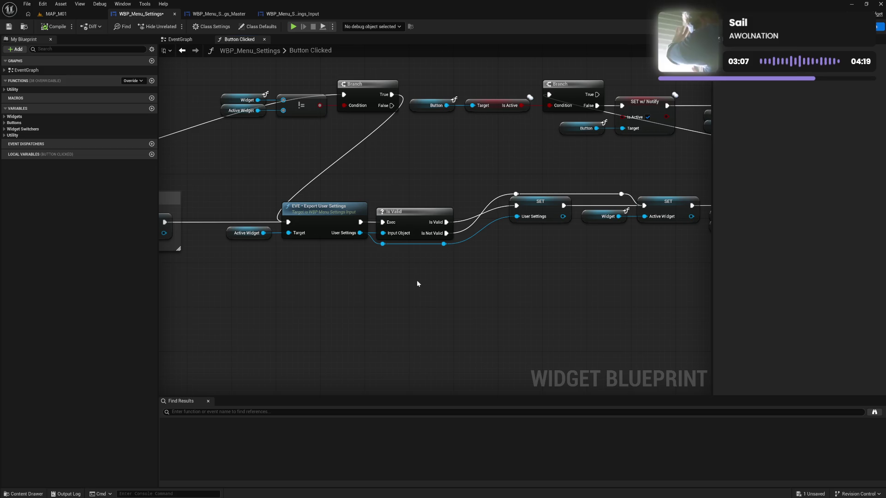
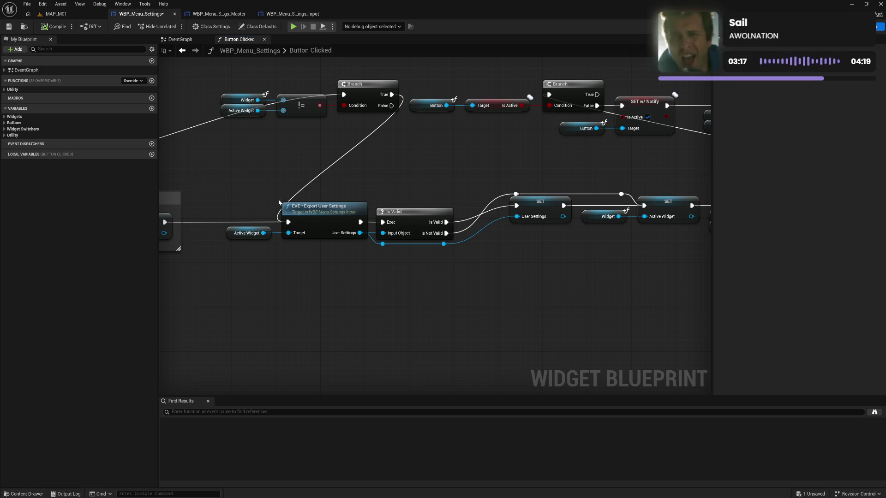
Enclose the Export User Settings and Is Valid nodes in a 'Validate Exported User Settings' comment, then shift it up-left
{"action": "left_click_drag", "start_coordinate": [237, 202], "coordinate": [453, 258]}
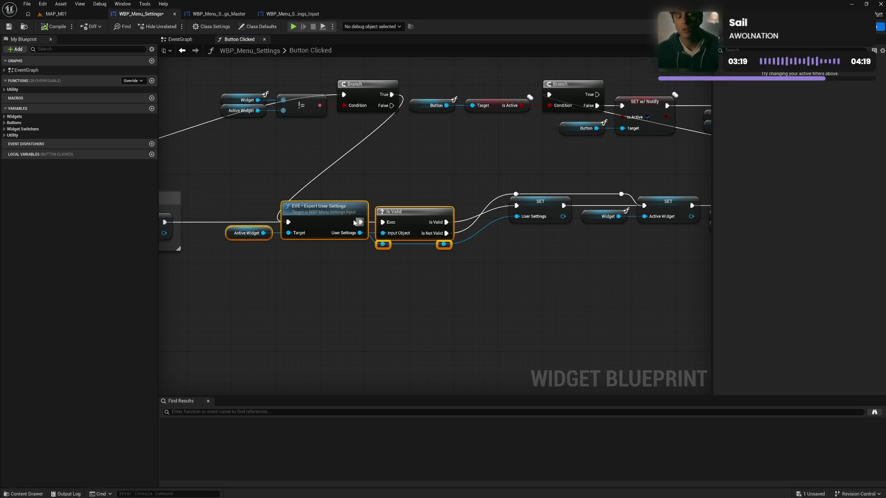
{"action": "left_click_drag", "start_coordinate": [354, 223], "coordinate": [354, 251]}
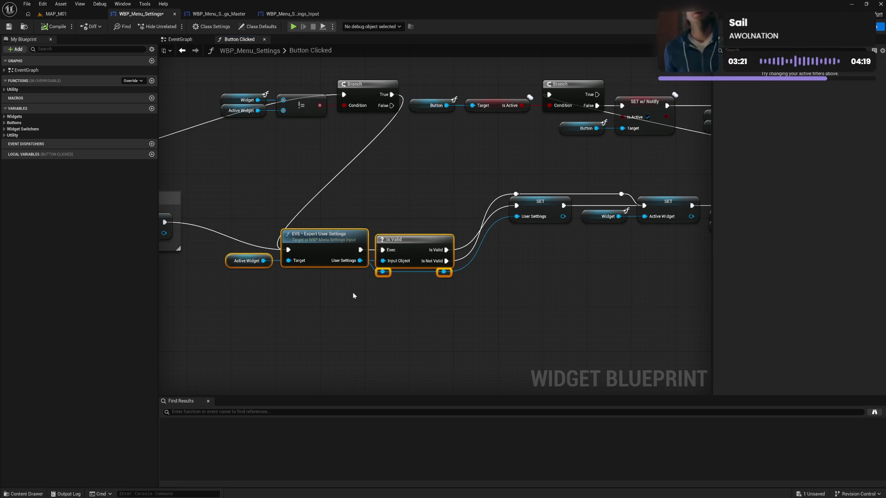
{"action": "type", "text": "cValidate"}
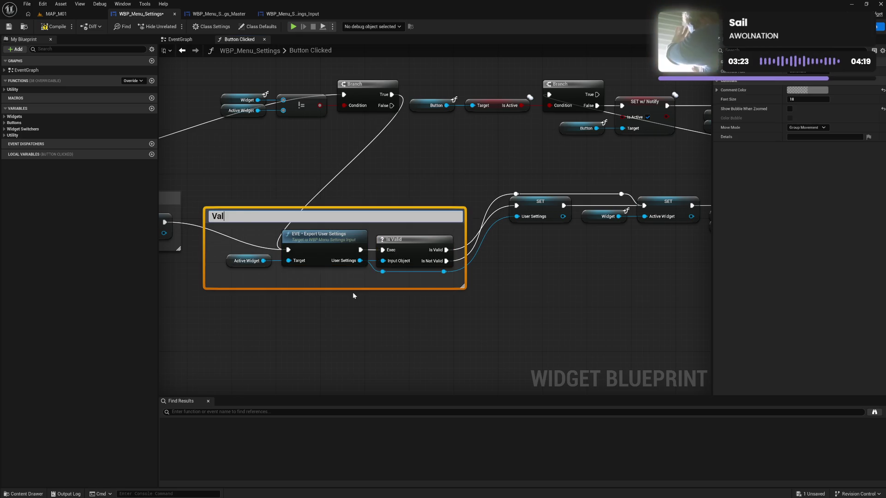
{"action": "type", "text": " Exporte"}
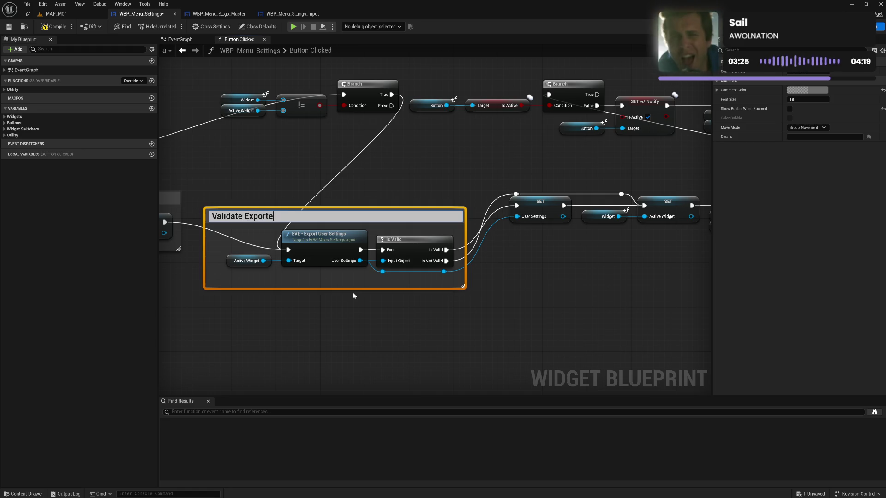
{"action": "type", "text": "d User Se"}
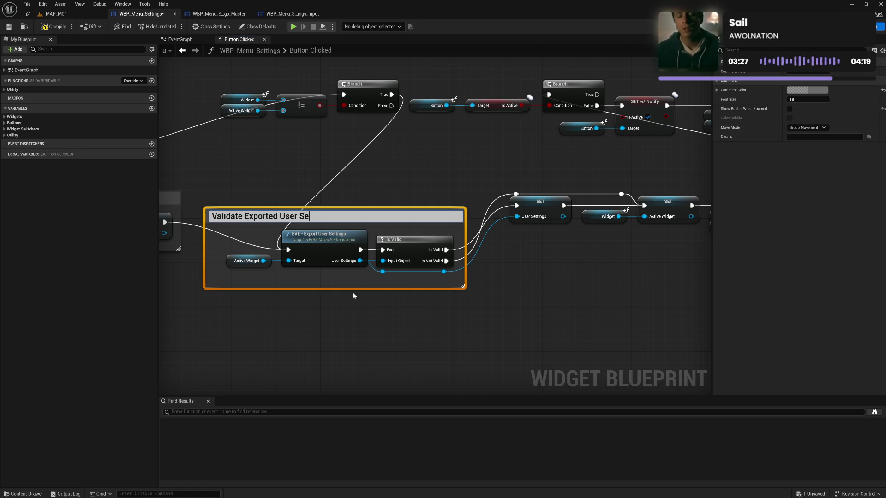
{"action": "type", "text": "ttings"}
{"action": "key", "text": "Return"}
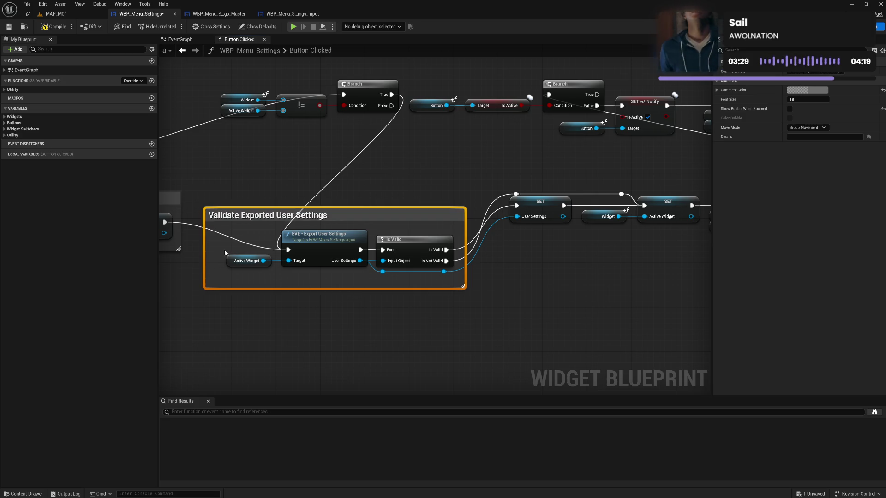
{"action": "mouse_move", "coordinate": [244, 216]}
{"action": "left_mouse_down"}
{"action": "mouse_move", "coordinate": [216, 187]}
{"action": "mouse_move", "coordinate": [417, 264]}
{"action": "left_mouse_up"}
Move the SET nodes and Widget getter down and slightly left
{"action": "left_click_drag", "start_coordinate": [278, 218], "coordinate": [281, 217]}
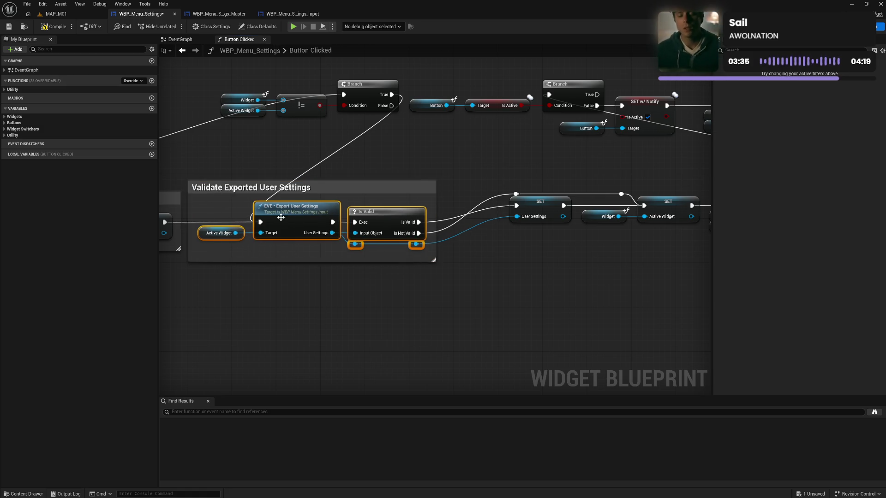
{"action": "left_click", "coordinate": [430, 292]}
{"action": "left_click_drag", "start_coordinate": [430, 292], "coordinate": [310, 299]}
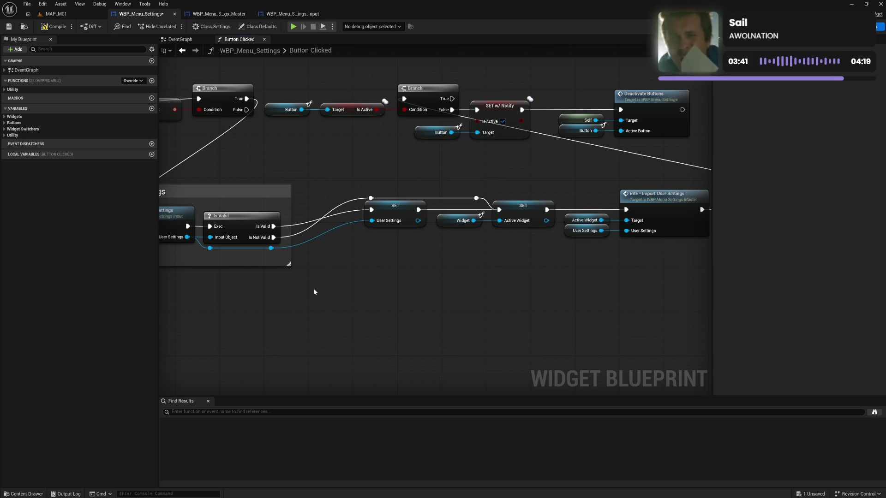
{"action": "mouse_move", "coordinate": [313, 289]}
{"action": "left_mouse_down"}
{"action": "mouse_move", "coordinate": [526, 297]}
{"action": "mouse_move", "coordinate": [339, 307]}
{"action": "left_mouse_up"}
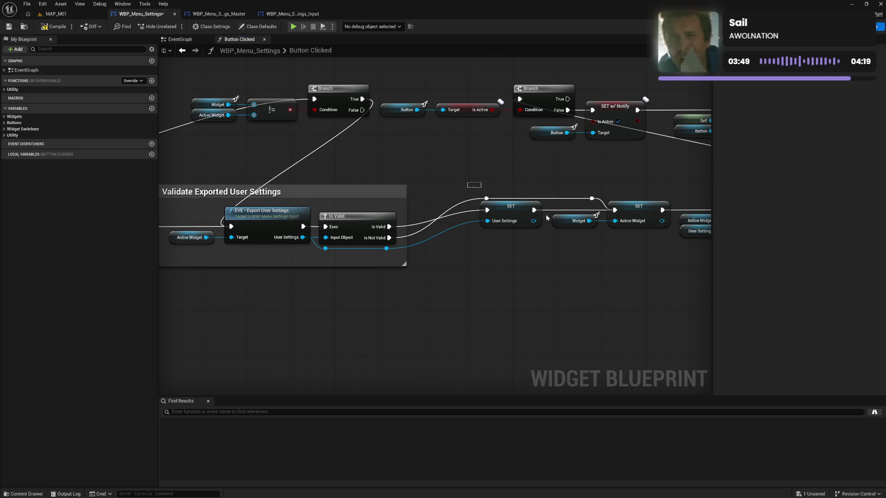
{"action": "mouse_move", "coordinate": [547, 219]}
{"action": "left_mouse_down"}
{"action": "mouse_move", "coordinate": [637, 217]}
{"action": "mouse_move", "coordinate": [629, 251]}
{"action": "mouse_move", "coordinate": [609, 229]}
{"action": "mouse_move", "coordinate": [572, 226]}
{"action": "left_mouse_up"}
{"action": "left_click", "coordinate": [529, 297]}
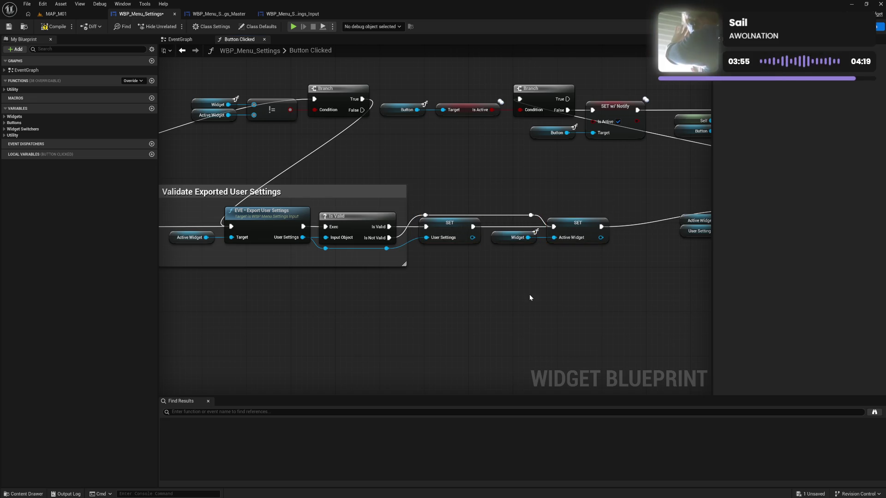
Raise the Set Active Widget comment higher in the graph
{"action": "mouse_move", "coordinate": [472, 306]}
{"action": "left_mouse_down"}
{"action": "mouse_move", "coordinate": [561, 311]}
{"action": "mouse_move", "coordinate": [486, 307]}
{"action": "mouse_move", "coordinate": [516, 307]}
{"action": "left_mouse_up"}
{"action": "left_click_drag", "start_coordinate": [368, 311], "coordinate": [456, 309]}
{"action": "left_click_drag", "start_coordinate": [582, 314], "coordinate": [448, 310]}
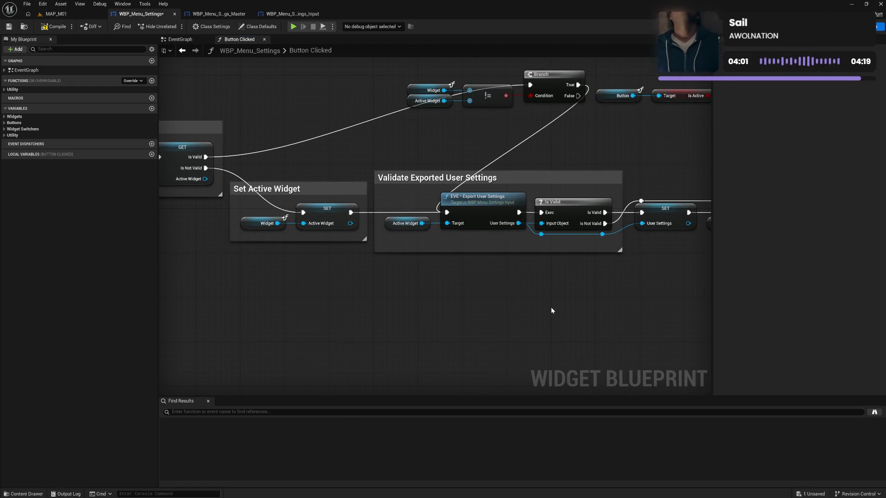
{"action": "mouse_move", "coordinate": [549, 310]}
{"action": "left_mouse_down"}
{"action": "mouse_move", "coordinate": [473, 309]}
{"action": "mouse_move", "coordinate": [508, 311]}
{"action": "left_mouse_up"}
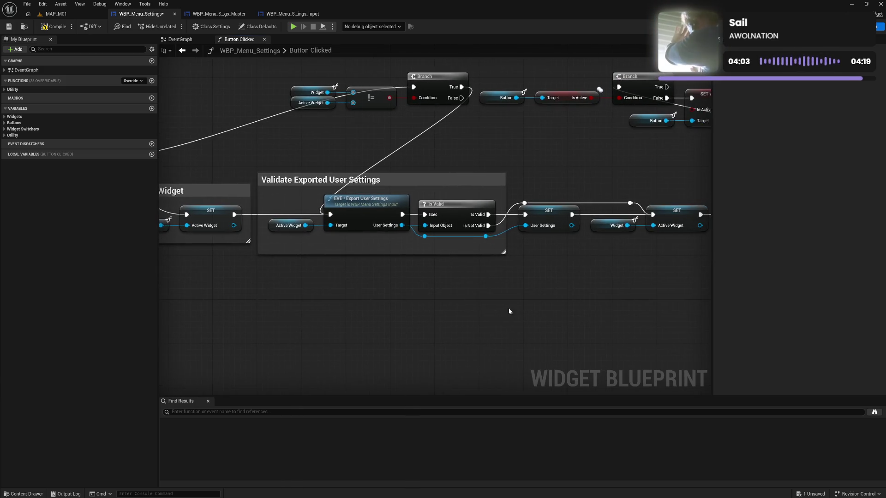
{"action": "left_click_drag", "start_coordinate": [439, 297], "coordinate": [450, 299]}
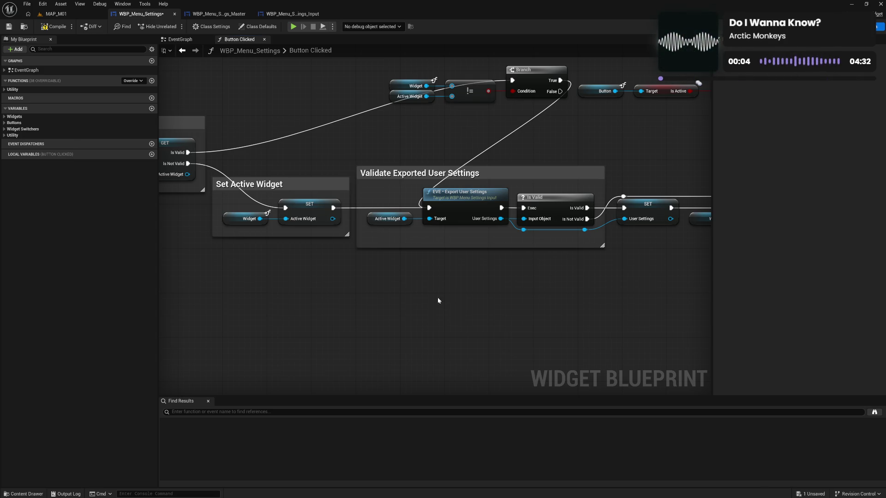
{"action": "left_click_drag", "start_coordinate": [288, 183], "coordinate": [292, 141]}
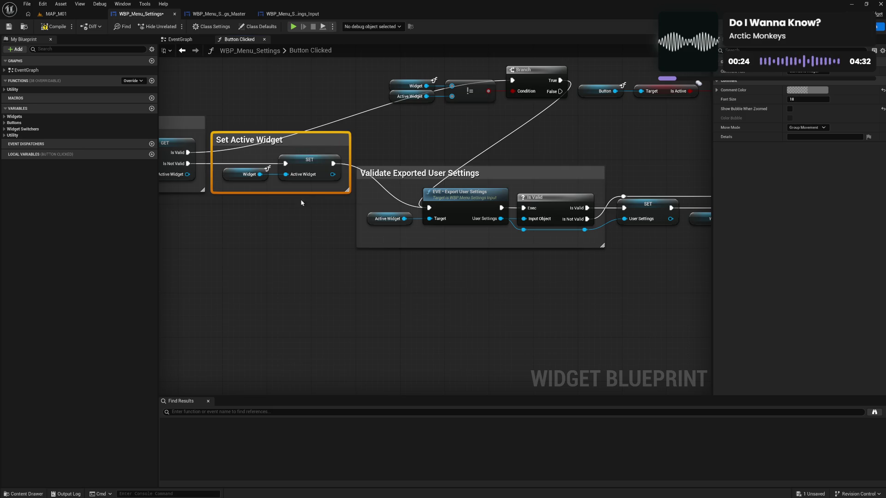
Drop the Set Active Widget comment under the Validate group and slide the Widget != Branch nodes left
{"action": "left_click_drag", "start_coordinate": [292, 142], "coordinate": [325, 291]}
{"action": "mouse_move", "coordinate": [187, 163]}
{"action": "left_mouse_down"}
{"action": "mouse_move", "coordinate": [609, 158]}
{"action": "mouse_move", "coordinate": [727, 173]}
{"action": "mouse_move", "coordinate": [644, 191]}
{"action": "mouse_move", "coordinate": [624, 207]}
{"action": "left_mouse_up"}
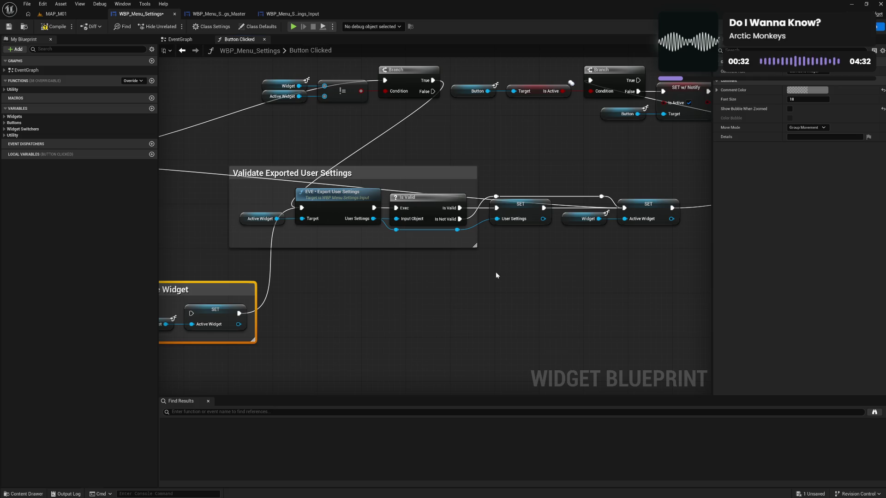
{"action": "mouse_move", "coordinate": [422, 284]}
{"action": "left_mouse_down"}
{"action": "mouse_move", "coordinate": [560, 278]}
{"action": "mouse_move", "coordinate": [485, 322]}
{"action": "left_mouse_up"}
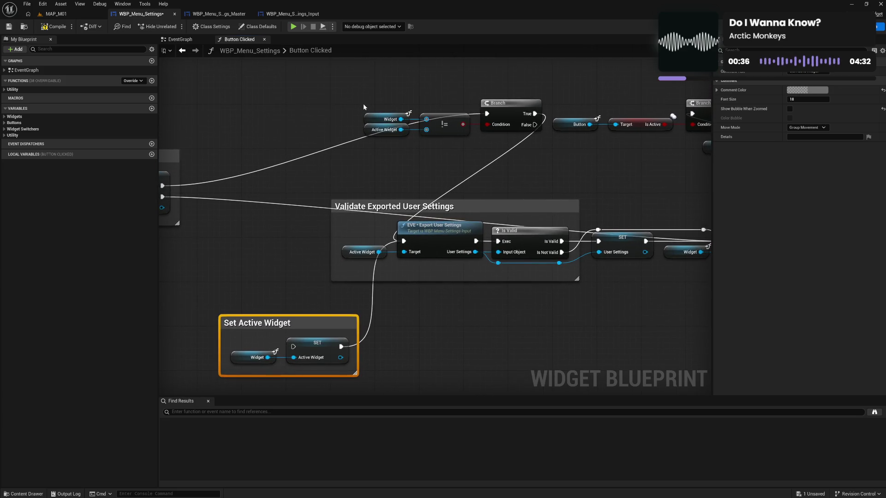
{"action": "left_click_drag", "start_coordinate": [364, 104], "coordinate": [545, 135]}
{"action": "left_click_drag", "start_coordinate": [469, 122], "coordinate": [352, 132]}
Comment the != and Branch nodes as 'Already Active Widget Check' and narrow its left edge
{"action": "type", "text": "cA"}
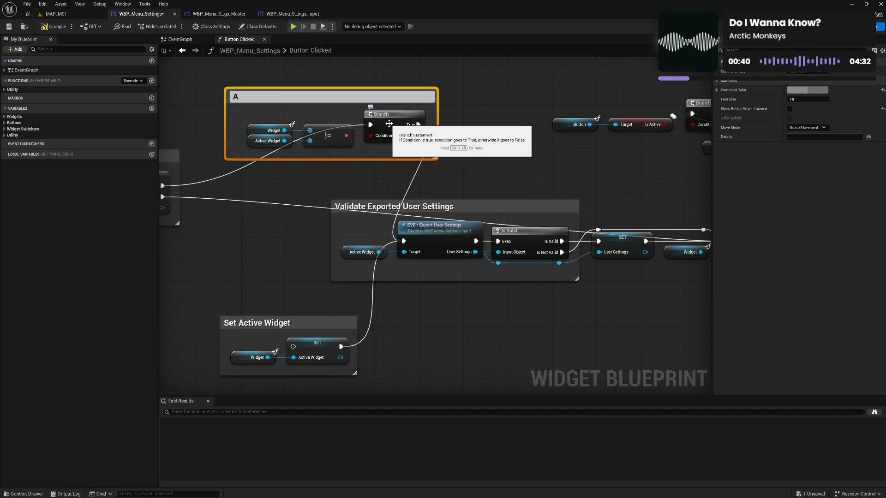
{"action": "type", "text": "lready Activ"}
{"action": "type", "text": "e Che"}
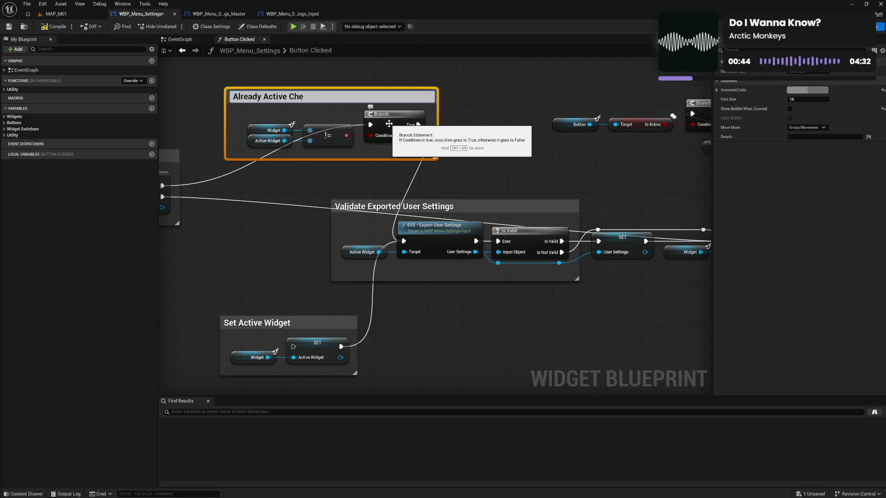
{"action": "key", "text": "BackSpace"}
{"action": "key", "text": "BackSpace"}
{"action": "key", "text": "BackSpace"}
{"action": "type", "text": "Widget "}
{"action": "type", "text": "Check"}
{"action": "key", "text": "Return"}
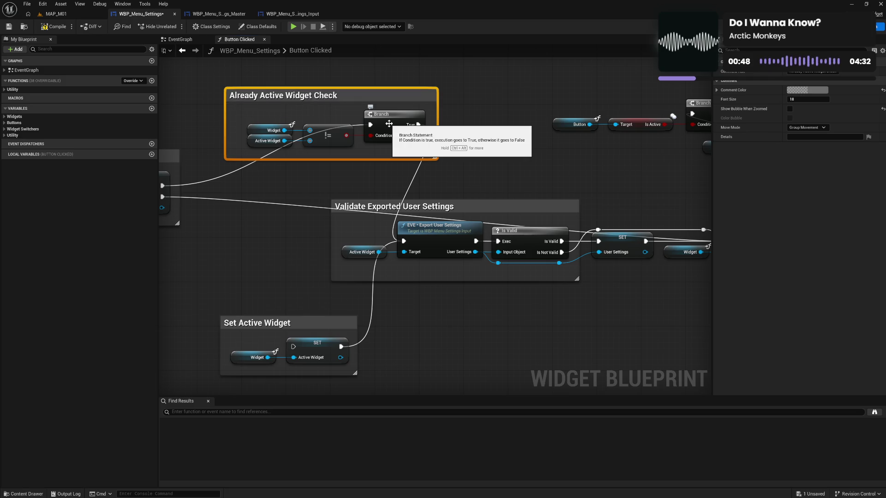
{"action": "left_click", "coordinate": [224, 135]}
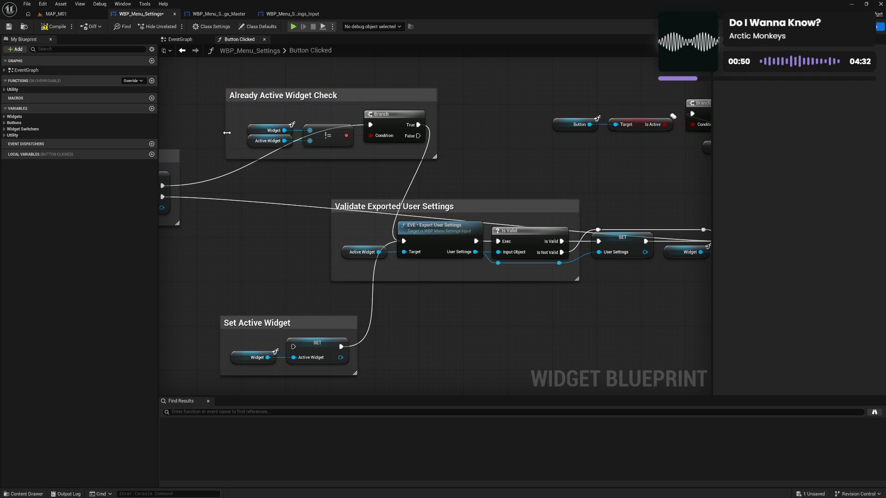
{"action": "left_click_drag", "start_coordinate": [225, 135], "coordinate": [239, 133]}
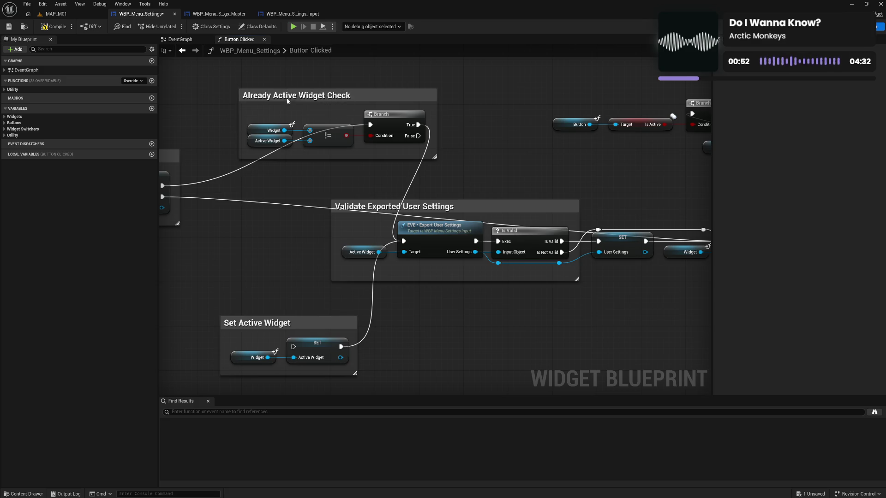
Move the check group left and down, and shift the Validate Exported User Settings group down-right
{"action": "mouse_move", "coordinate": [289, 100]}
{"action": "left_mouse_down"}
{"action": "mouse_move", "coordinate": [248, 140]}
{"action": "mouse_move", "coordinate": [247, 126]}
{"action": "mouse_move", "coordinate": [389, 174]}
{"action": "left_mouse_up"}
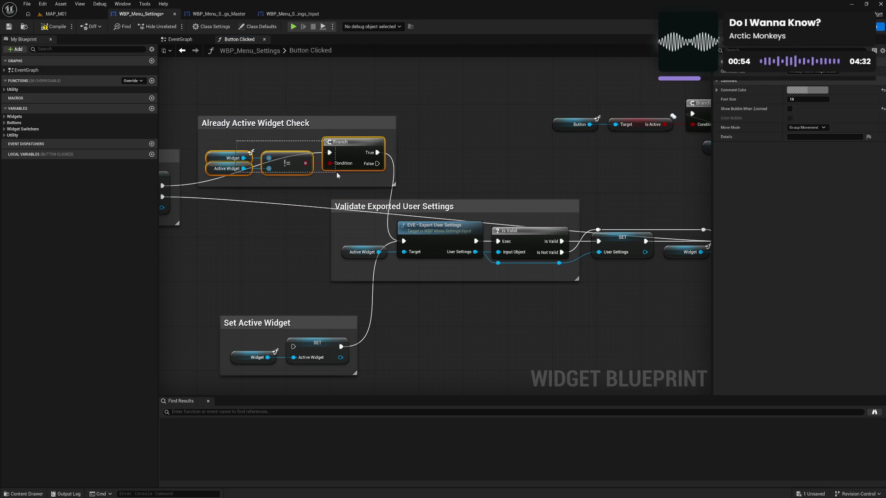
{"action": "left_click_drag", "start_coordinate": [349, 151], "coordinate": [352, 151]}
{"action": "left_click", "coordinate": [430, 142]}
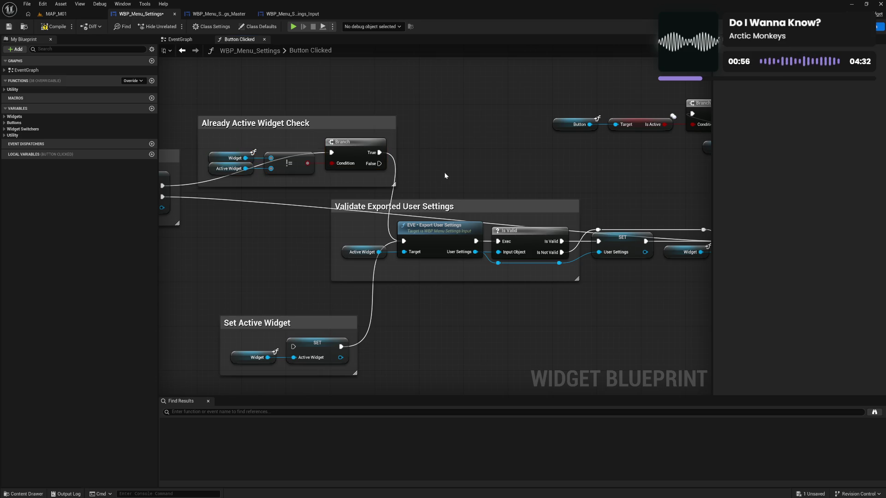
{"action": "left_click_drag", "start_coordinate": [430, 142], "coordinate": [396, 74]}
{"action": "mouse_move", "coordinate": [407, 139]}
{"action": "left_mouse_down"}
{"action": "mouse_move", "coordinate": [419, 187]}
{"action": "mouse_move", "coordinate": [455, 237]}
{"action": "left_mouse_up"}
{"action": "left_click_drag", "start_coordinate": [322, 157], "coordinate": [441, 225]}
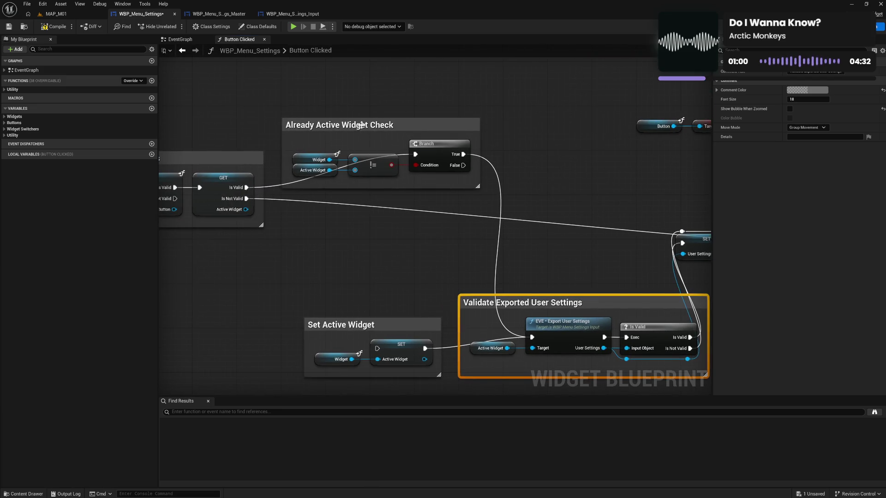
Lift Set Active Widget beneath the check comment and wire Is Not Valid to the SET exec input
{"action": "left_click_drag", "start_coordinate": [358, 140], "coordinate": [351, 163]}
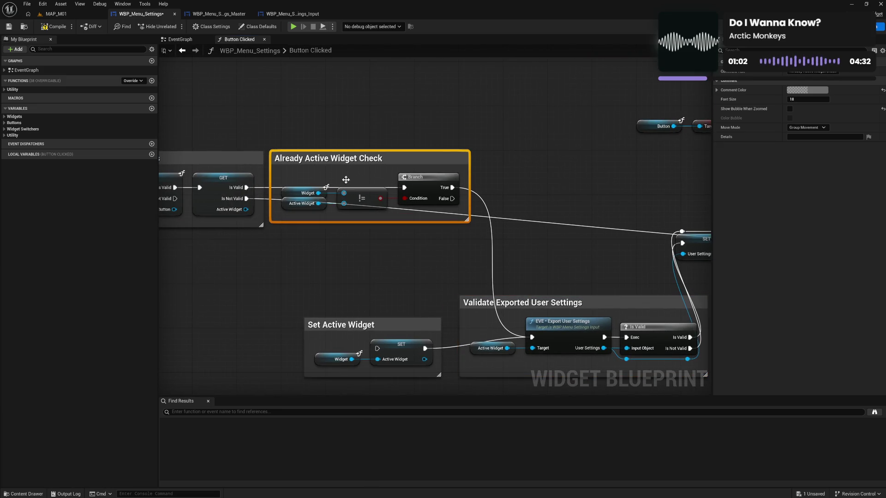
{"action": "left_click", "coordinate": [376, 265]}
{"action": "mouse_move", "coordinate": [375, 265]}
{"action": "left_mouse_down"}
{"action": "mouse_move", "coordinate": [321, 231]}
{"action": "mouse_move", "coordinate": [335, 221]}
{"action": "left_mouse_up"}
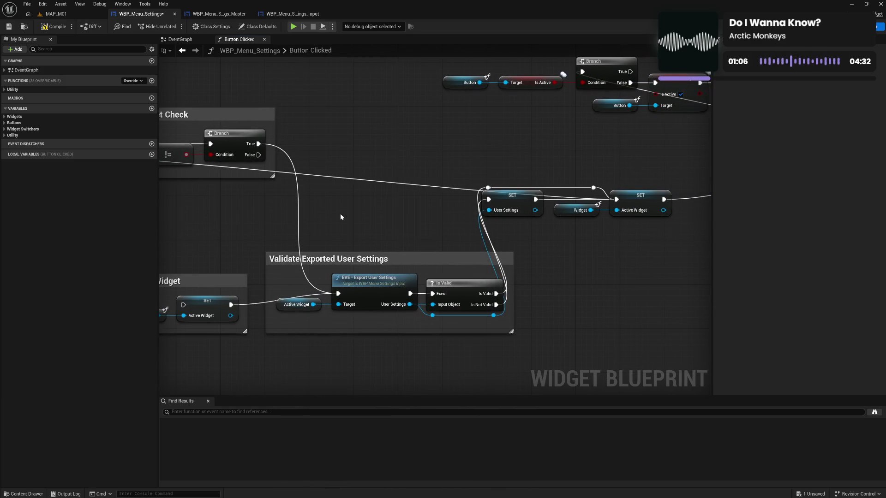
{"action": "left_click_drag", "start_coordinate": [253, 220], "coordinate": [497, 194]}
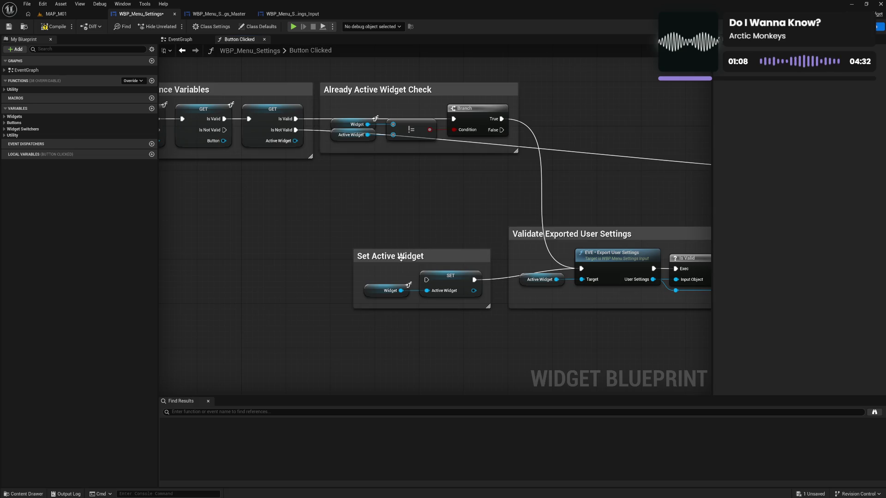
{"action": "left_click_drag", "start_coordinate": [401, 257], "coordinate": [370, 171]}
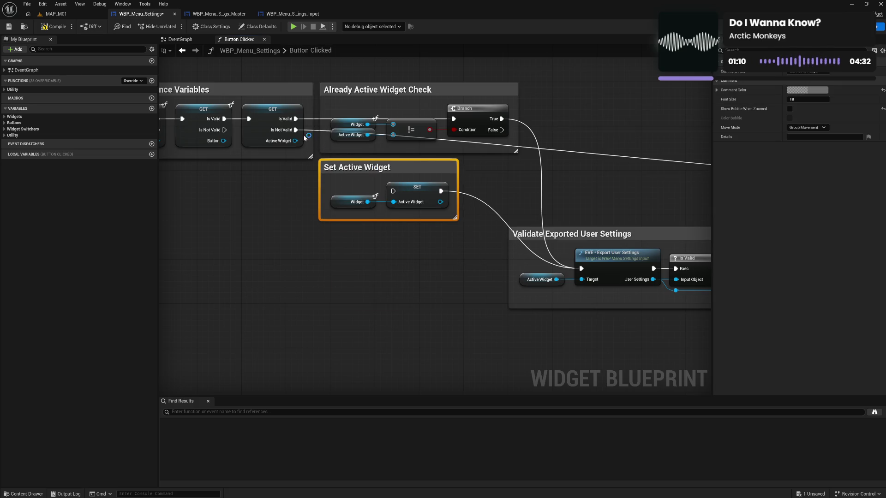
{"action": "mouse_move", "coordinate": [297, 131]}
{"action": "left_mouse_down"}
{"action": "mouse_move", "coordinate": [340, 181]}
{"action": "mouse_move", "coordinate": [394, 191]}
{"action": "left_mouse_up"}
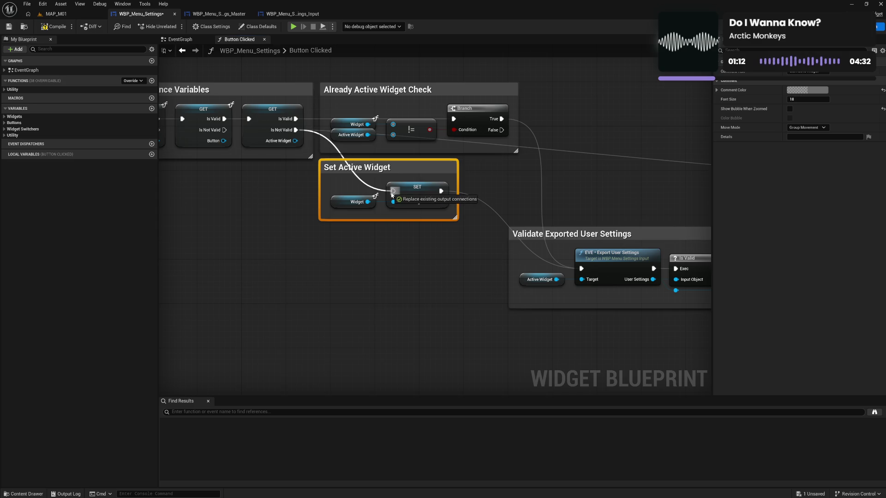